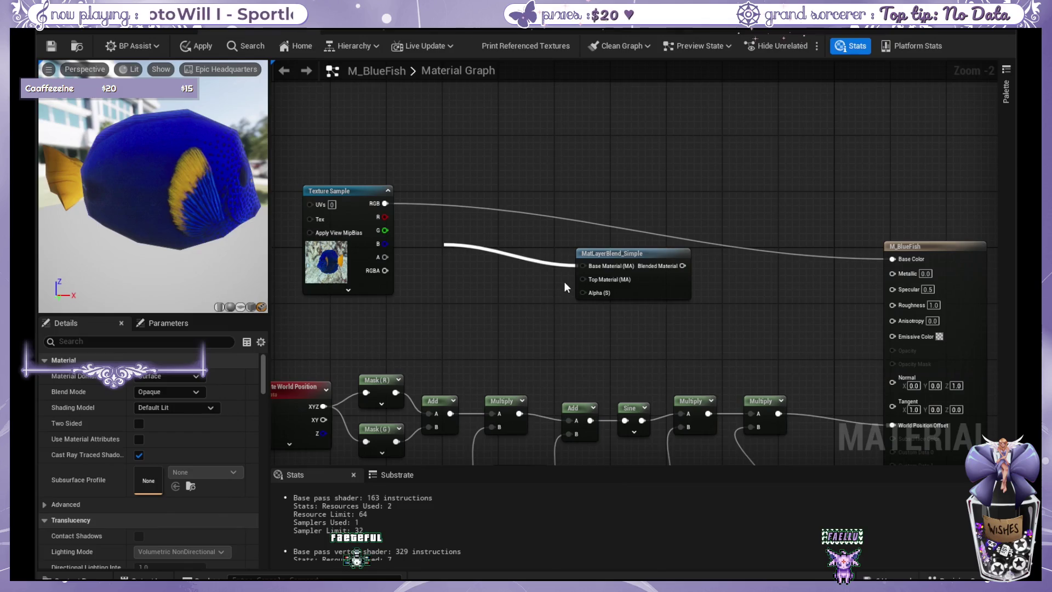
- Inspect the fish Texture Sample node's settings and nudge it slightly right
key(Escape)
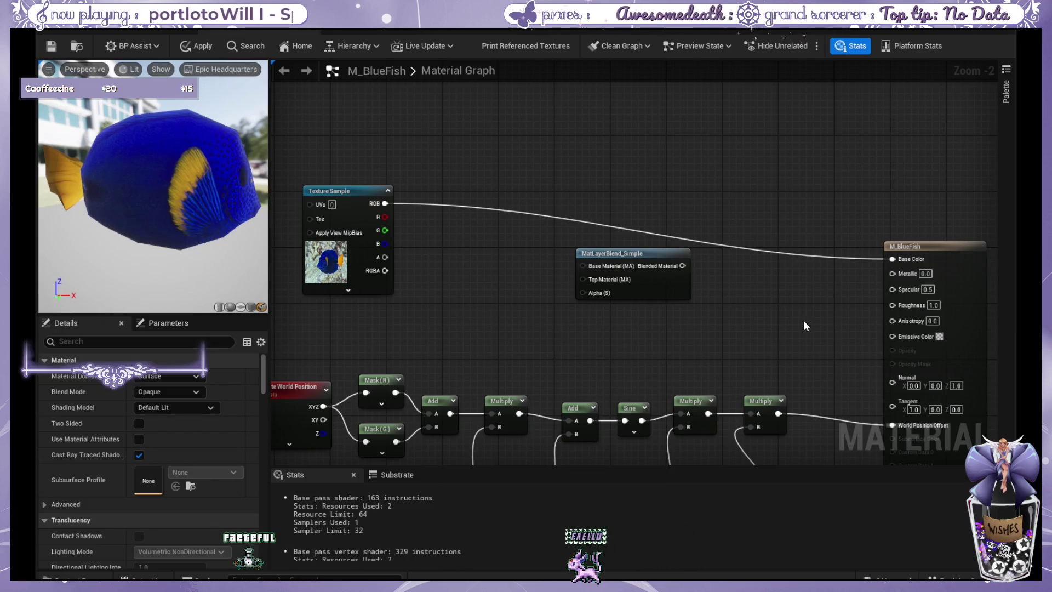
drag(792, 324, 810, 285)
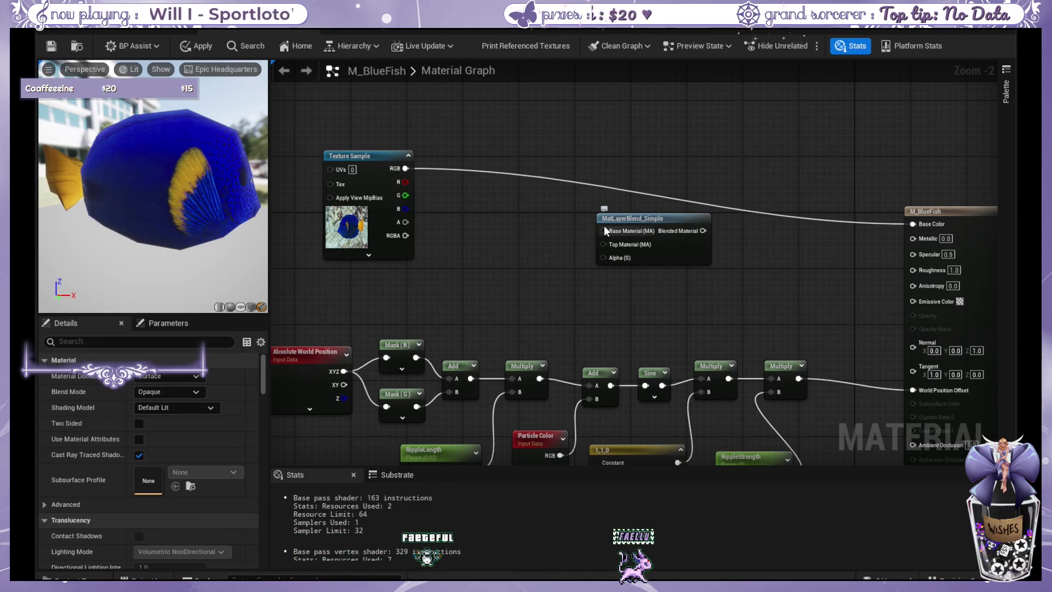
drag(604, 225, 507, 217)
click(508, 217)
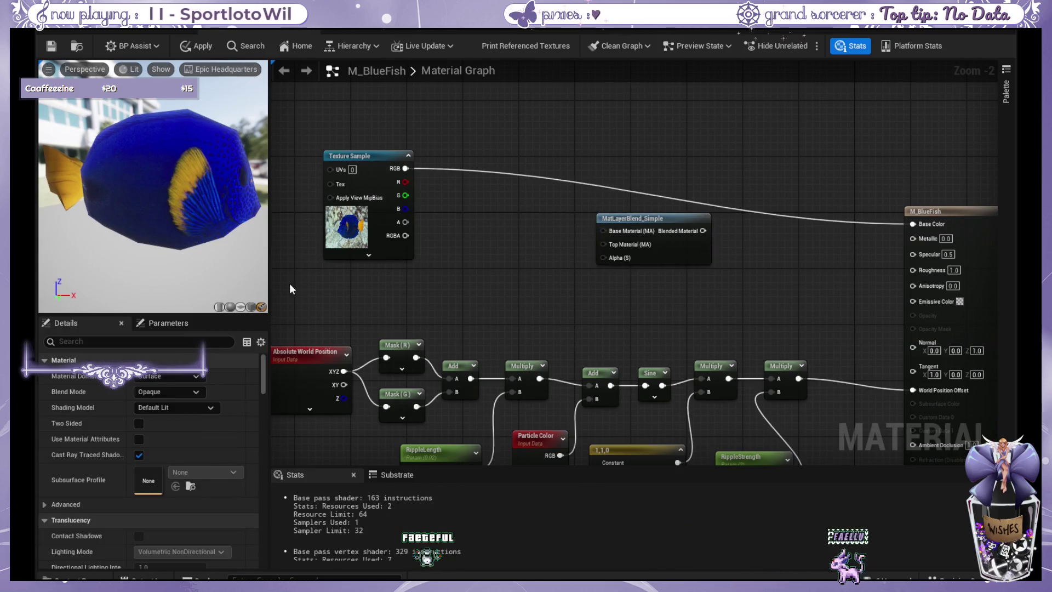
click(366, 157)
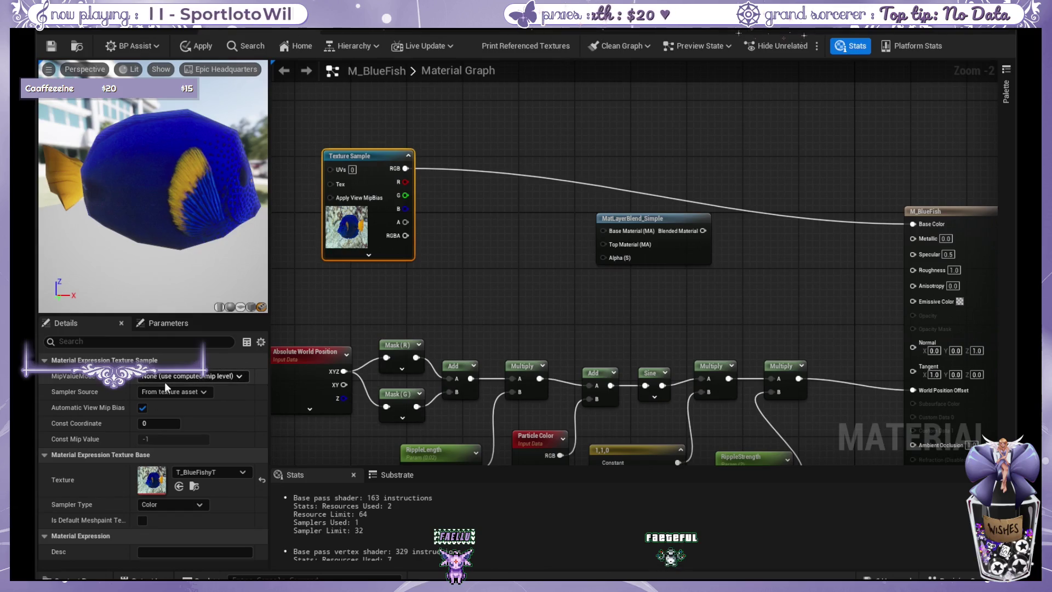
click(43, 357)
click(45, 355)
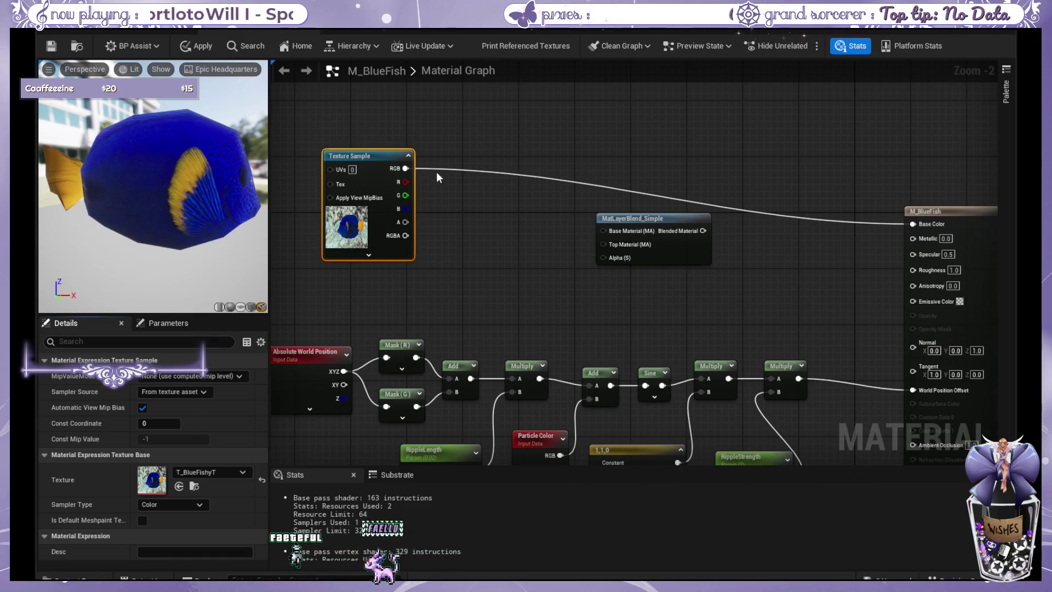
drag(380, 155, 387, 155)
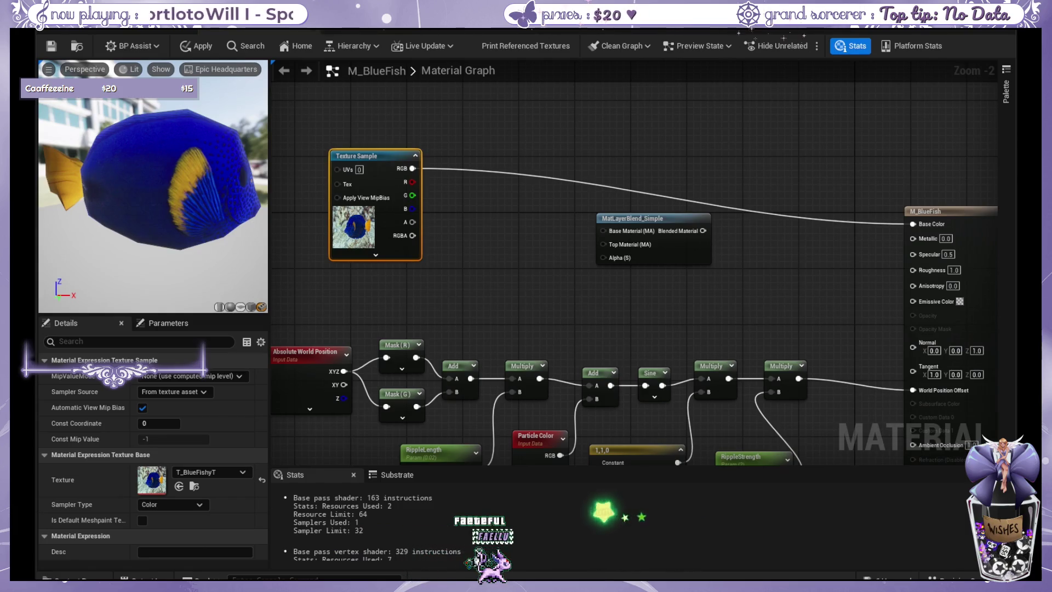
- Wire MatLayerBlend_Simple's Blended Material to Base Color, then delete MatLayerBlend_Simple
scroll(675, 202, up, 1)
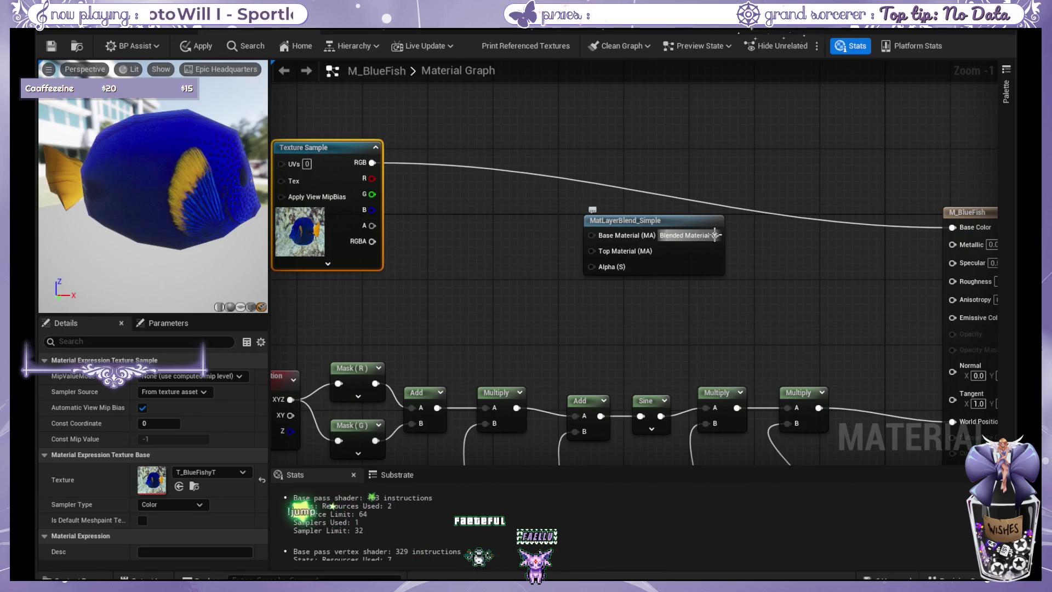
drag(686, 233, 952, 228)
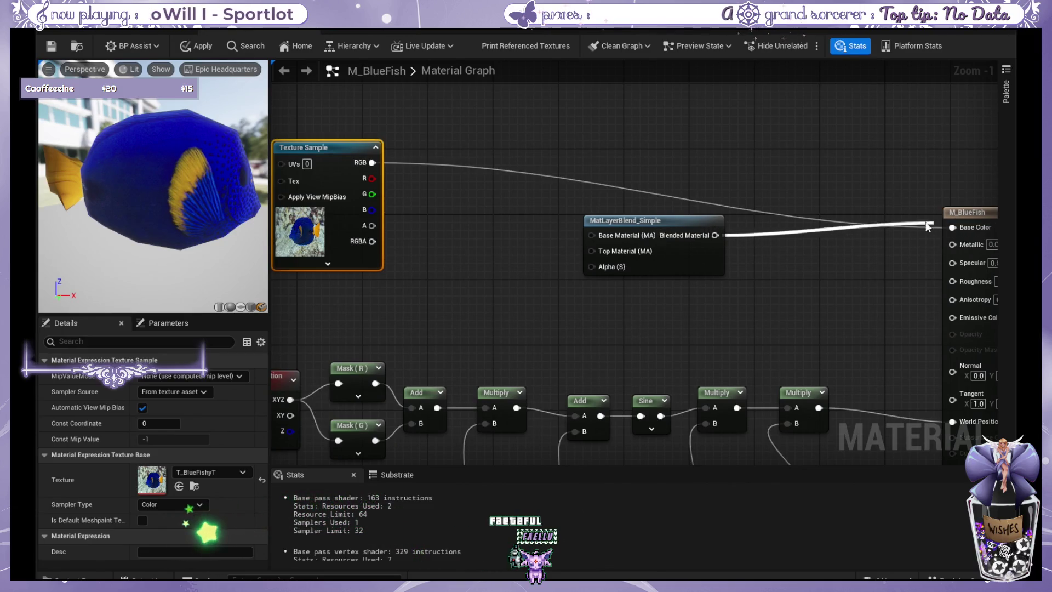
mouse_move(656, 220)
mouse_down()
mouse_move(655, 196)
mouse_move(628, 249)
mouse_move(638, 245)
mouse_up()
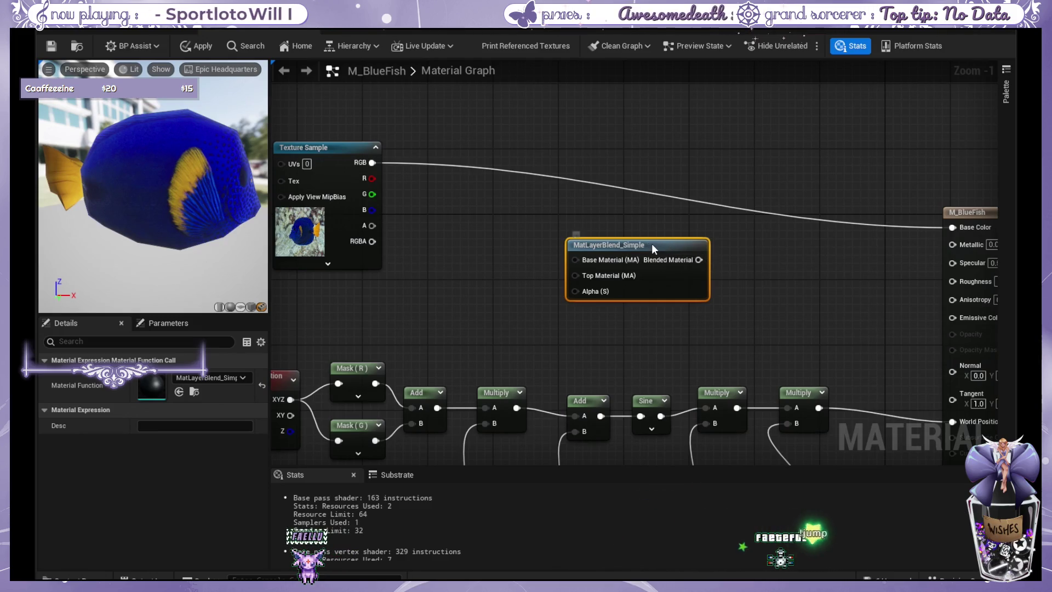
key(Delete)
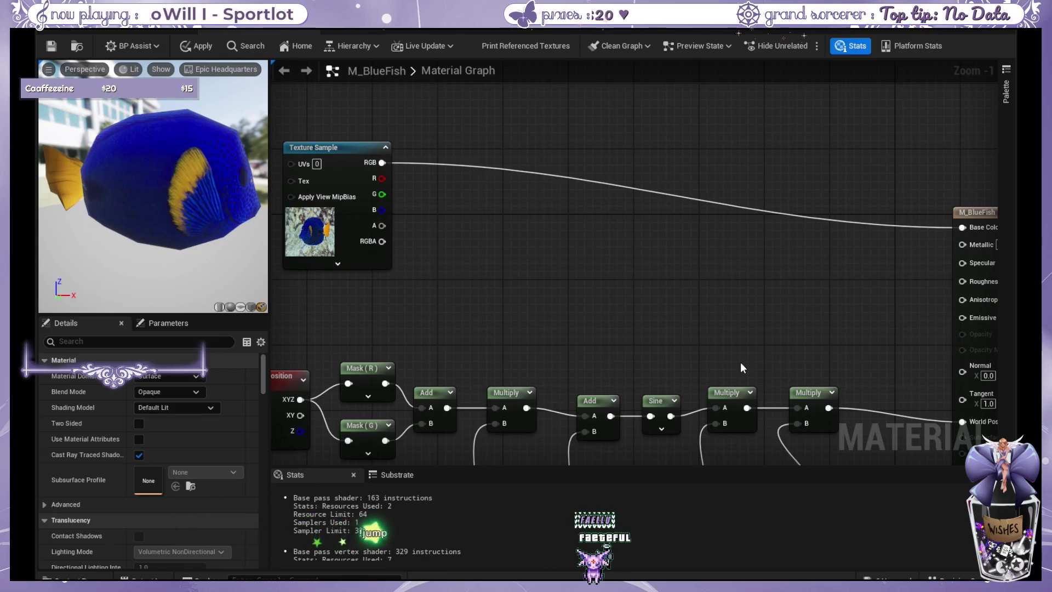
- Add Blend_Overlay with the fish texture RGB on Base and Result into Base Color
key(ctrl+z)
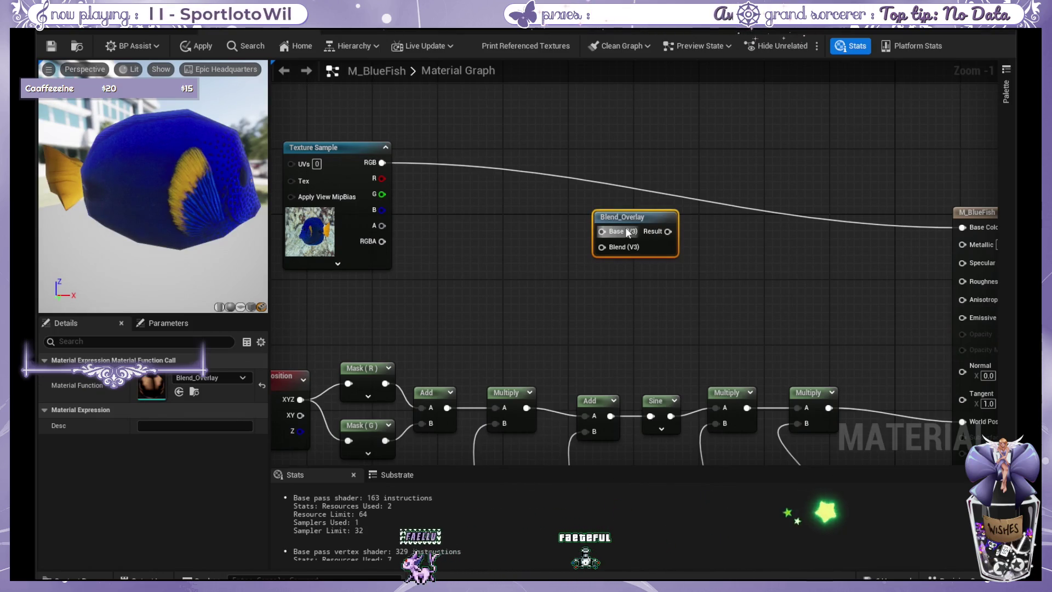
drag(630, 219, 654, 215)
mouse_move(383, 162)
mouse_down()
mouse_move(478, 206)
mouse_move(626, 227)
mouse_up()
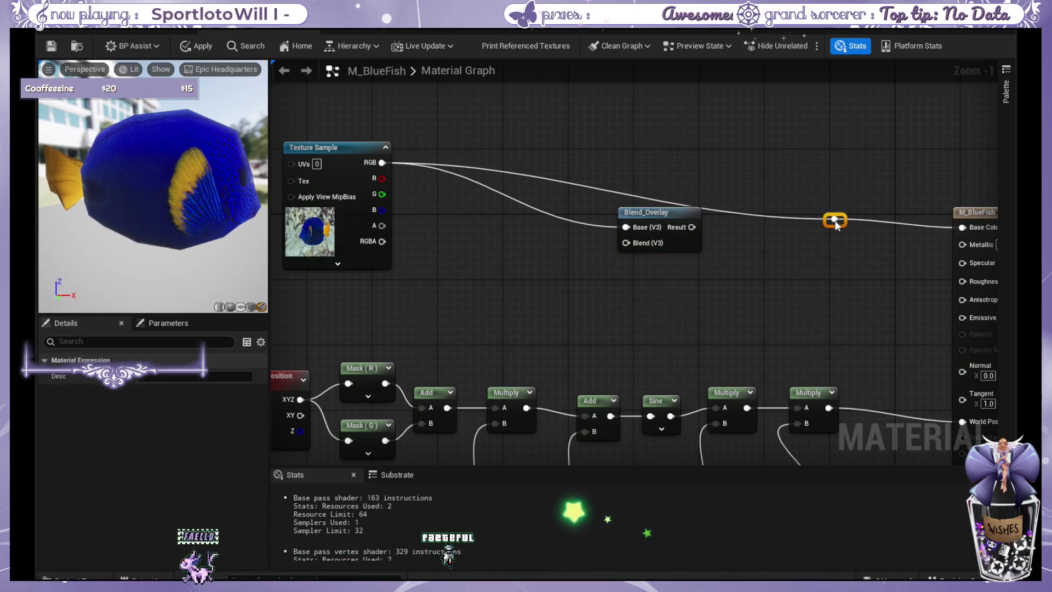
drag(691, 227, 961, 227)
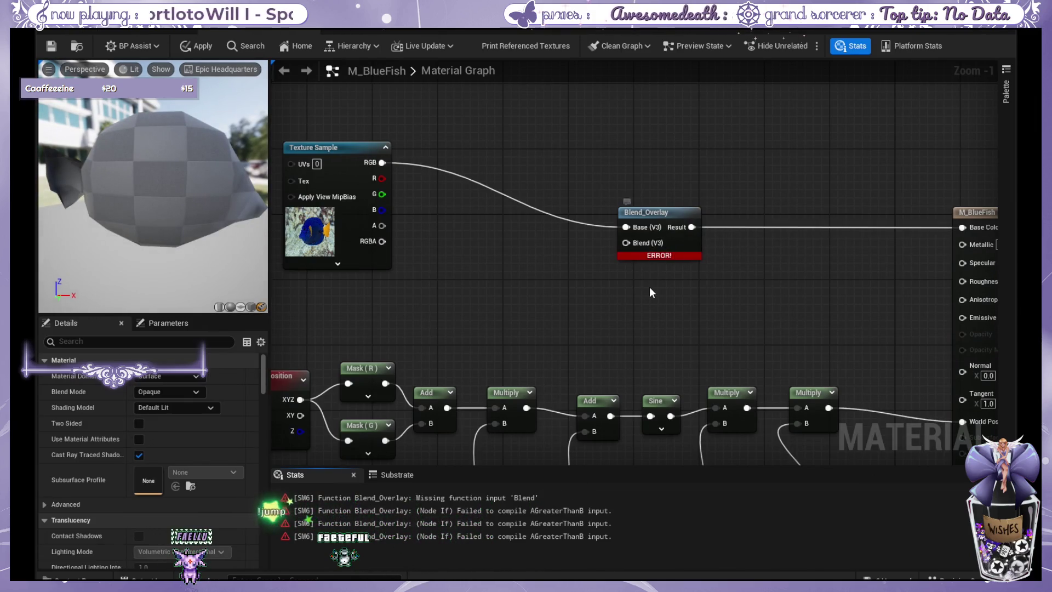
- Create a second Texture Sample on Blend_Overlay's Blend input using T_Wavelets_N
drag(638, 303, 638, 280)
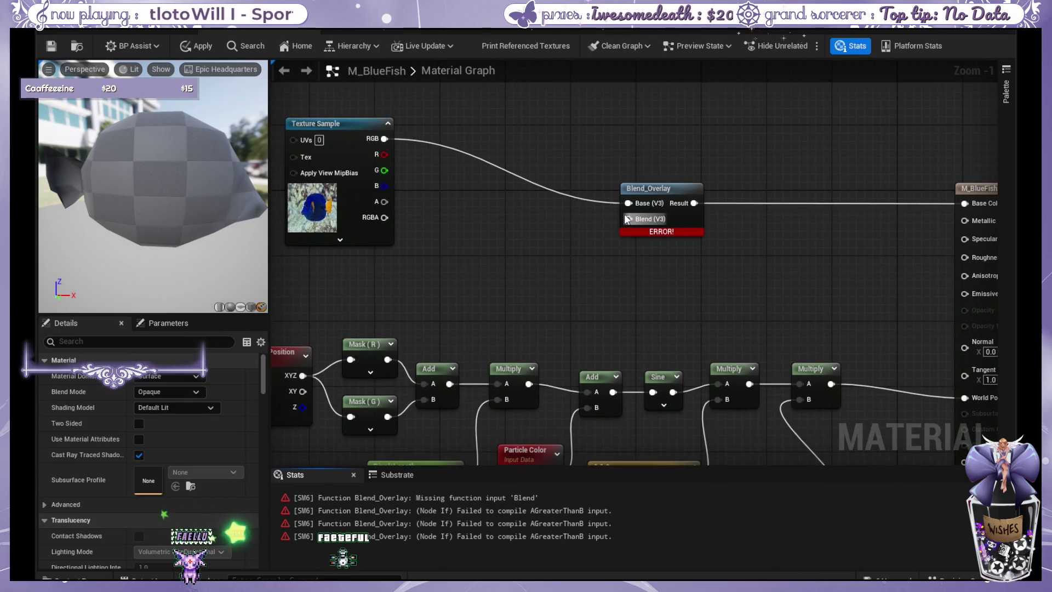
mouse_move(628, 219)
mouse_down()
mouse_move(490, 251)
mouse_move(481, 267)
mouse_up()
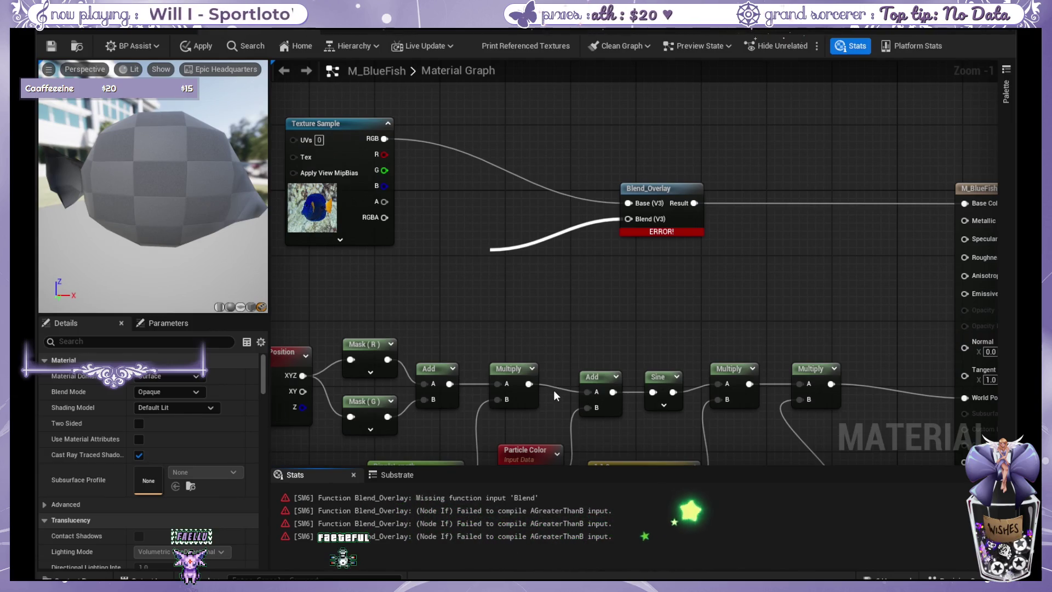
click(563, 279)
drag(557, 258, 505, 207)
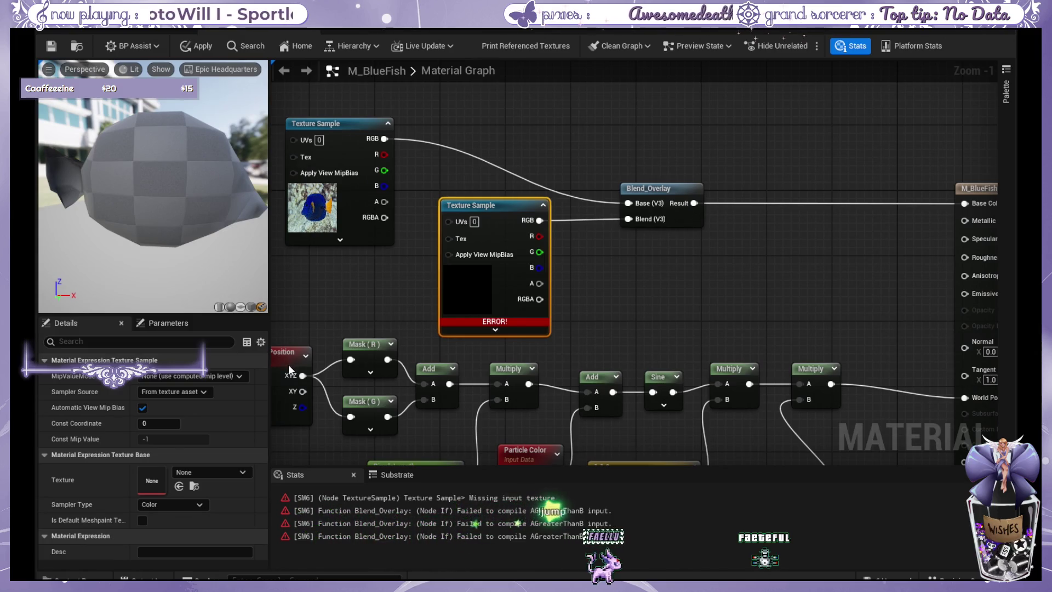
click(264, 422)
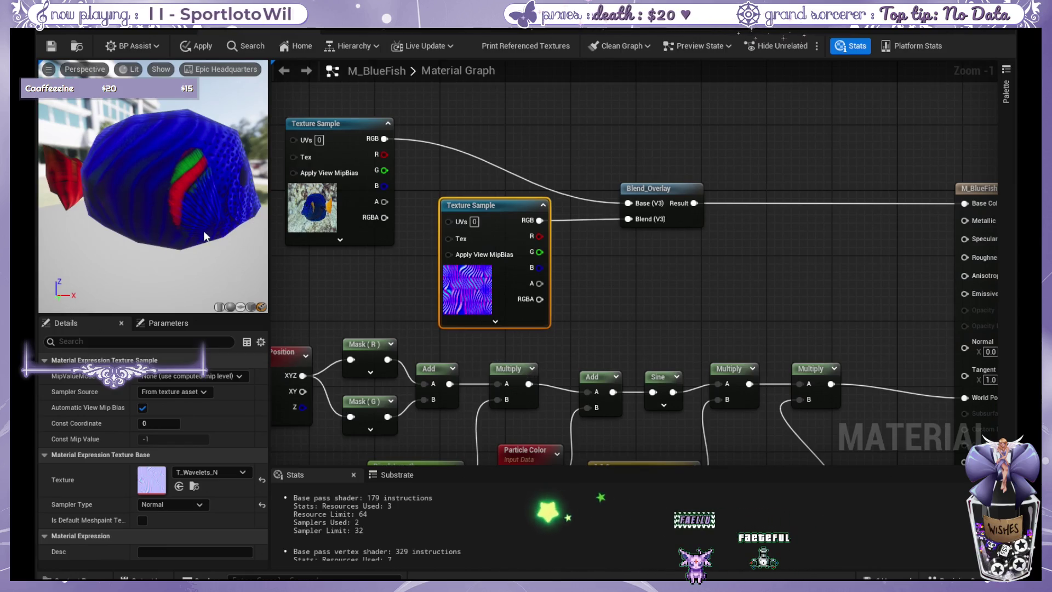
- Zoom the preview onto the fish, move Blend_Overlay up-right, and drag a wire from the wavelets RGB
drag(202, 228, 195, 227)
scroll(121, 207, up, 5)
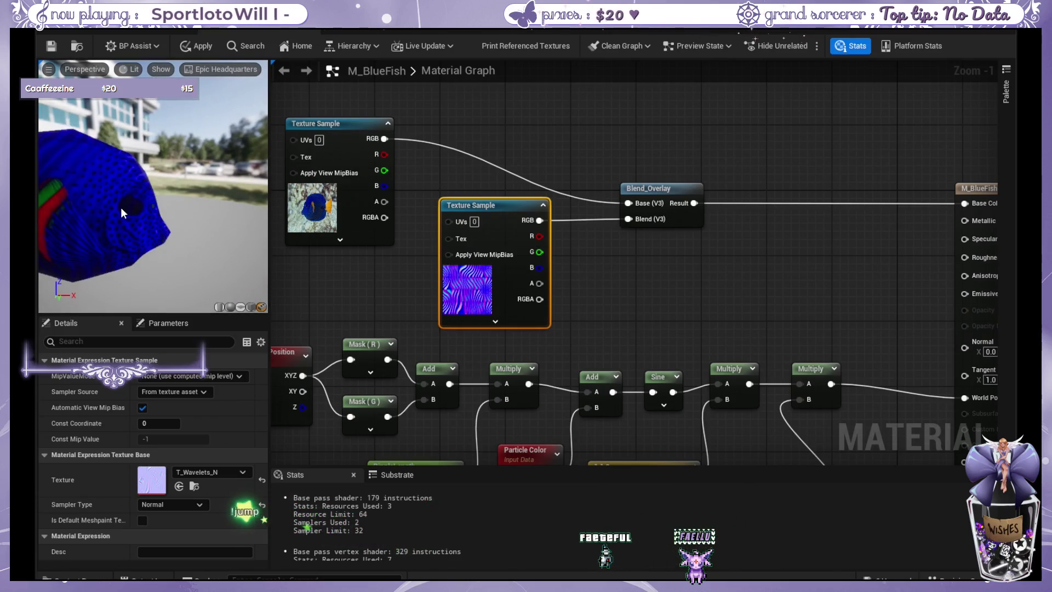
drag(121, 207, 122, 206)
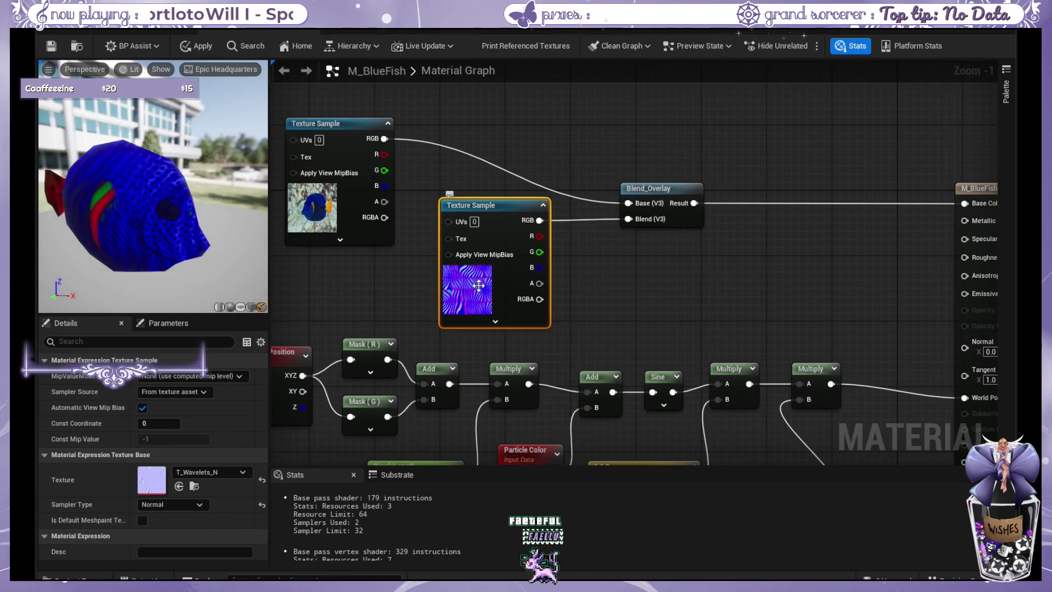
drag(667, 189, 756, 132)
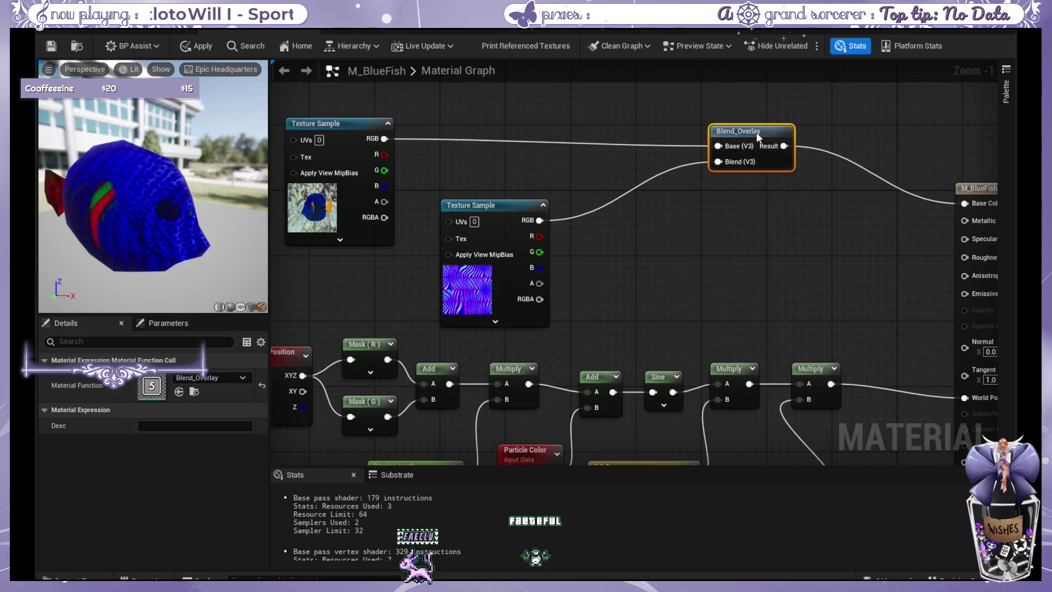
click(674, 206)
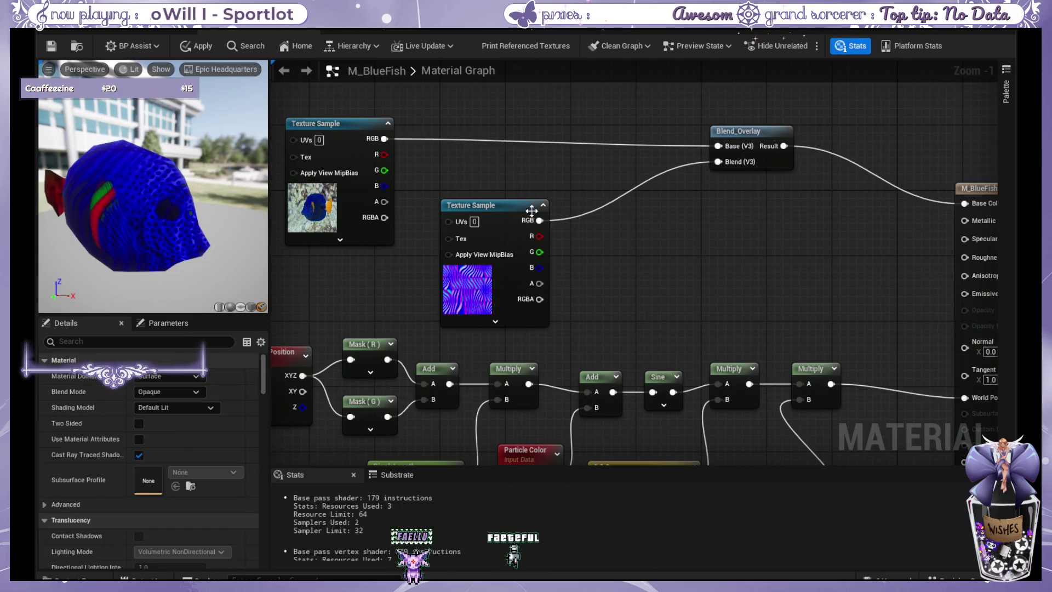
drag(540, 220, 605, 246)
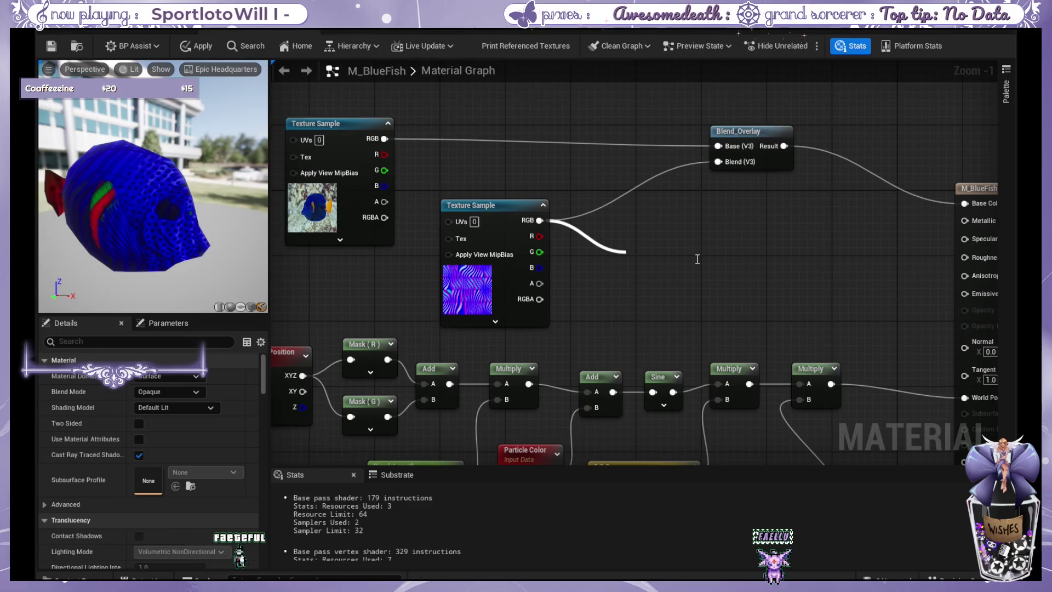
drag(697, 259, 639, 199)
- Insert a Multiply (B 0.1) between the wavelets RGB and Blend_Overlay's Blend input
click(643, 222)
mouse_move(544, 219)
mouse_down()
mouse_move(629, 212)
mouse_move(719, 162)
mouse_up()
alt+click(679, 167)
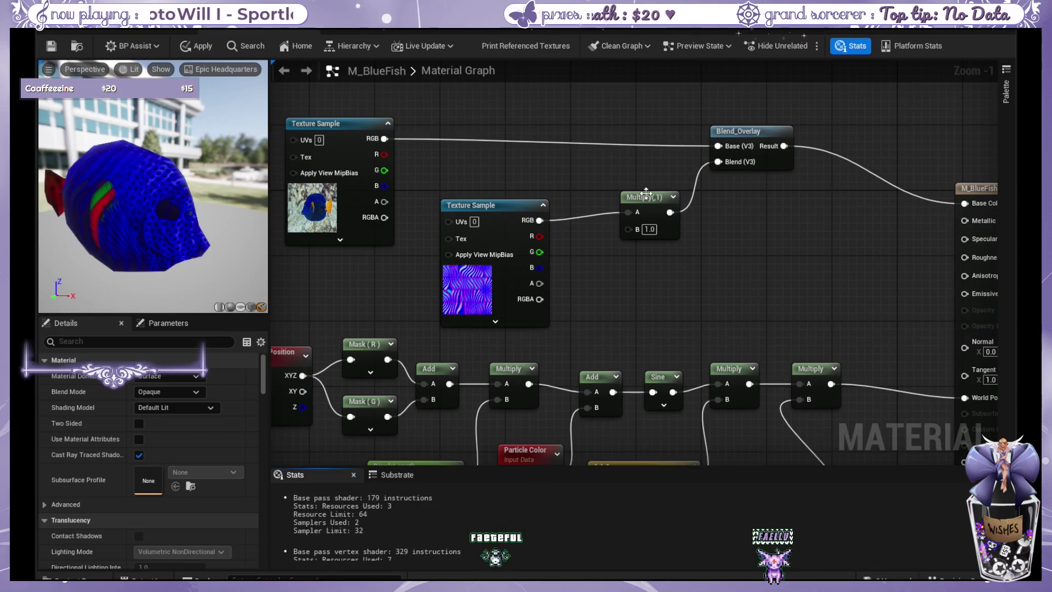
drag(645, 202, 636, 194)
text(0.1)
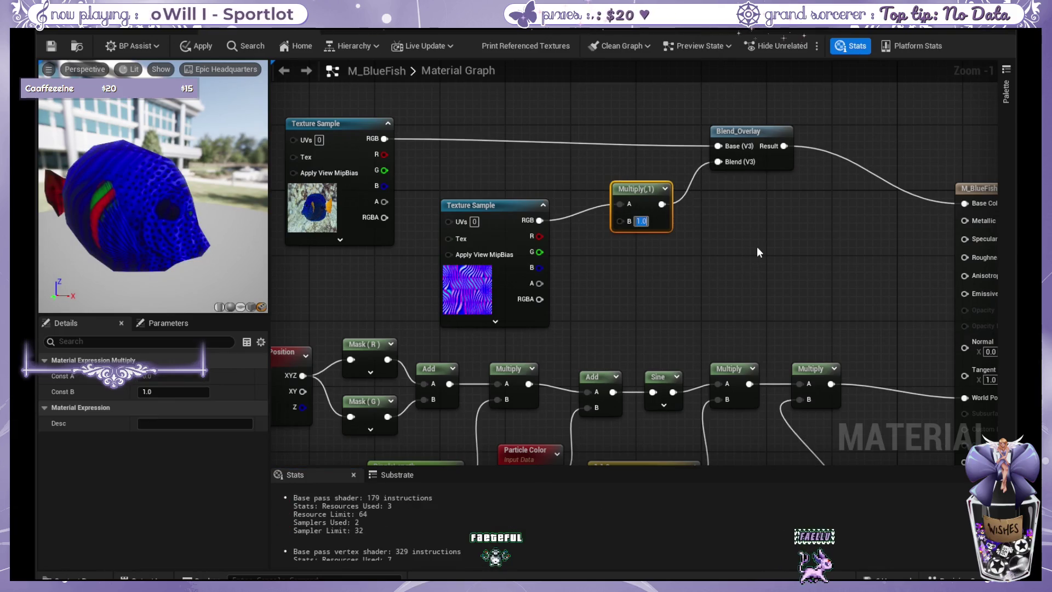
key(Return)
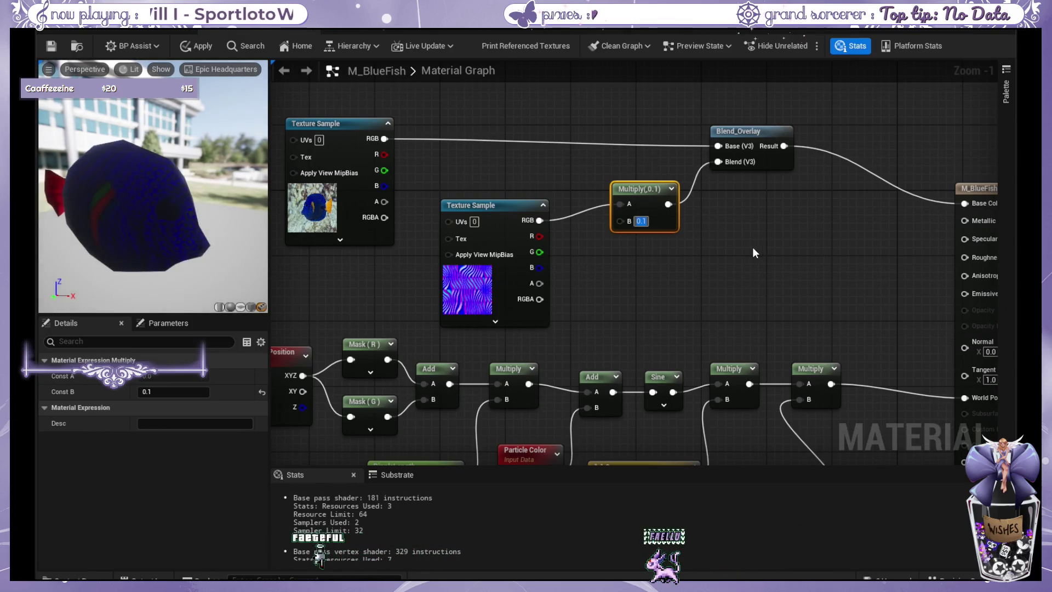
click(751, 248)
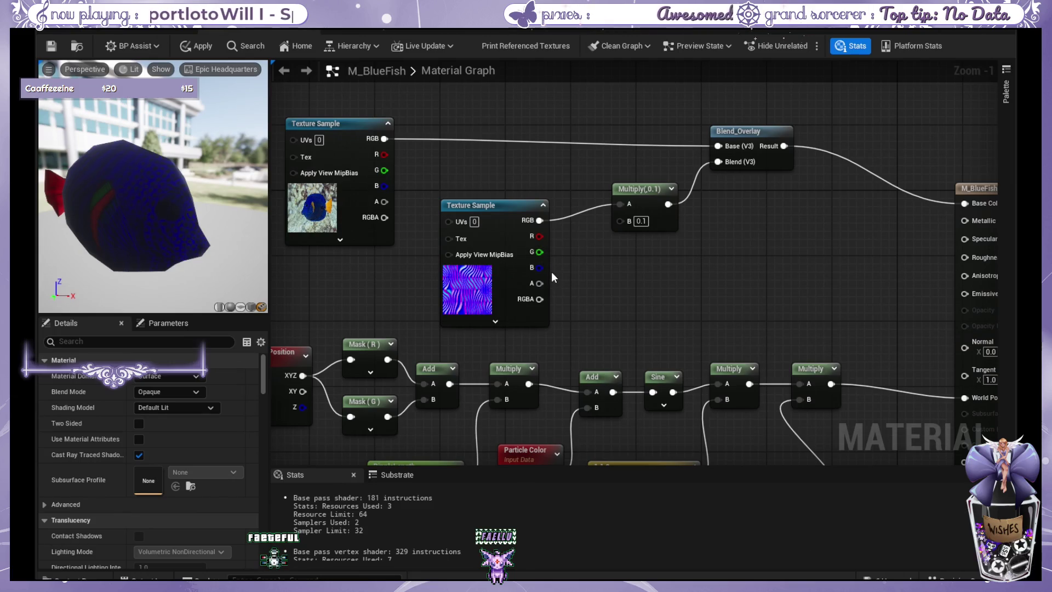
- Test R and G channels into Multiply A, return to RGB, and set B to 2.0
mouse_move(540, 236)
mouse_down()
mouse_move(634, 207)
mouse_move(609, 203)
mouse_up()
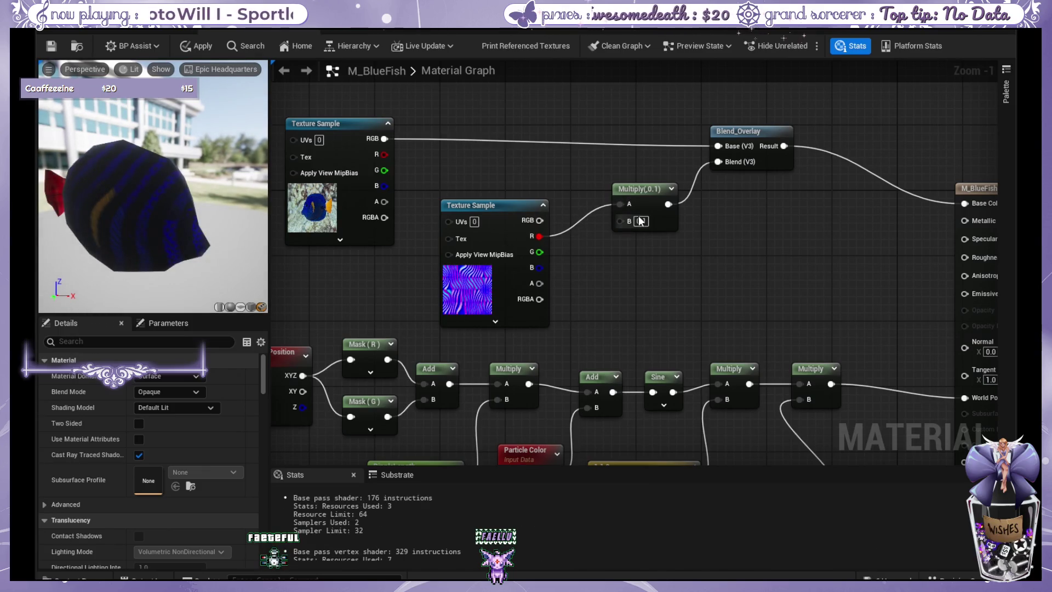
mouse_move(540, 251)
mouse_down()
mouse_move(630, 205)
mouse_move(540, 268)
mouse_up()
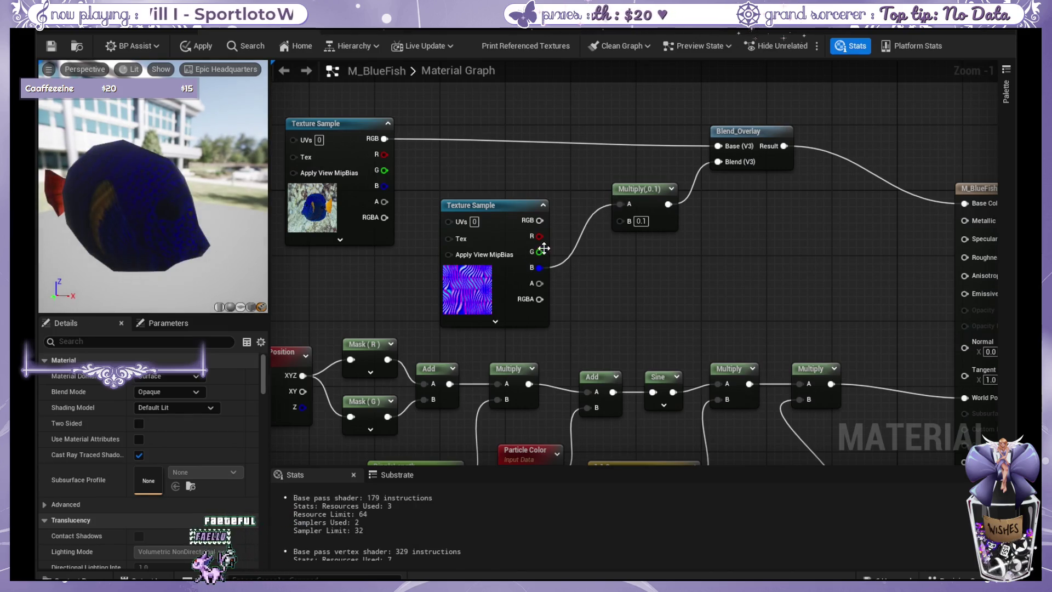
drag(539, 220, 620, 204)
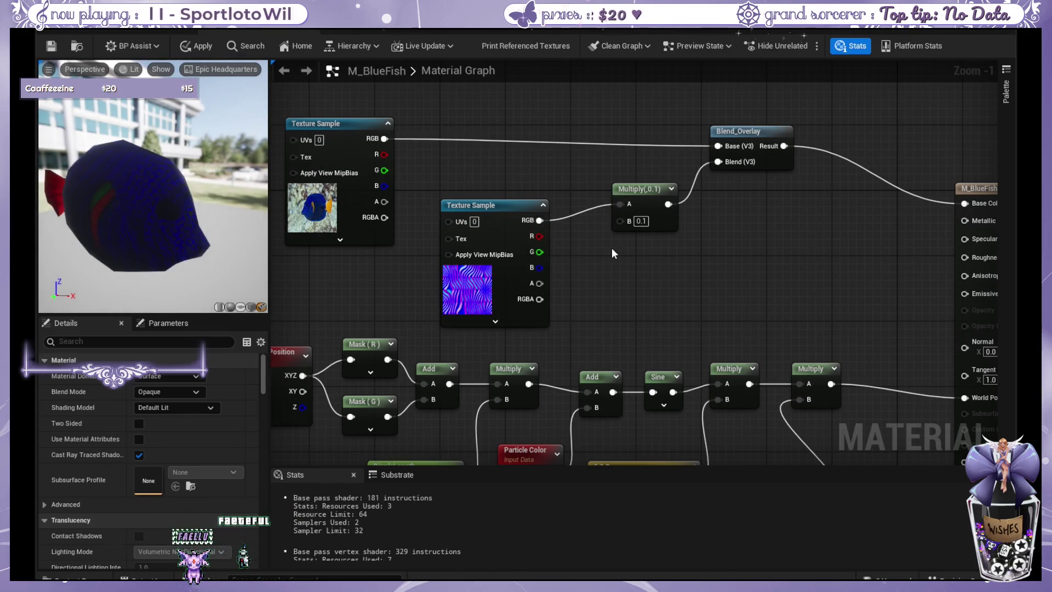
click(641, 221)
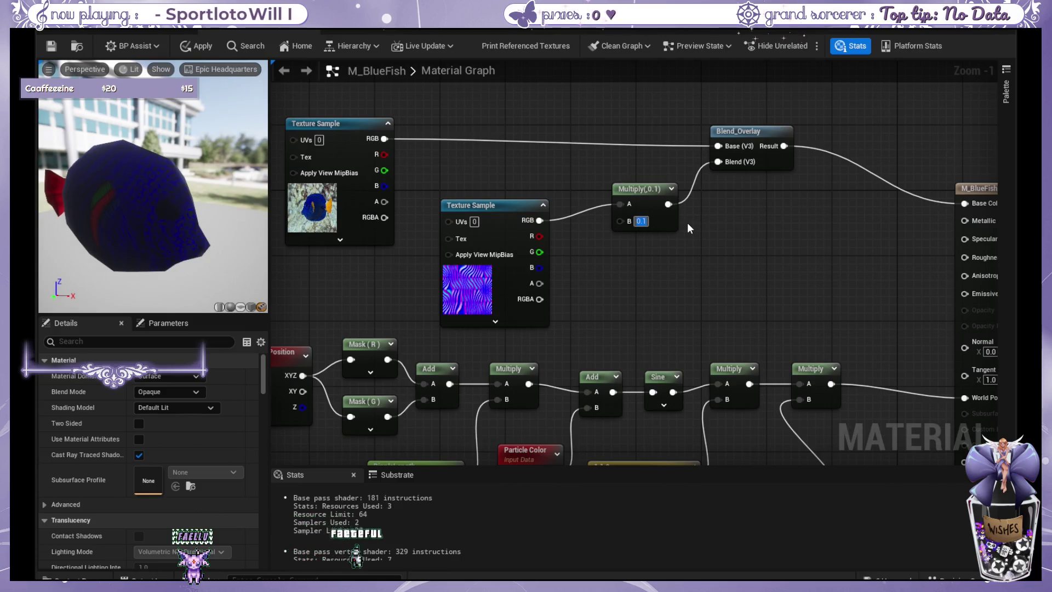
text(2)
key(Return)
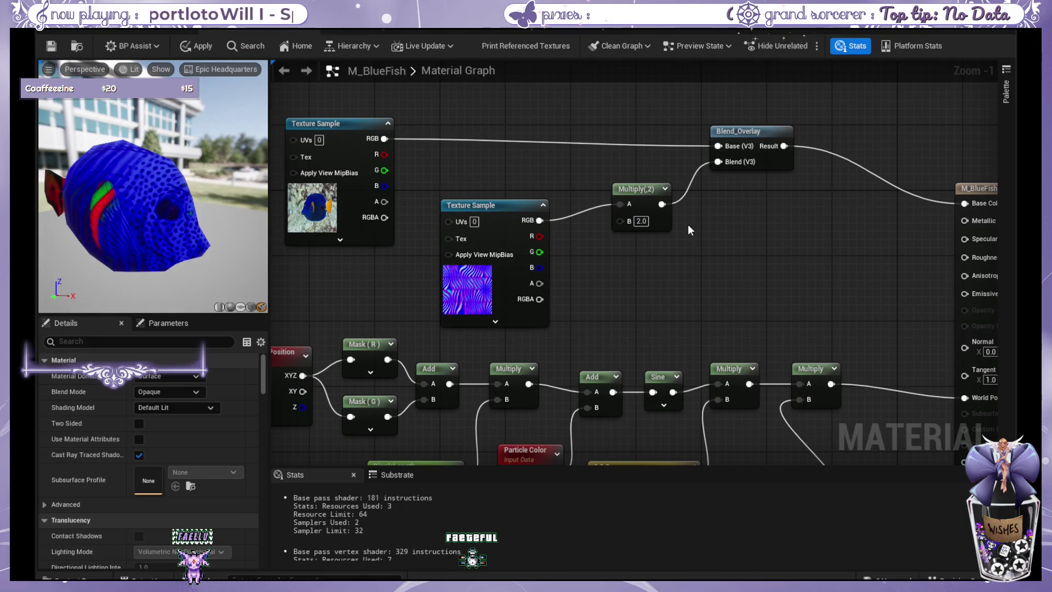
click(688, 224)
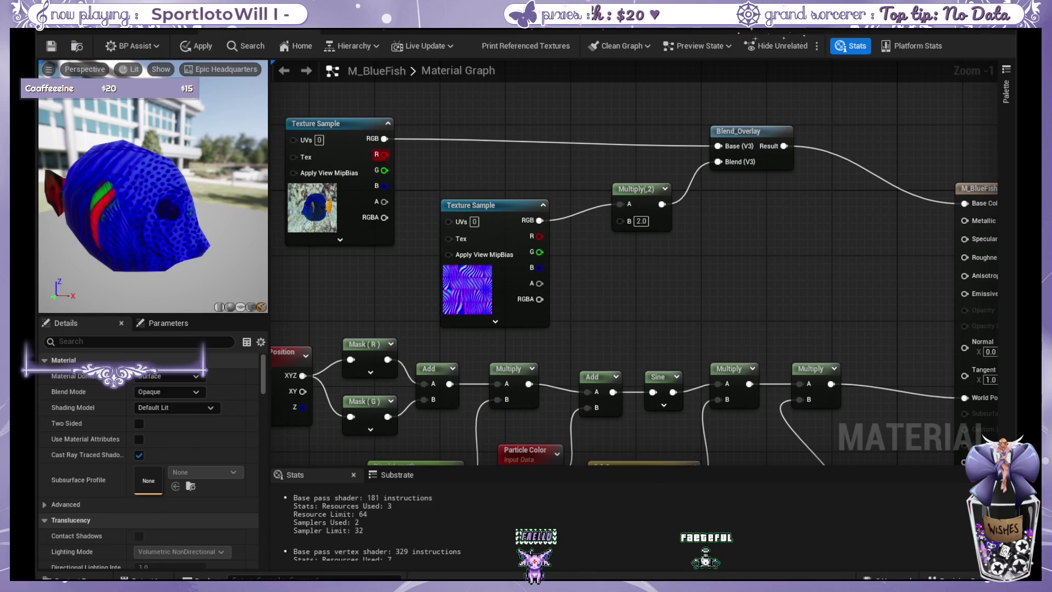
- Stack the wavelet Texture Sample directly beneath the fish Texture Sample
drag(352, 124, 361, 83)
mouse_move(474, 205)
mouse_down()
mouse_move(317, 217)
mouse_move(327, 213)
mouse_up()
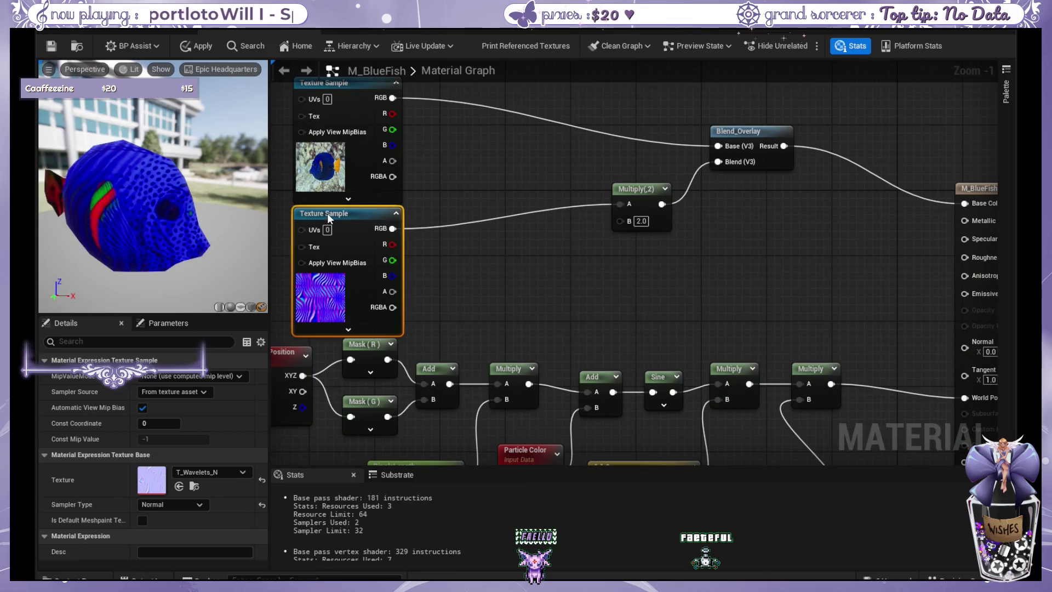
click(530, 318)
- Move the world-position chain and Mask (R) together compactly, then select the wavelet Texture Sample
scroll(353, 367, down, 3)
drag(334, 273, 750, 424)
drag(685, 264, 666, 297)
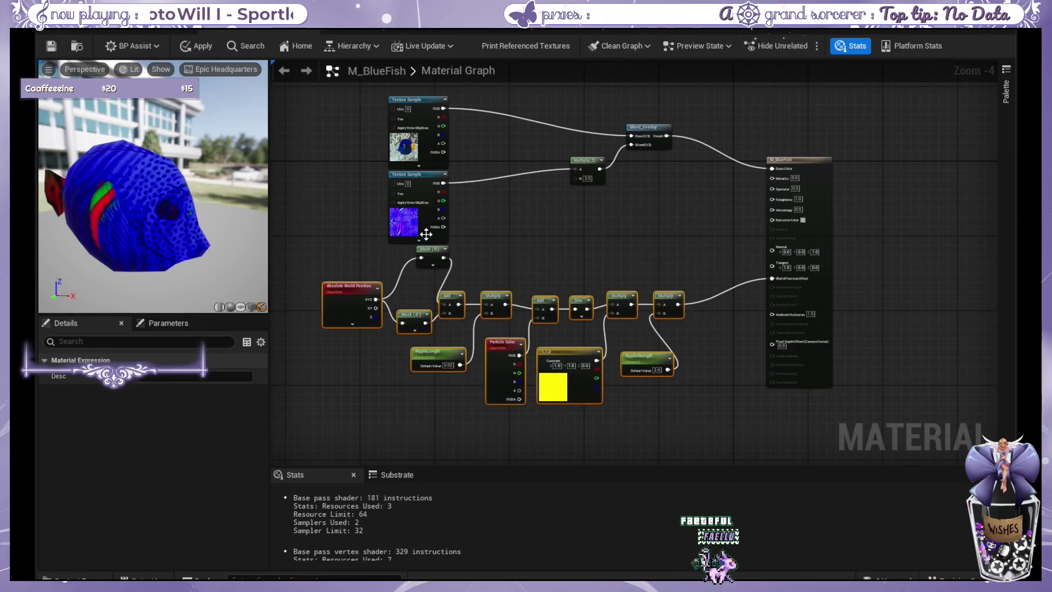
drag(434, 250, 415, 287)
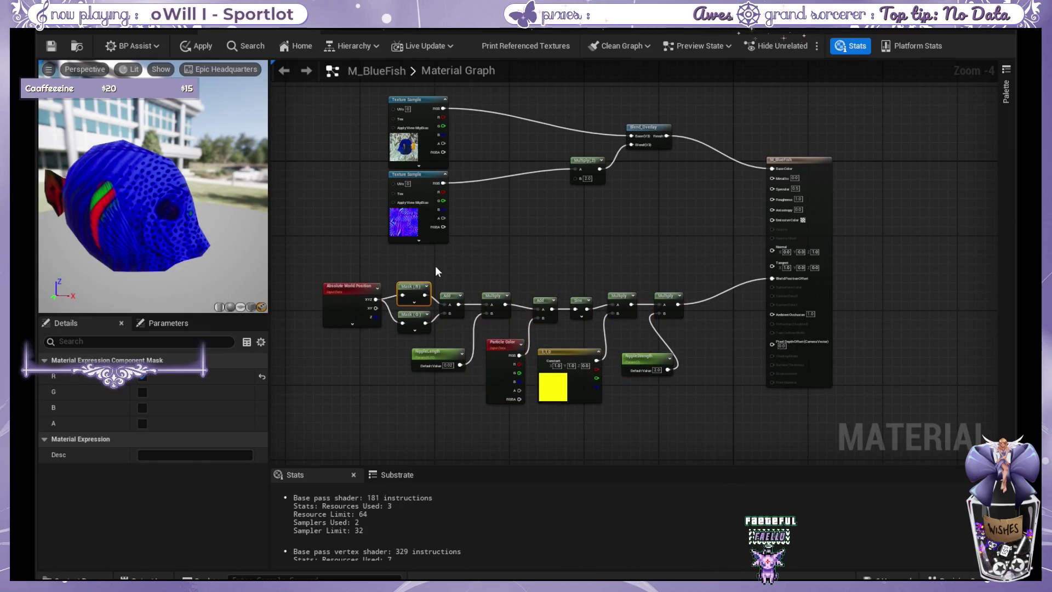
click(436, 271)
scroll(491, 218, up, 3)
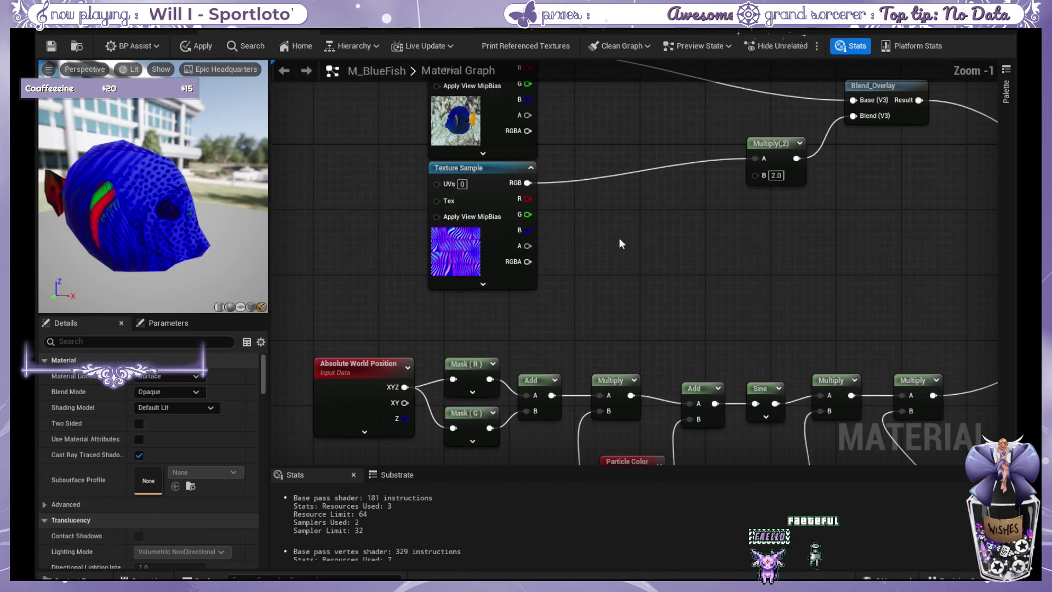
drag(620, 243, 556, 288)
drag(422, 286, 384, 325)
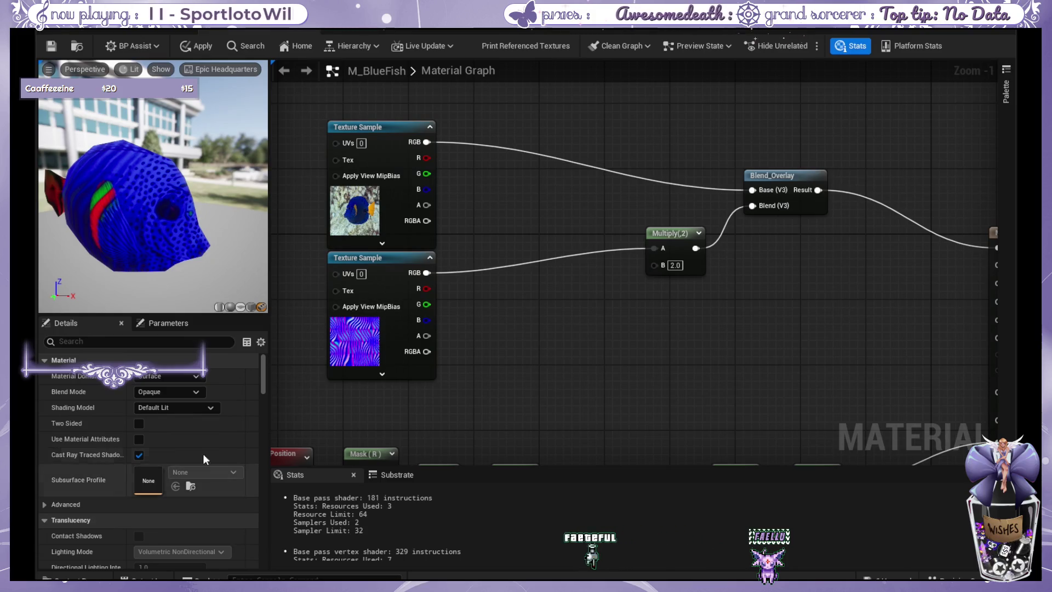
click(337, 342)
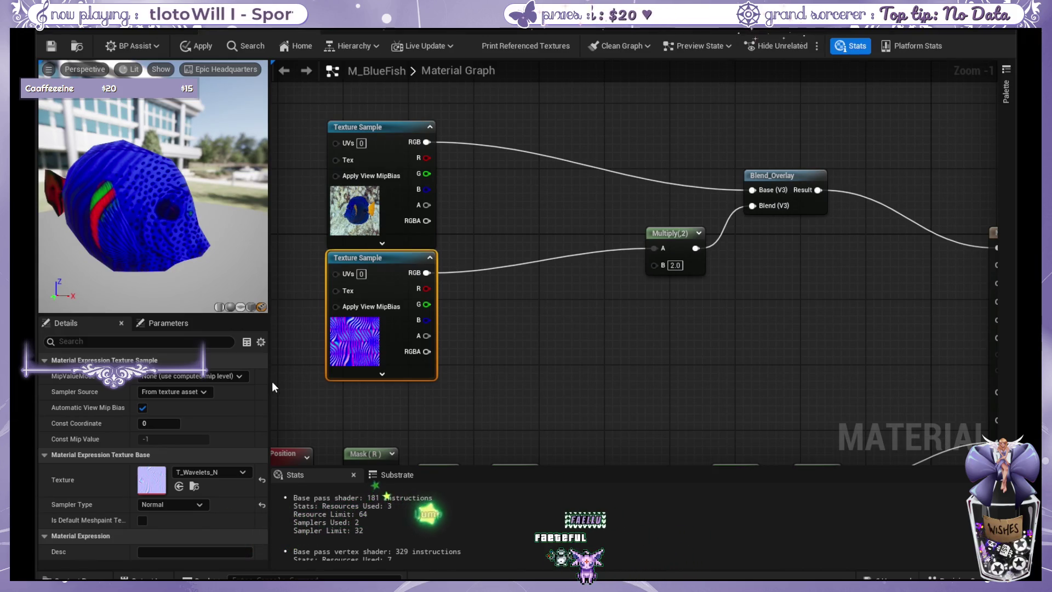
- Try T_waves_ico on the lower Texture Sample, then revert to T_Wavelets_N
drag(272, 382, 355, 341)
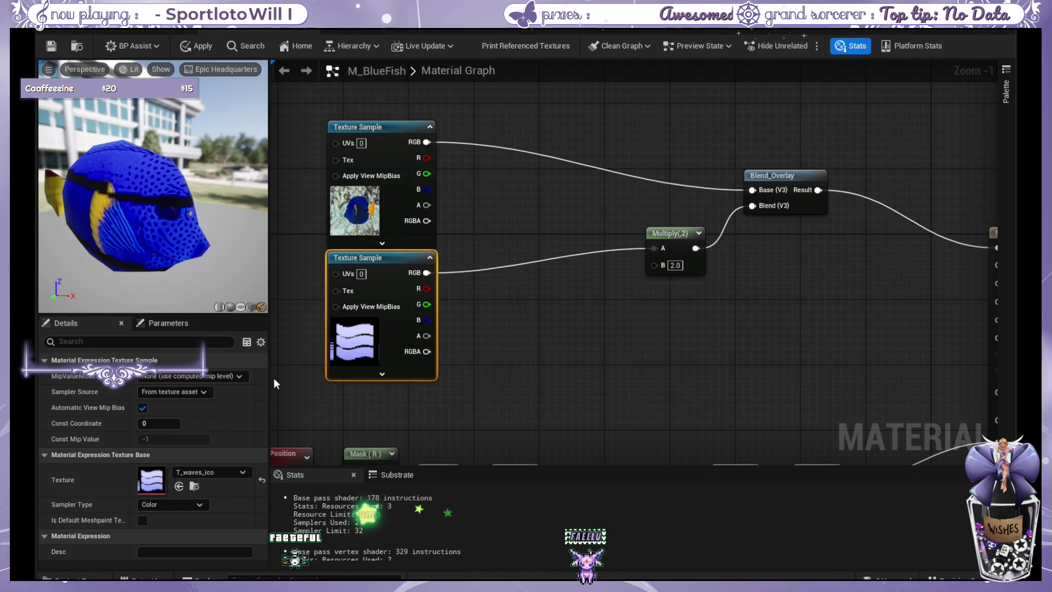
key(ctrl+z)
click(614, 310)
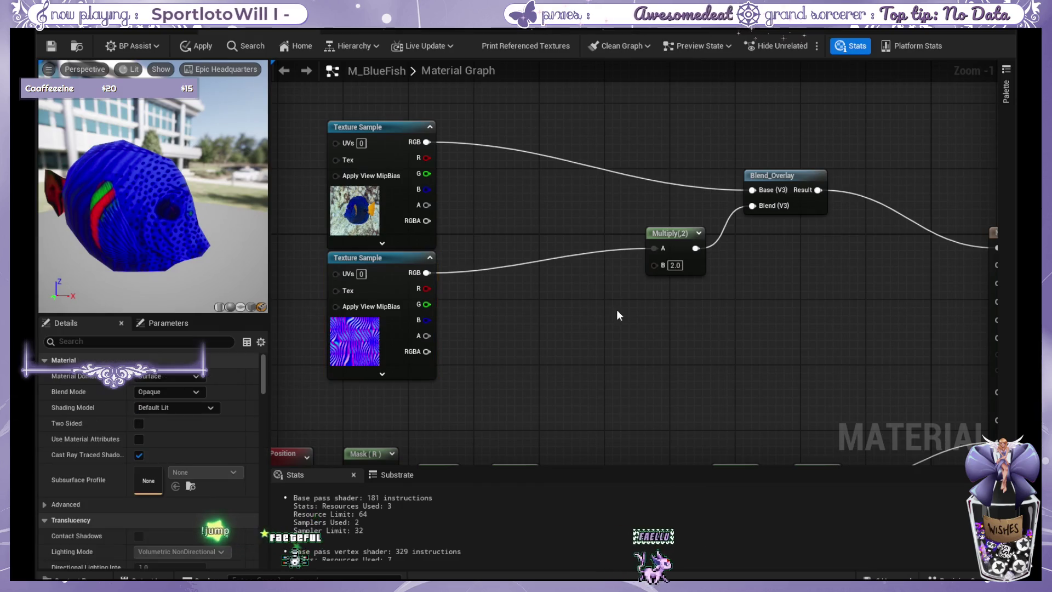
mouse_move(591, 306)
mouse_down()
mouse_move(522, 318)
mouse_move(539, 311)
mouse_up()
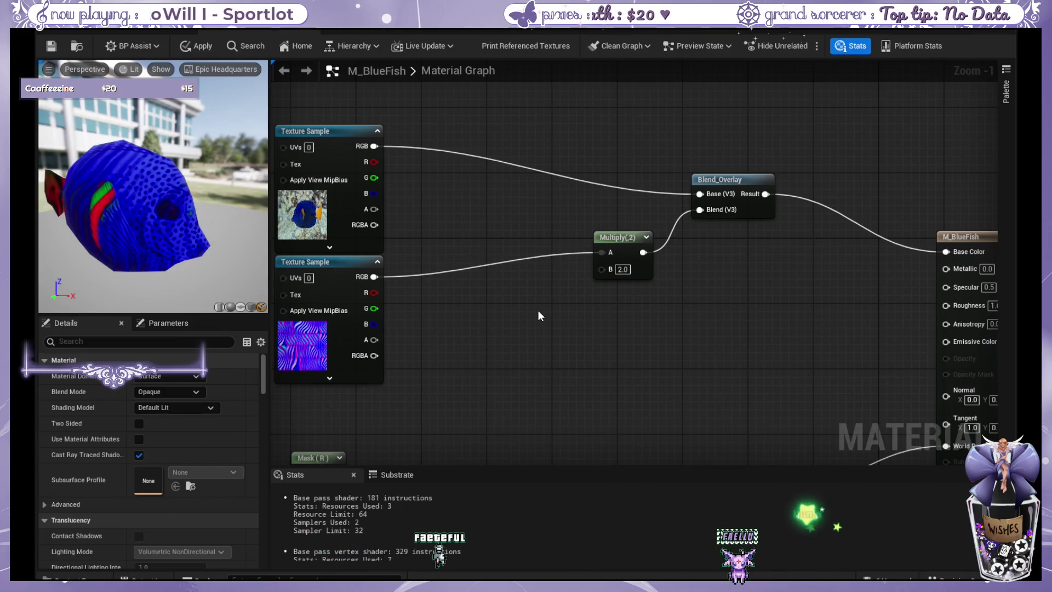
- Shift the Multiply node left and drag a new wire from the wavelet texture's RGBA output
drag(608, 237, 565, 237)
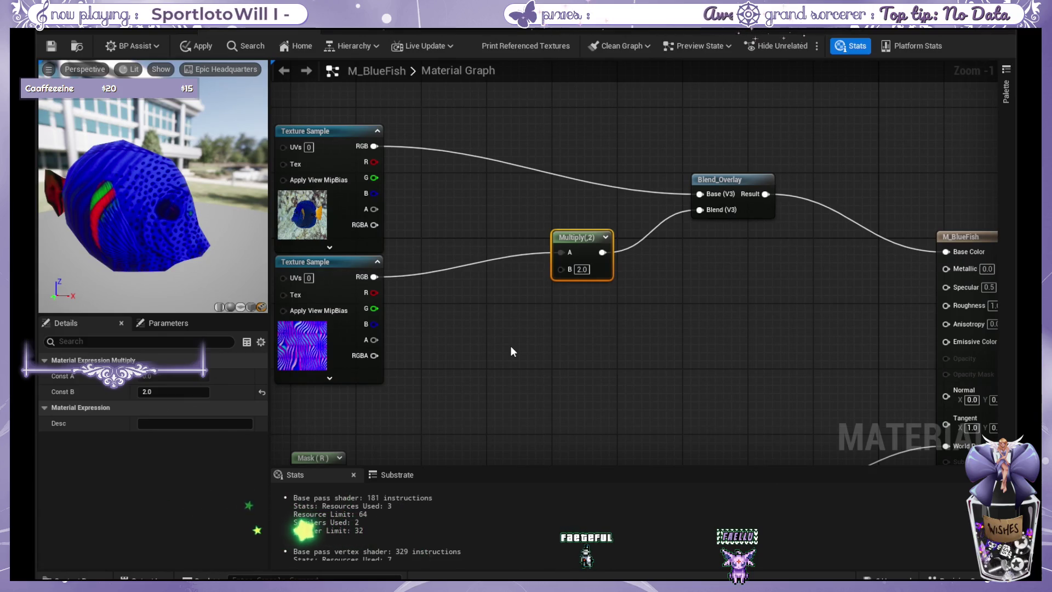
click(508, 337)
drag(508, 337, 559, 290)
mouse_move(682, 332)
mouse_down()
mouse_move(764, 292)
mouse_move(651, 313)
mouse_move(530, 307)
mouse_move(547, 305)
mouse_up()
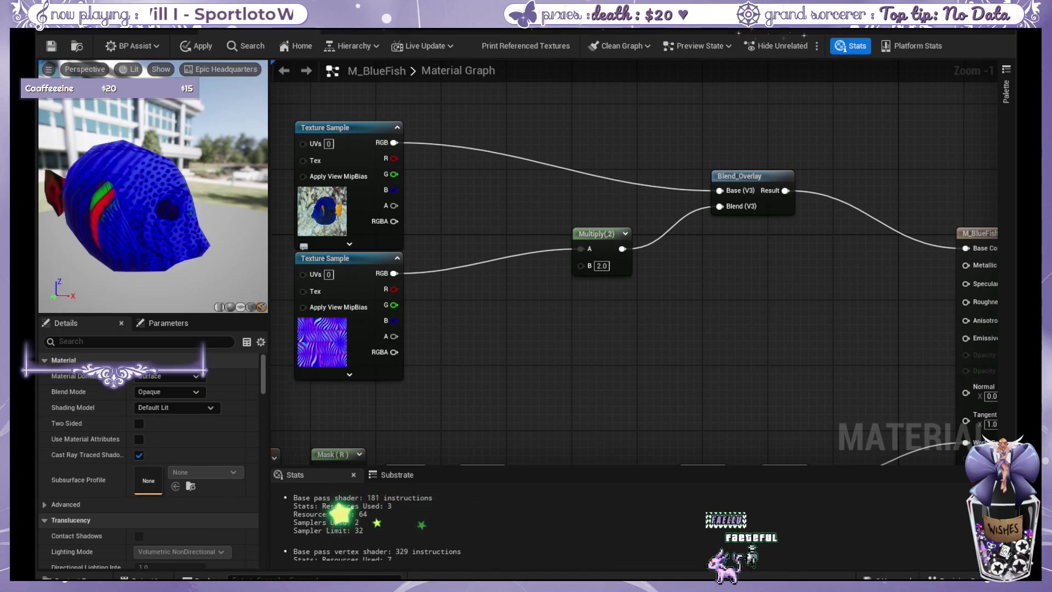
click(328, 258)
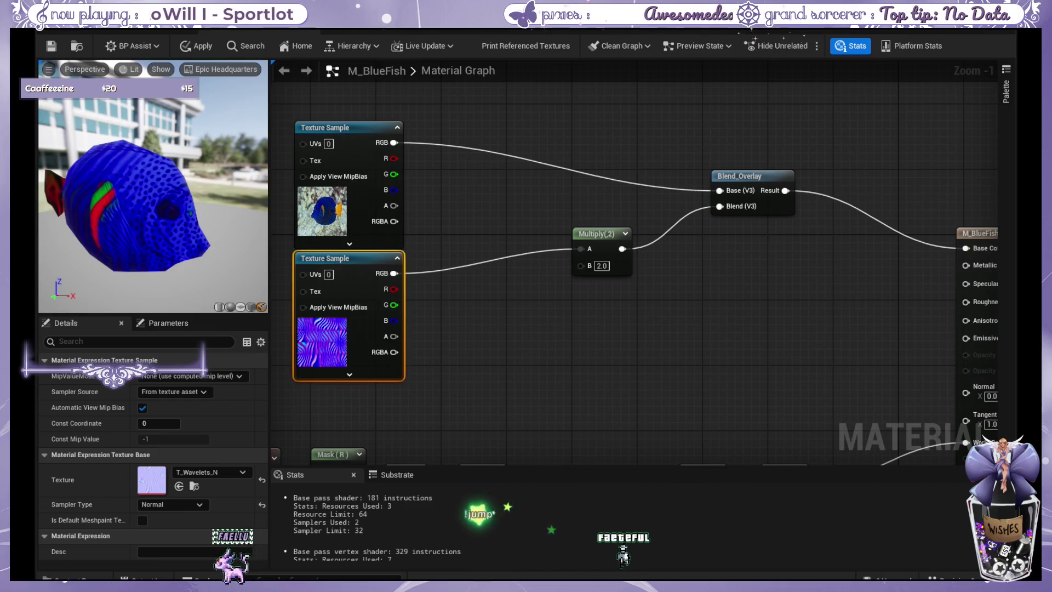
mouse_move(394, 352)
mouse_down()
mouse_move(462, 324)
mouse_move(560, 334)
mouse_up()
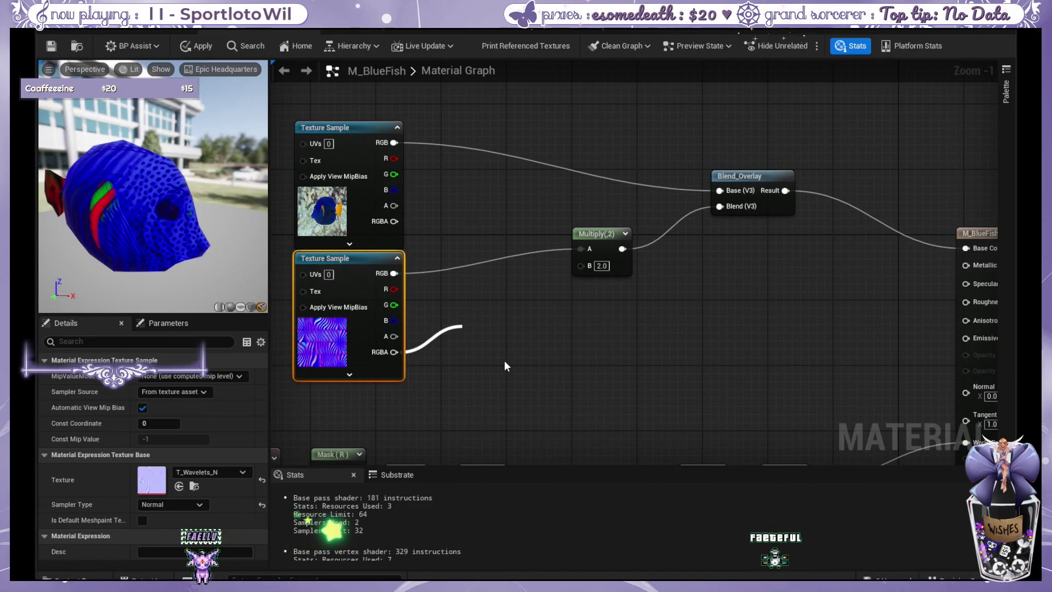
- Add a Lerp node with its Alpha fed by the wavelet texture's A channel, Lerp A left empty
click(509, 328)
drag(510, 329, 526, 287)
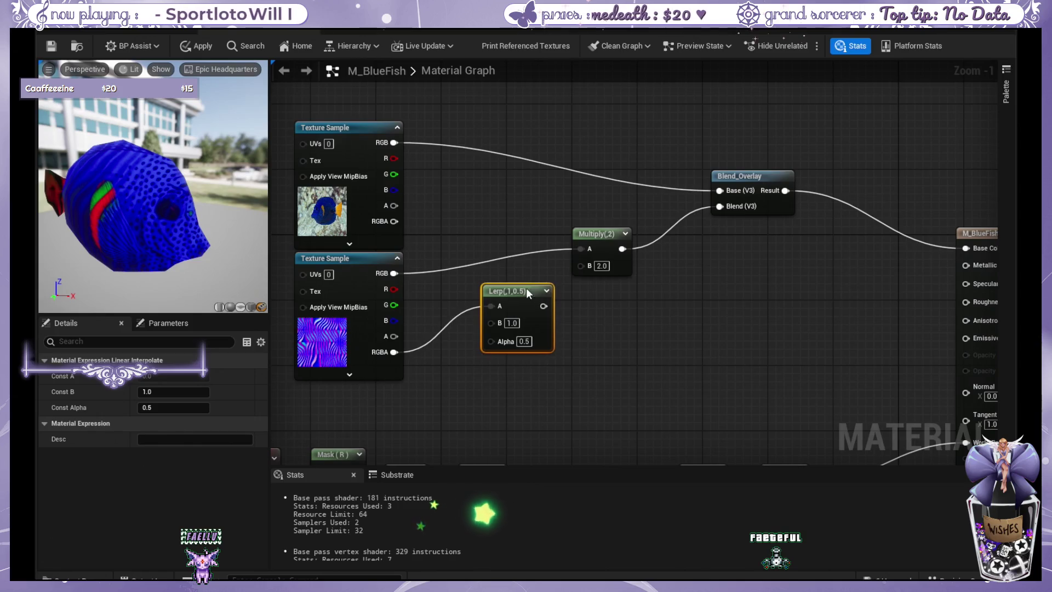
click(442, 327)
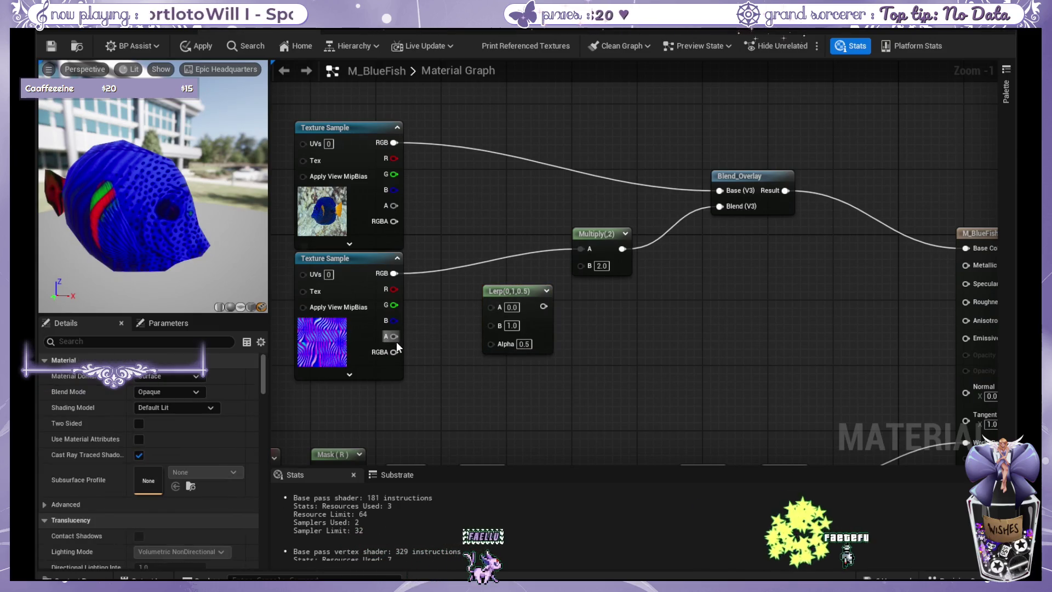
drag(394, 336, 491, 306)
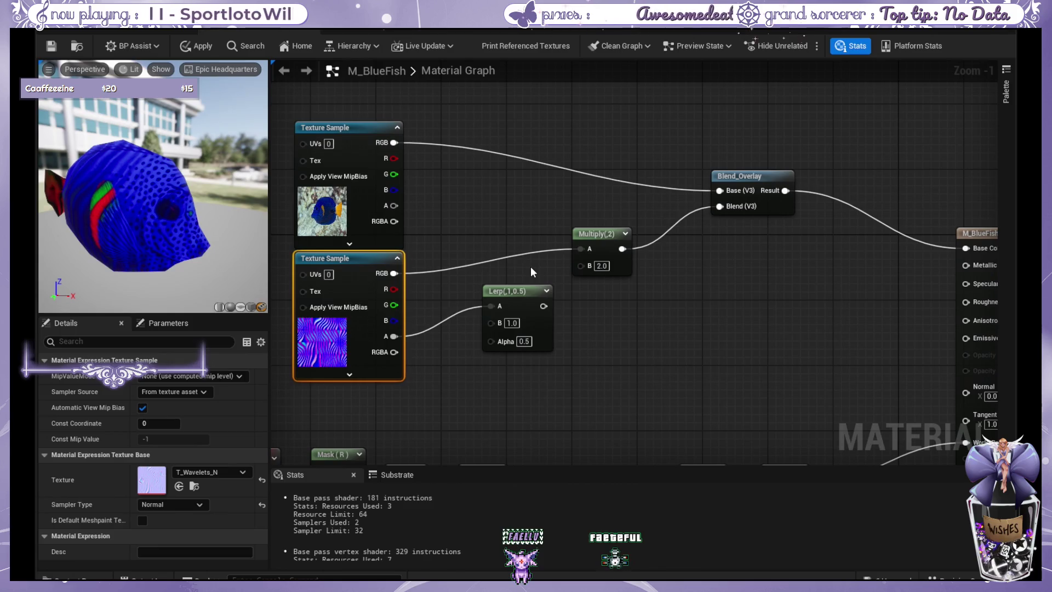
drag(394, 335, 491, 341)
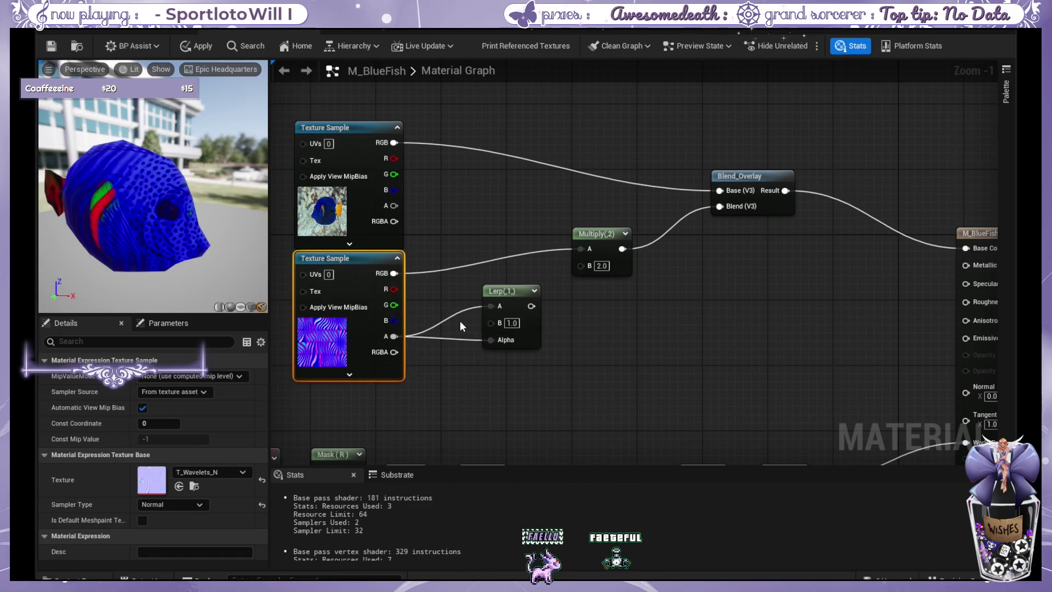
alt+click(452, 318)
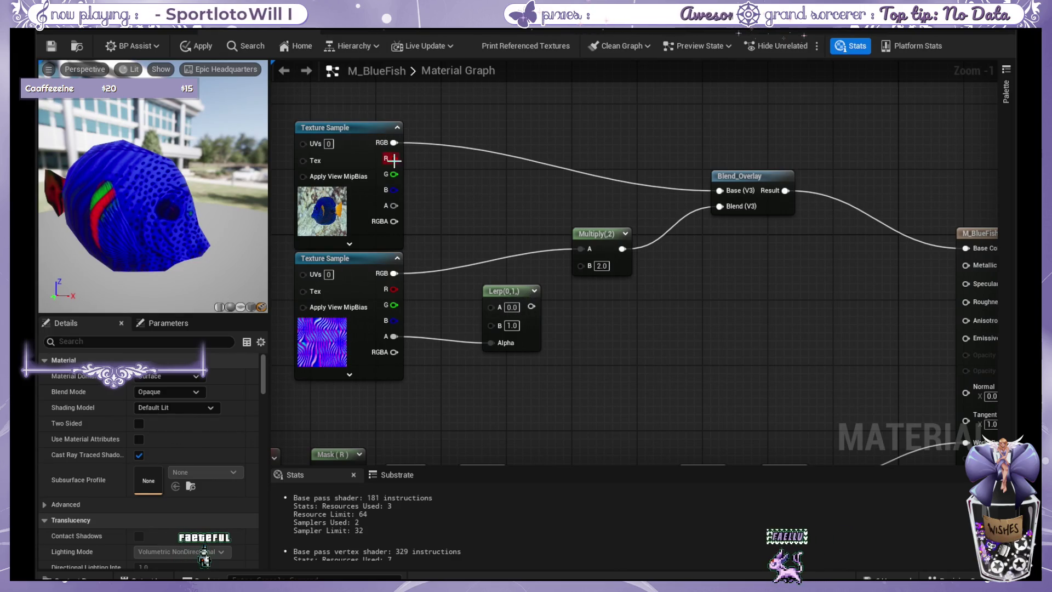
- Feed the fish texture's RGB into Lerp A and delete the Multiply node
mouse_move(394, 142)
mouse_down()
mouse_move(491, 306)
mouse_move(550, 289)
mouse_move(551, 275)
mouse_up()
click(619, 234)
key(Delete)
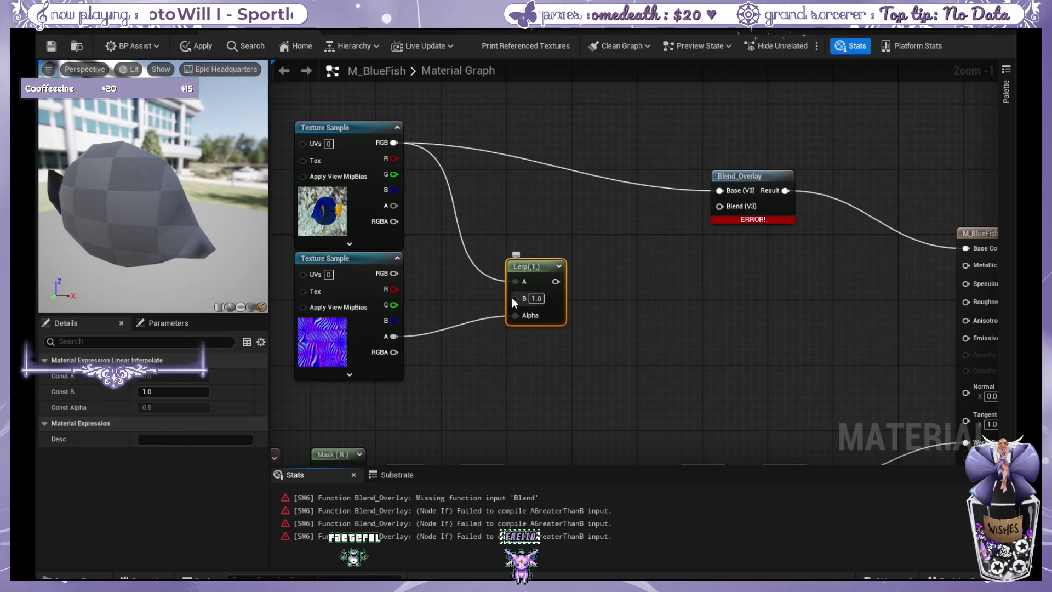
- Place a three-component constant near Lerp B, then delete it again
drag(511, 297, 475, 390)
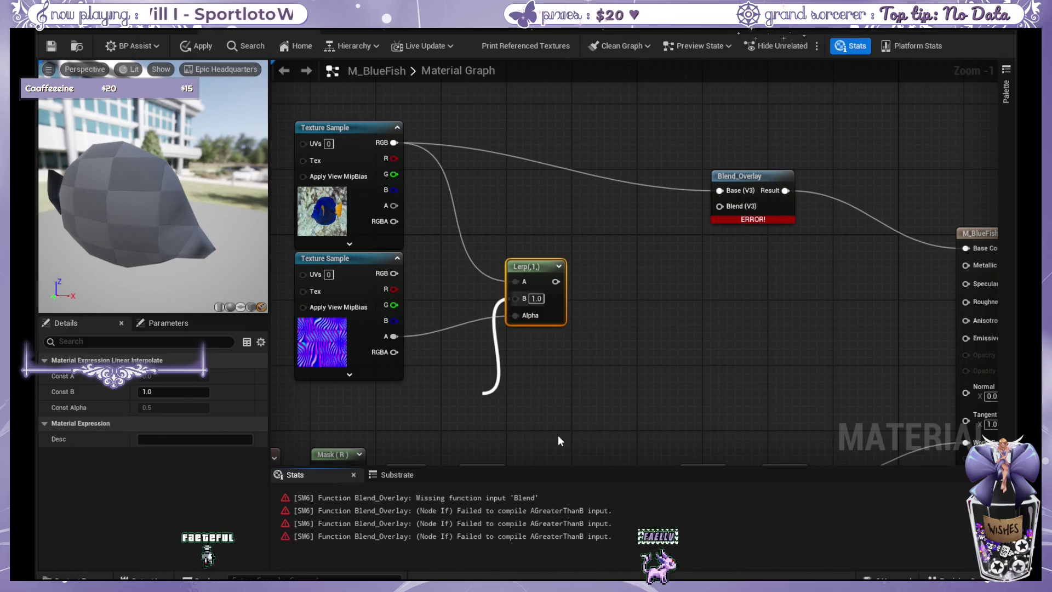
click(518, 396)
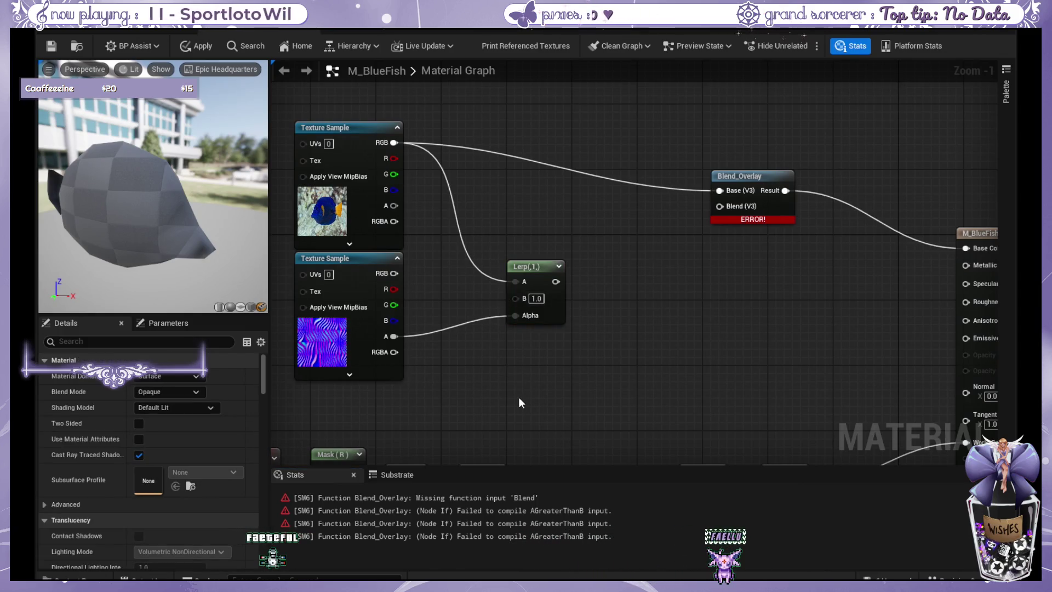
click(530, 409)
mouse_move(530, 408)
mouse_down()
mouse_move(501, 358)
mouse_move(526, 357)
mouse_up()
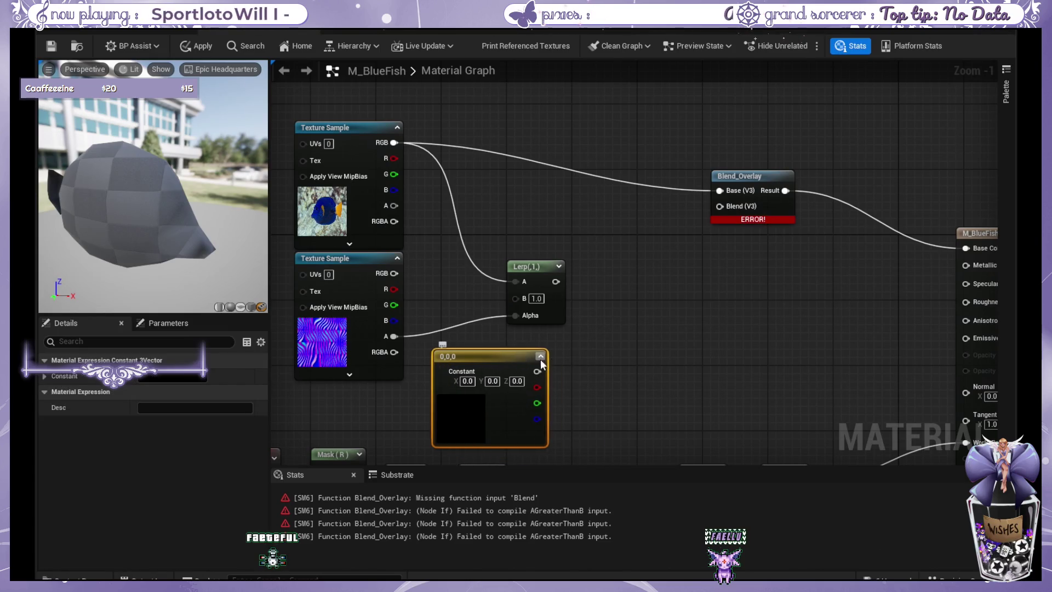
key(Delete)
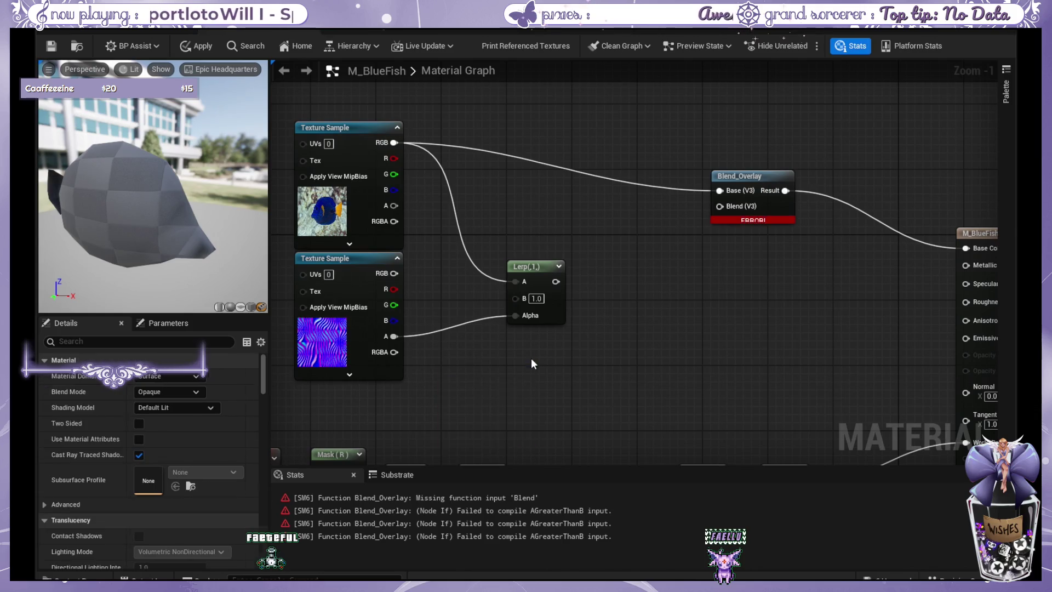
- Connect a light grey constant (0.651, 0.651, 0.651) into Lerp B and route the Lerp toward Blend_Overlay's Blend
click(507, 391)
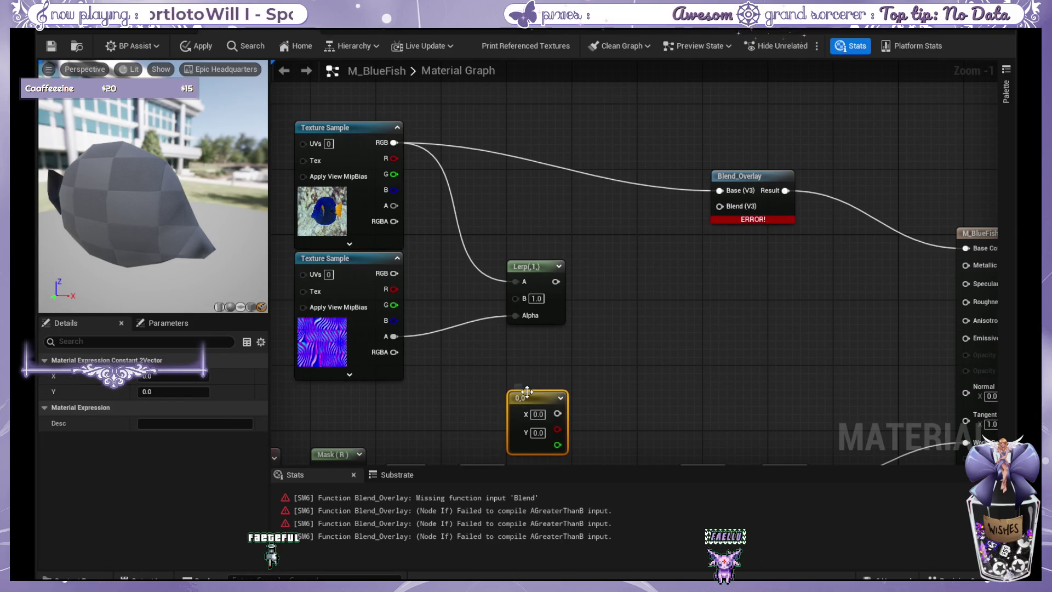
key(ctrl+z)
key(ctrl+z)
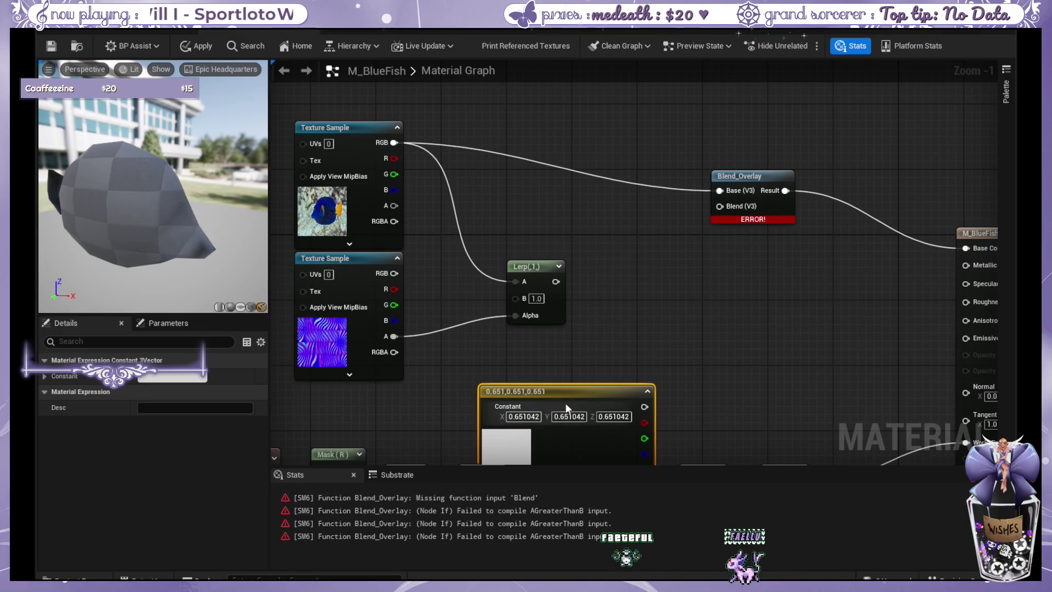
drag(559, 395, 538, 376)
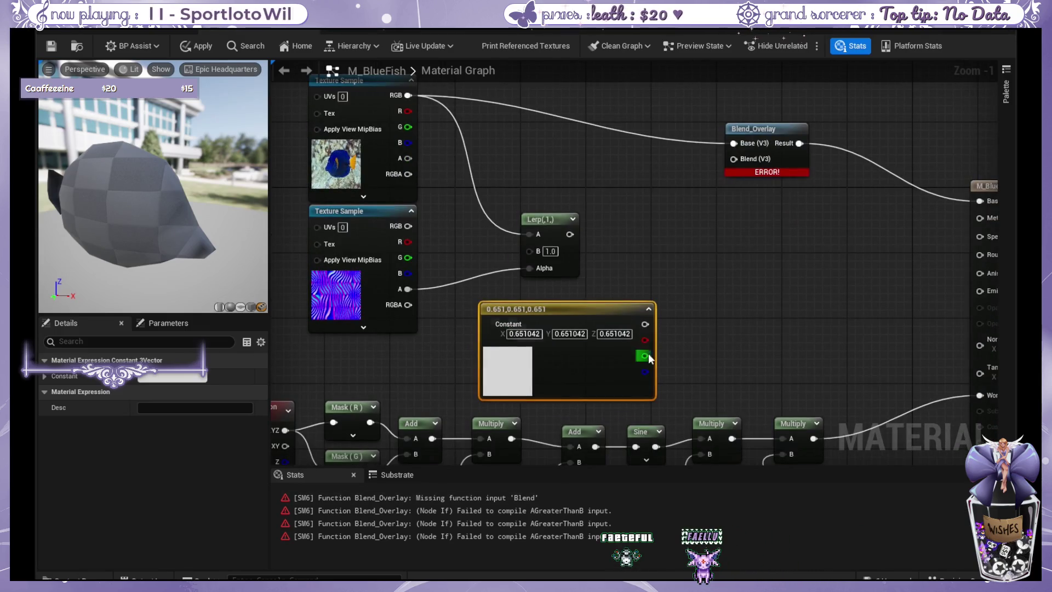
drag(645, 325, 649, 327)
drag(537, 254, 536, 255)
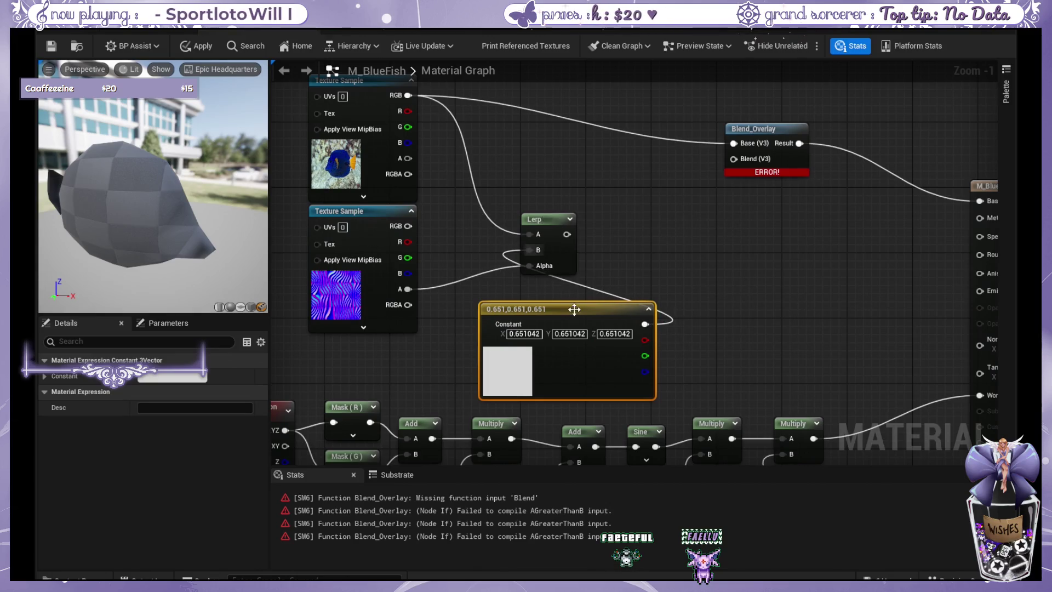
drag(566, 302, 533, 295)
mouse_move(568, 238)
mouse_down()
mouse_move(727, 168)
mouse_move(712, 241)
mouse_move(632, 180)
mouse_up()
click(632, 180)
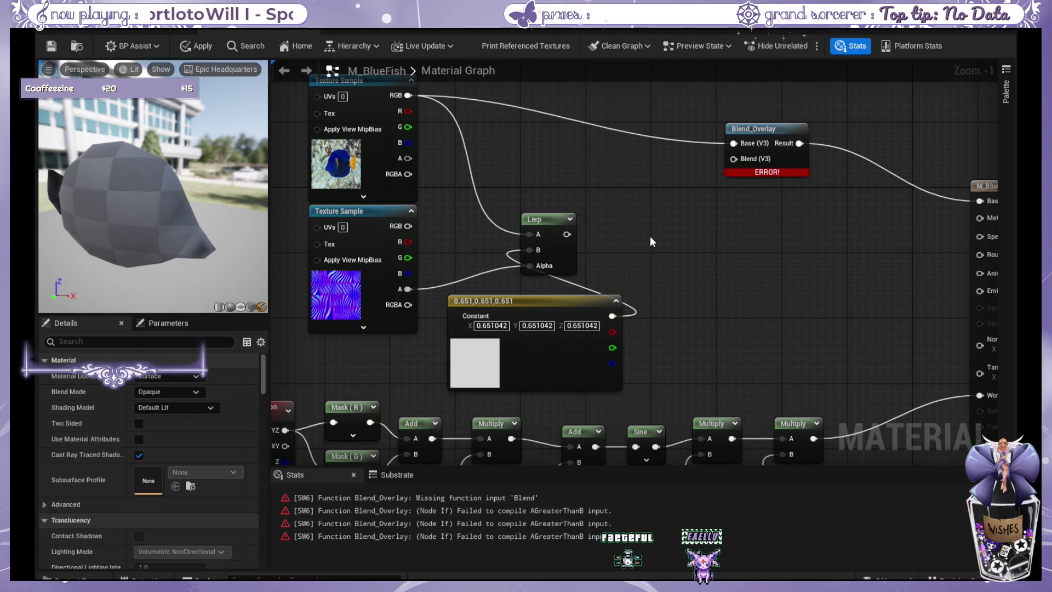
drag(650, 236, 645, 256)
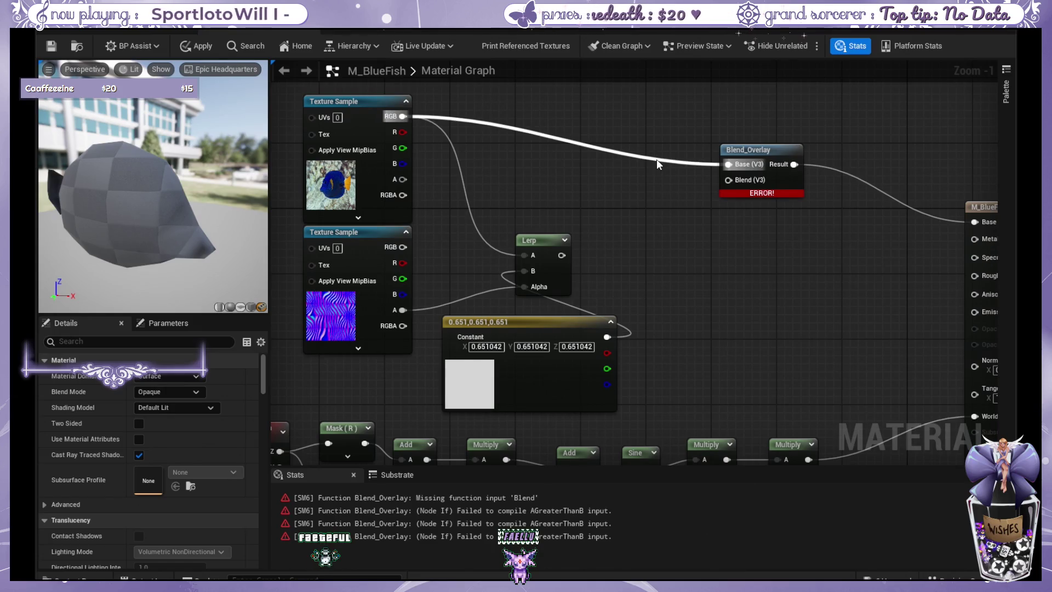
- Break the Blend_Overlay wires and briefly test the Lerp directly on Base Color
alt+click(657, 159)
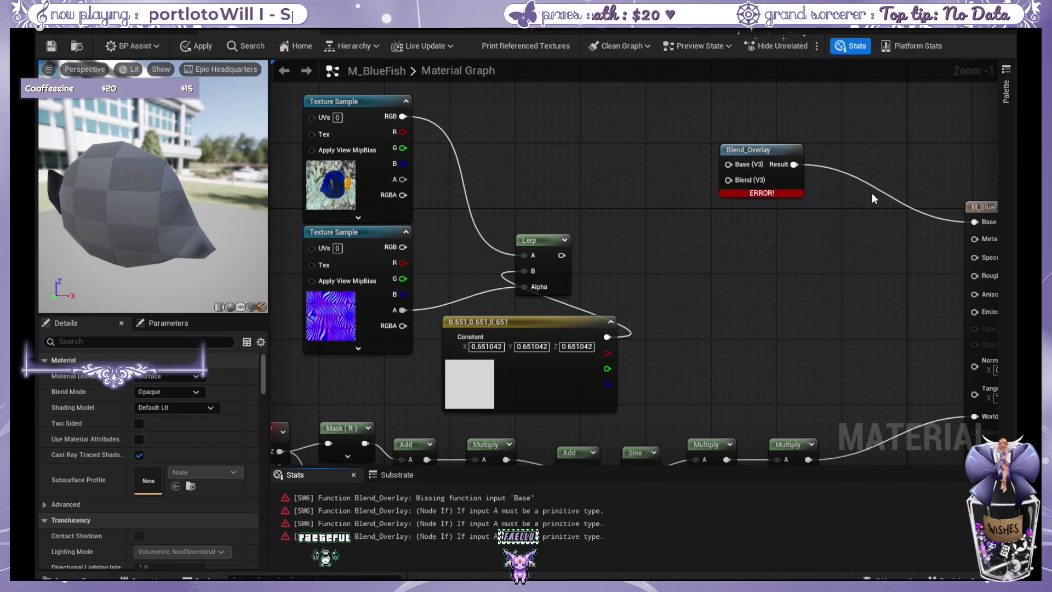
alt+click(882, 191)
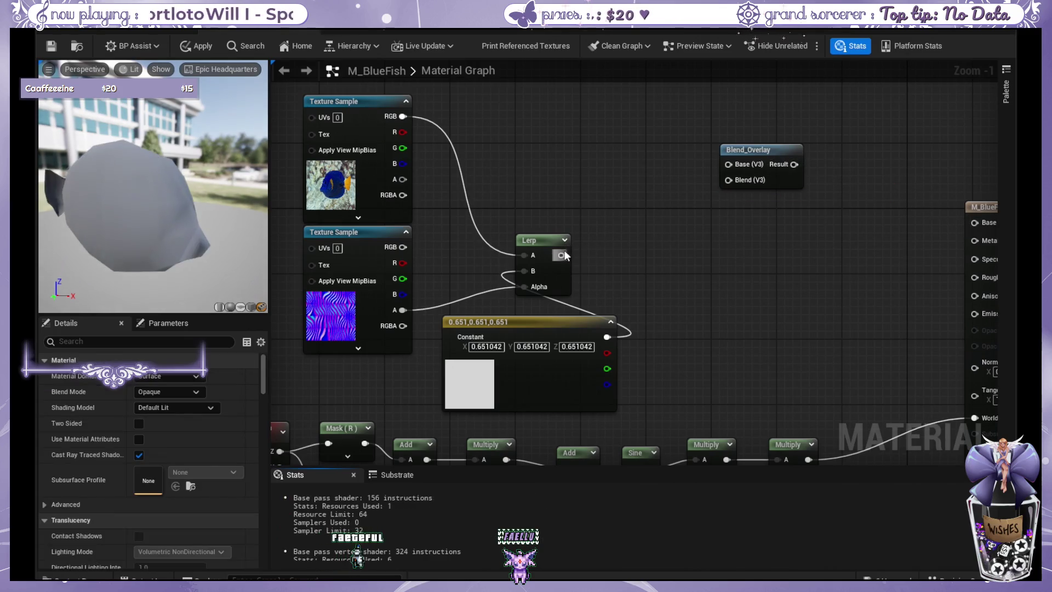
drag(561, 255, 977, 224)
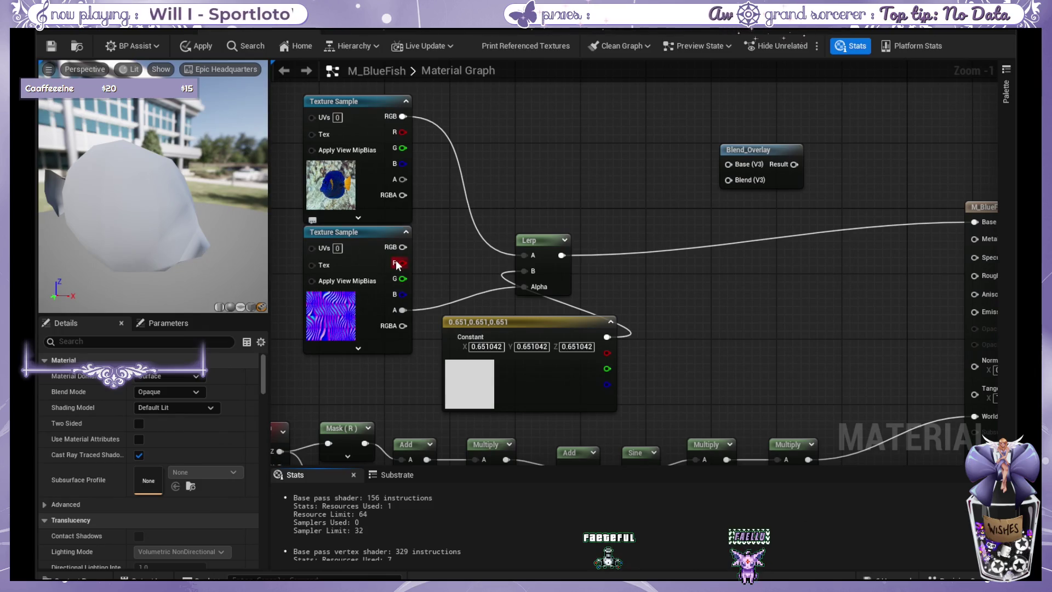
alt+click(811, 234)
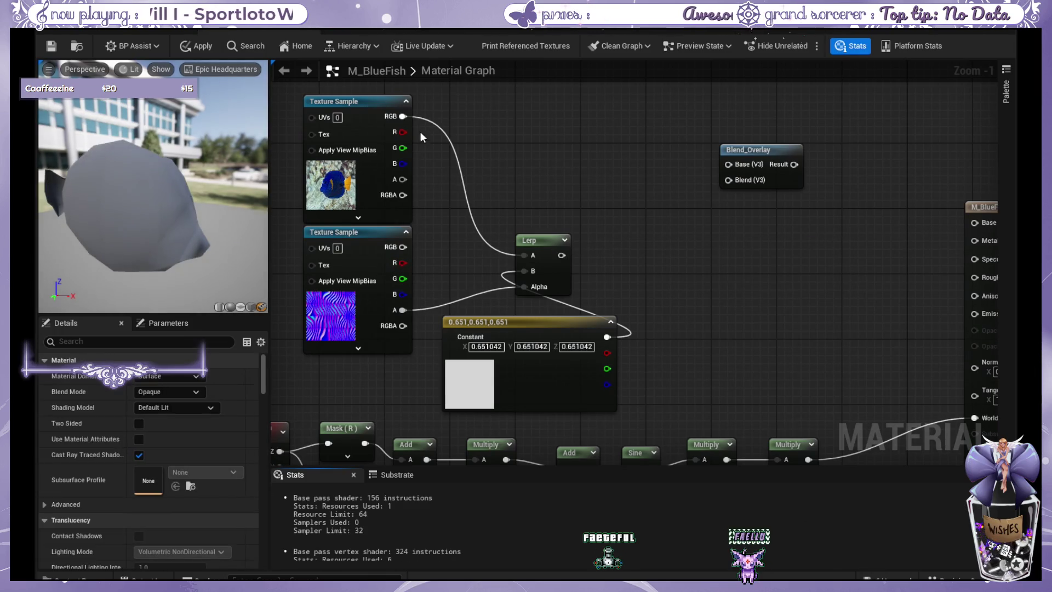
- Wire texture RGB to Blend_Overlay Base, Lerp to Blend, Result to Base Color, and tidy nodes
drag(403, 116, 729, 165)
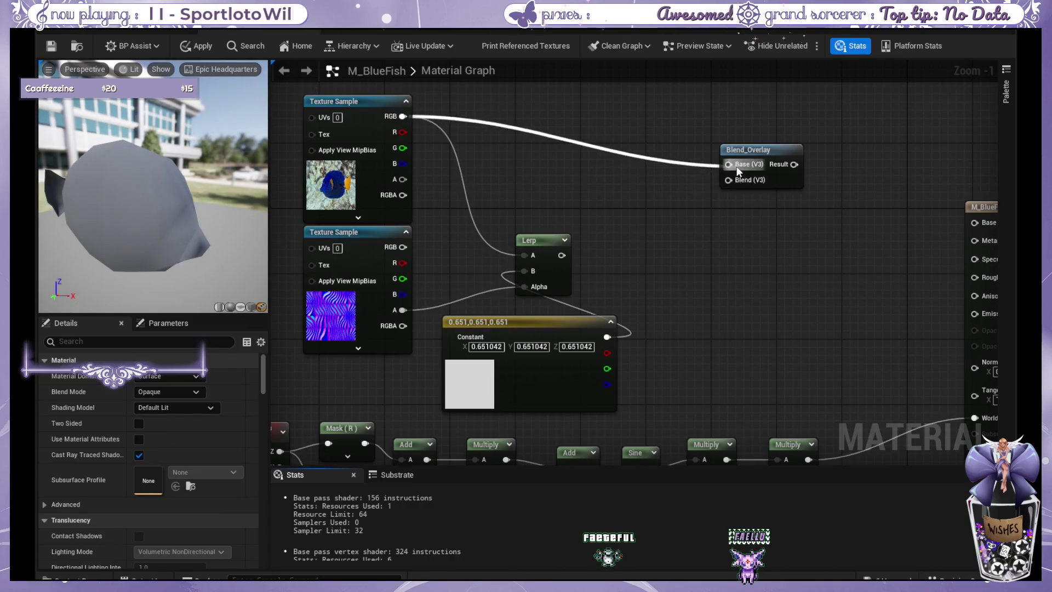
drag(561, 256, 731, 181)
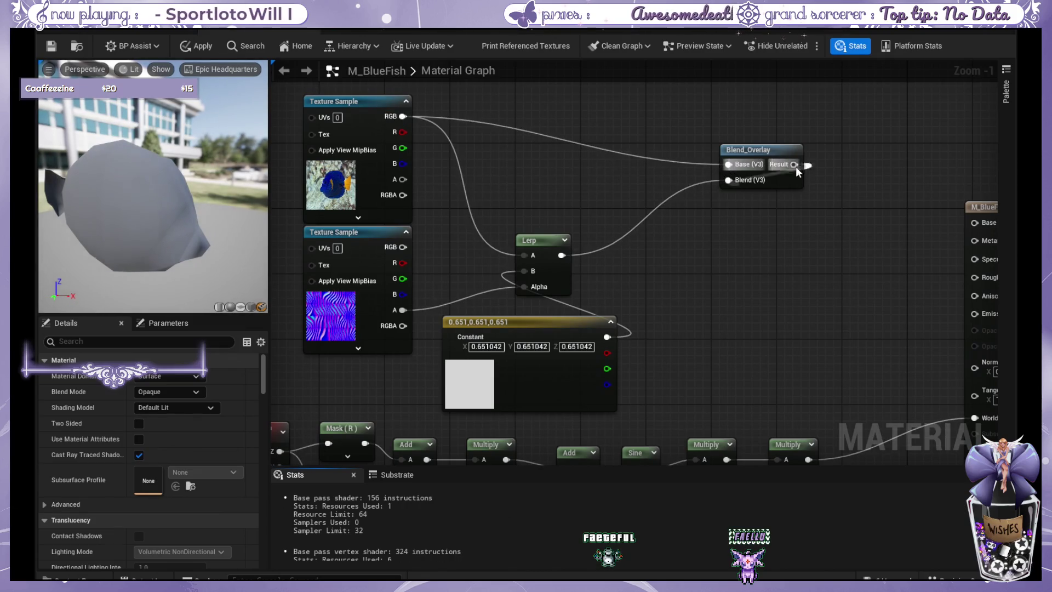
drag(793, 164, 974, 222)
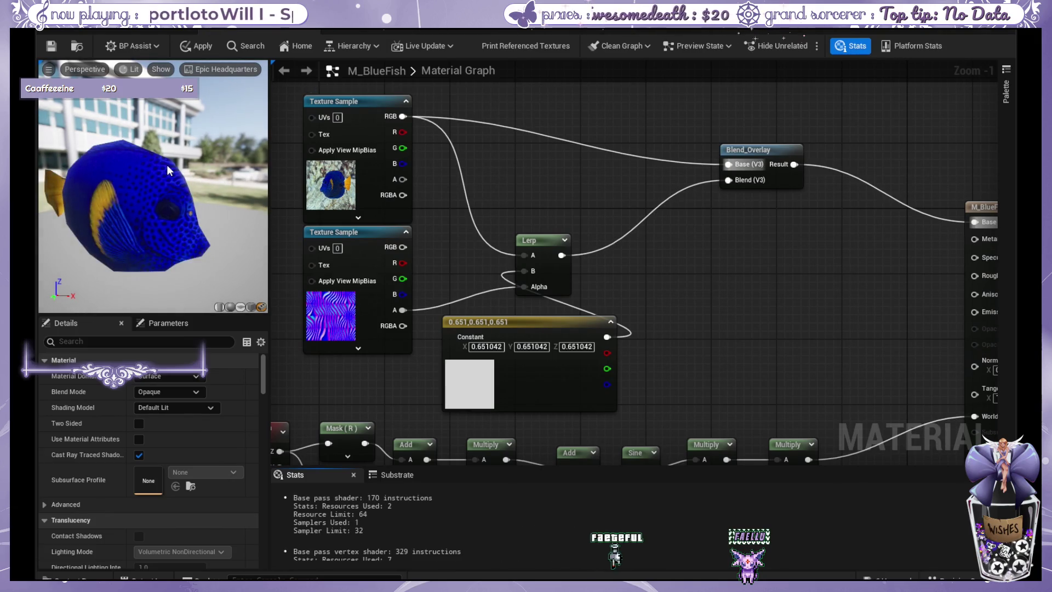
drag(531, 320, 506, 320)
drag(545, 236, 595, 228)
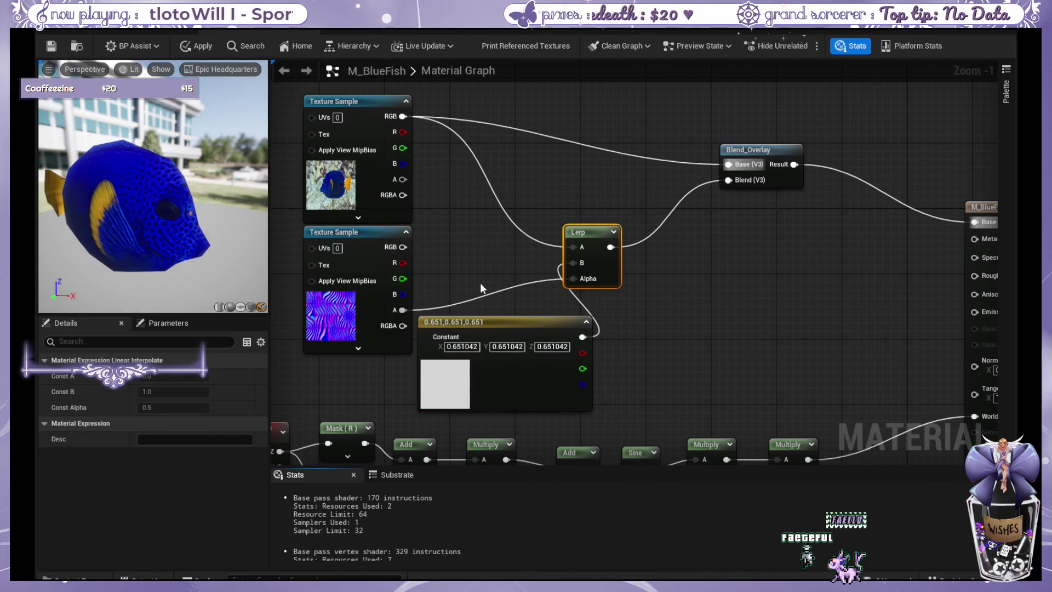
click(447, 385)
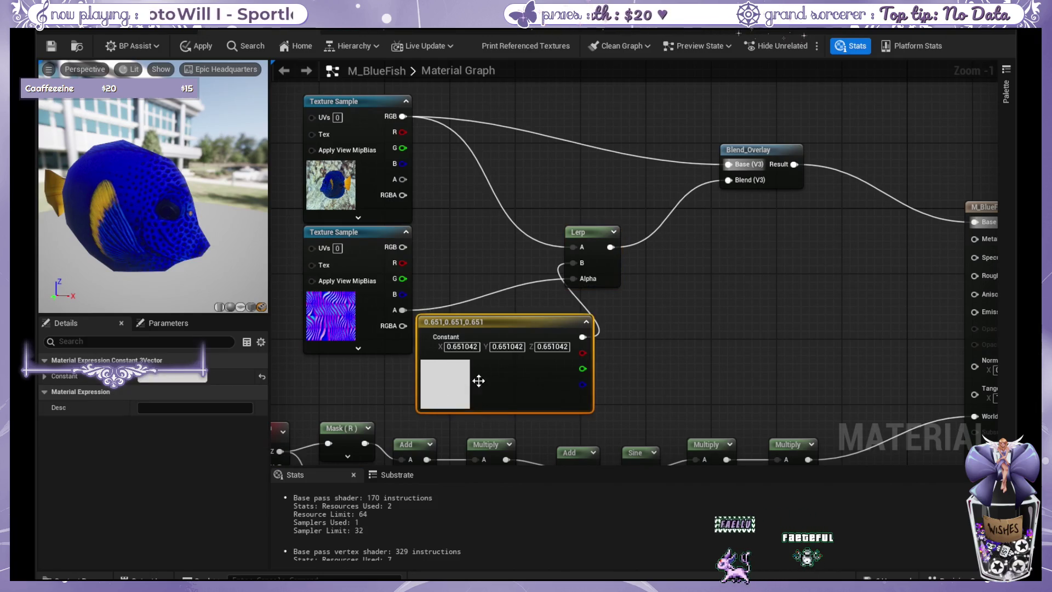
- Try magenta, yellow-green, cyan, purple and red on the constant, settling on grey 0.510, 0.491, 0.509
key(ctrl+z)
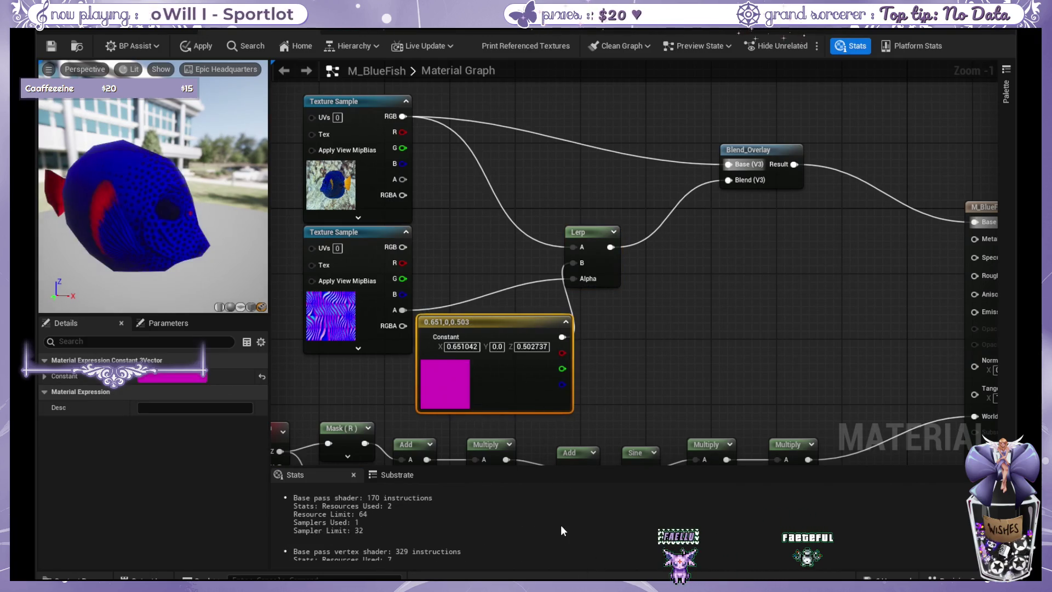
key(ctrl+z)
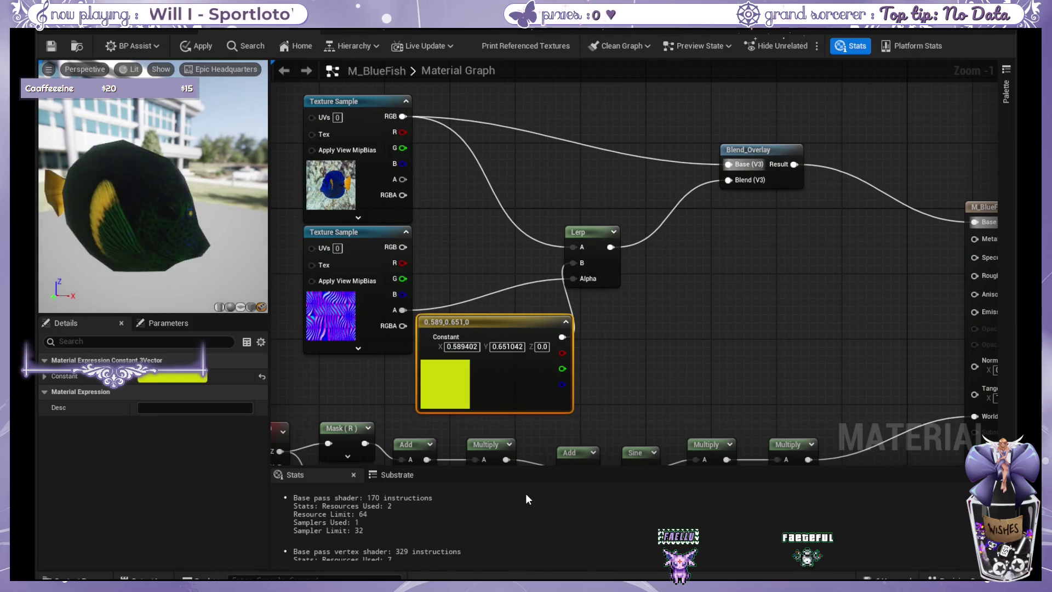
key(ctrl+z)
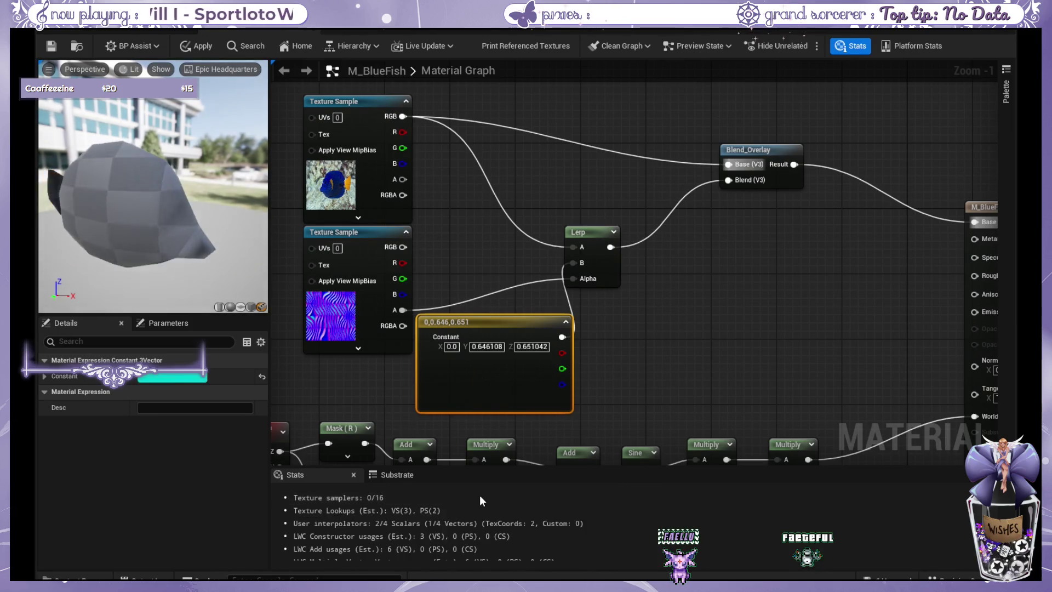
key(ctrl+z)
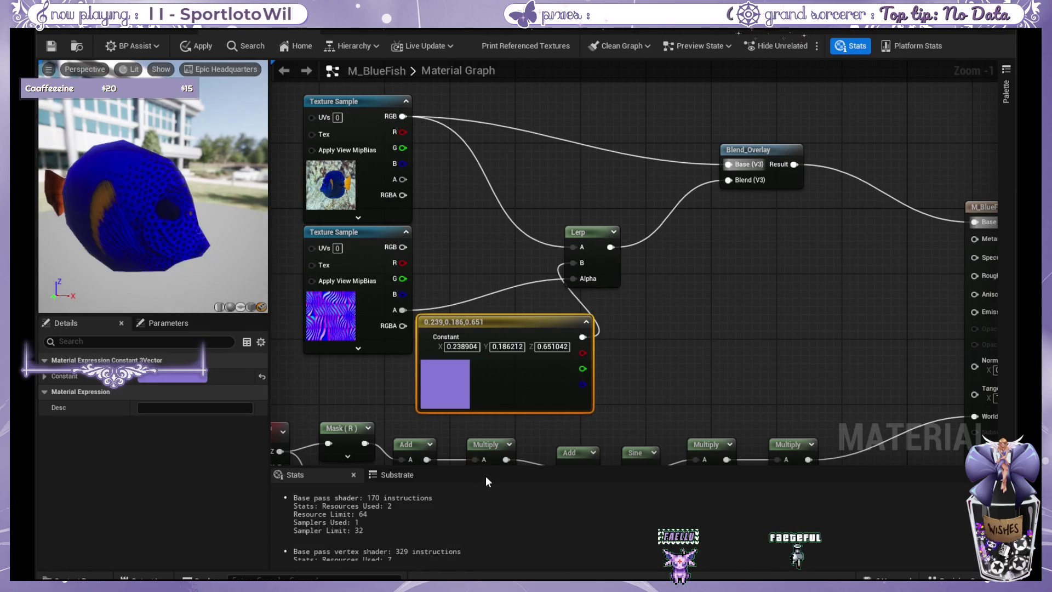
key(ctrl+z)
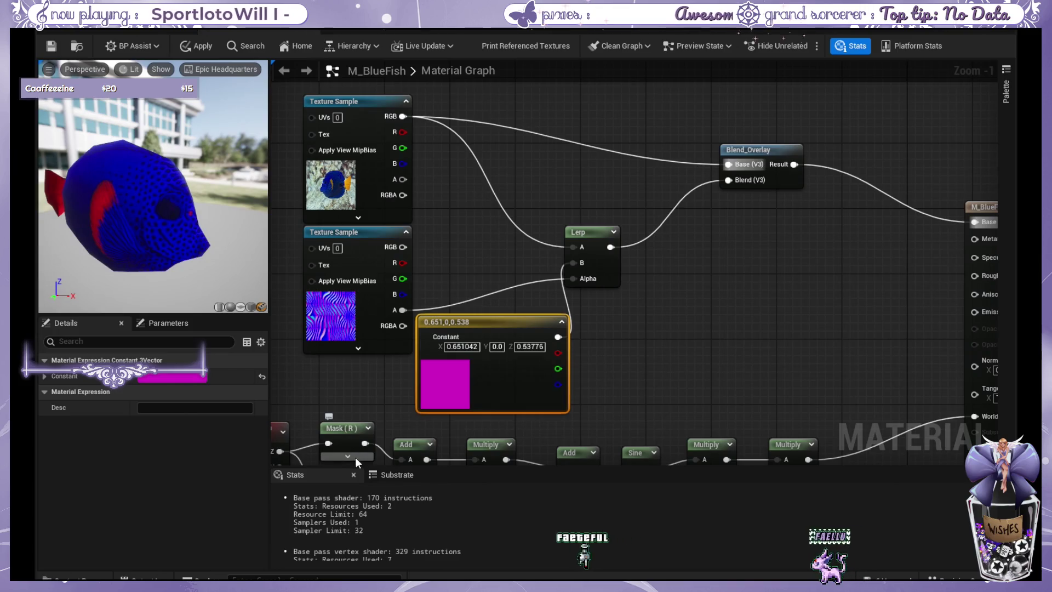
key(ctrl+z)
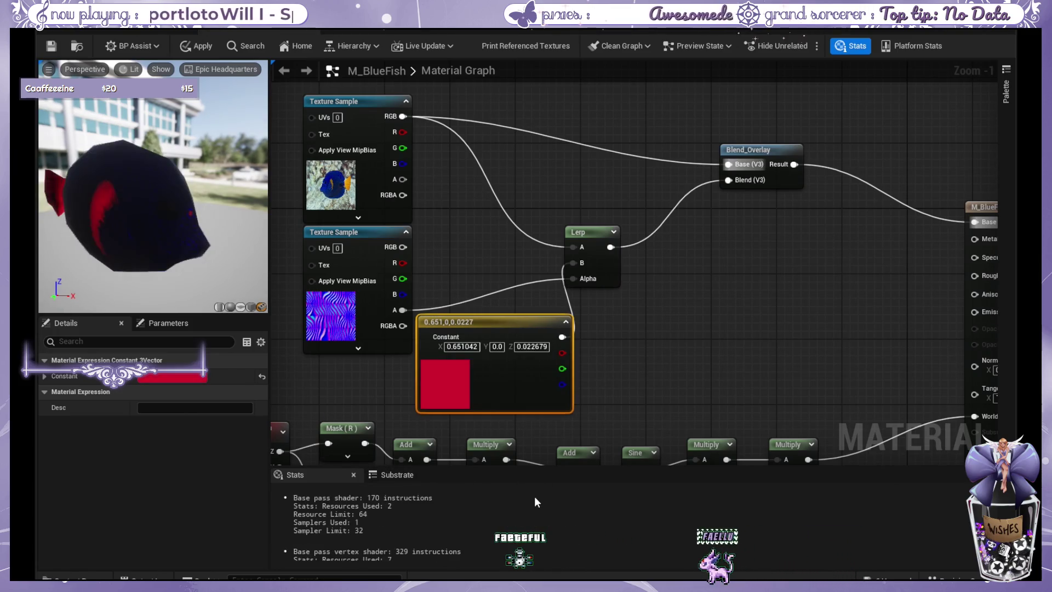
key(ctrl+z)
key(ctrl+z)
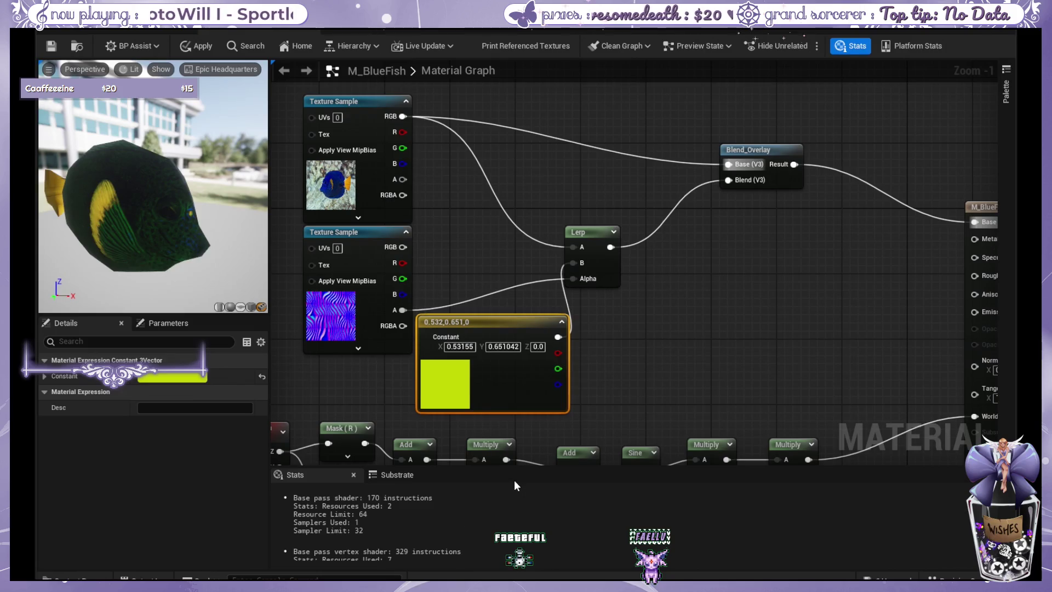
key(ctrl+z)
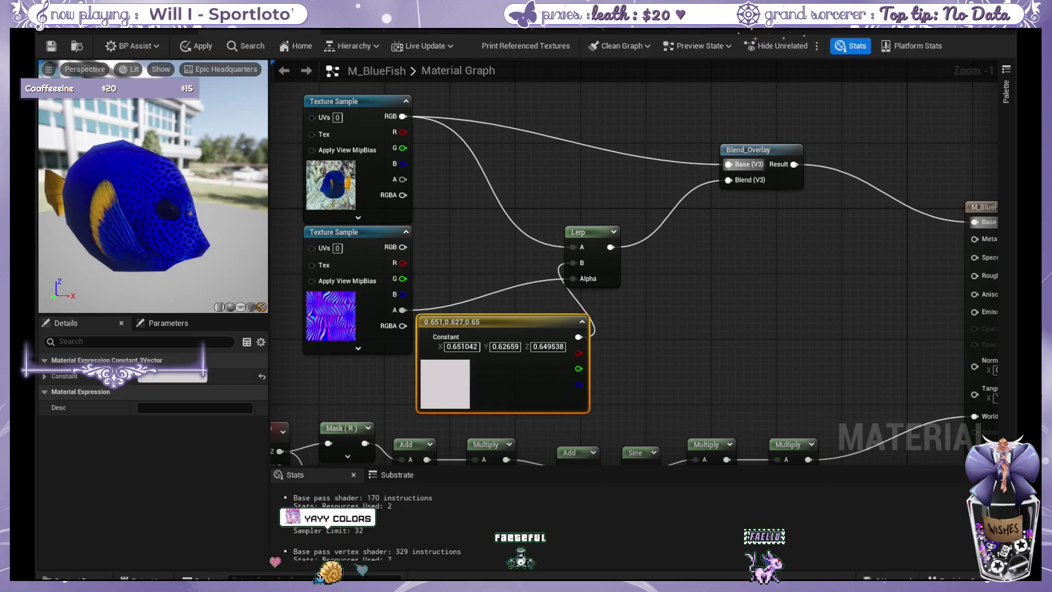
key(ctrl+z)
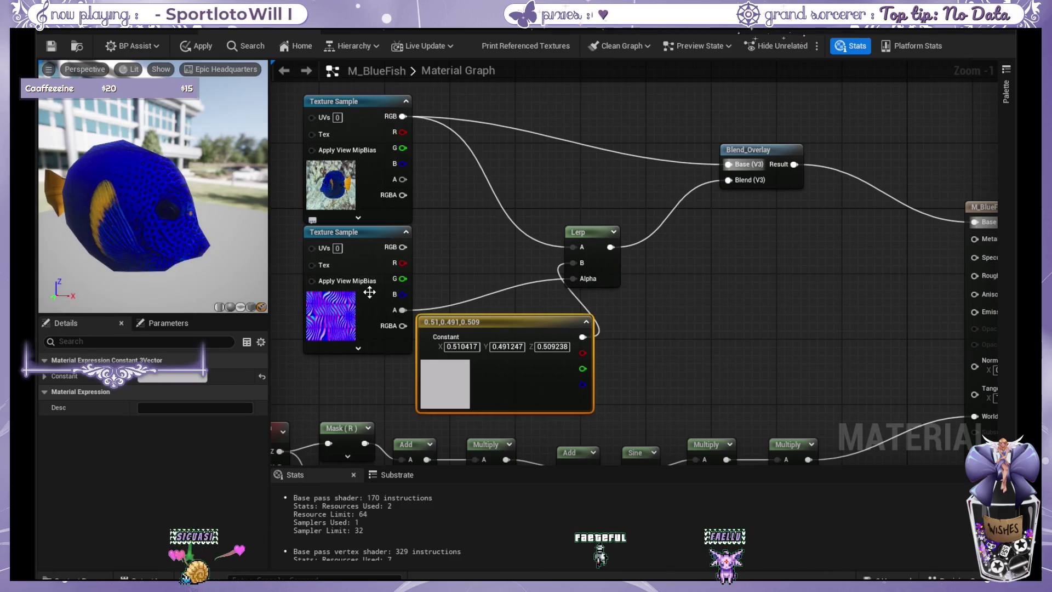
drag(589, 231, 647, 199)
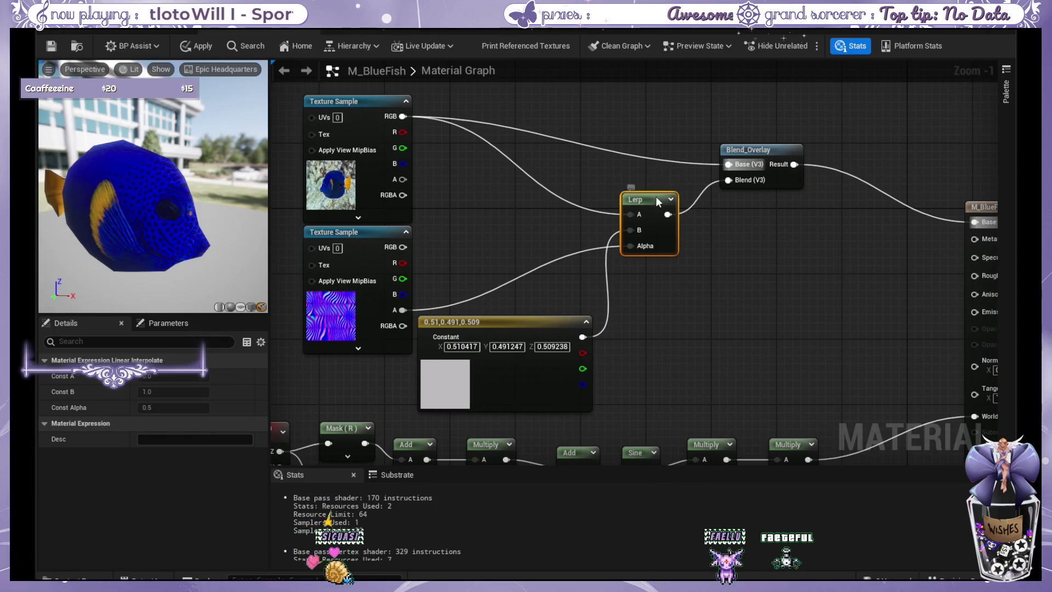
drag(655, 199, 558, 208)
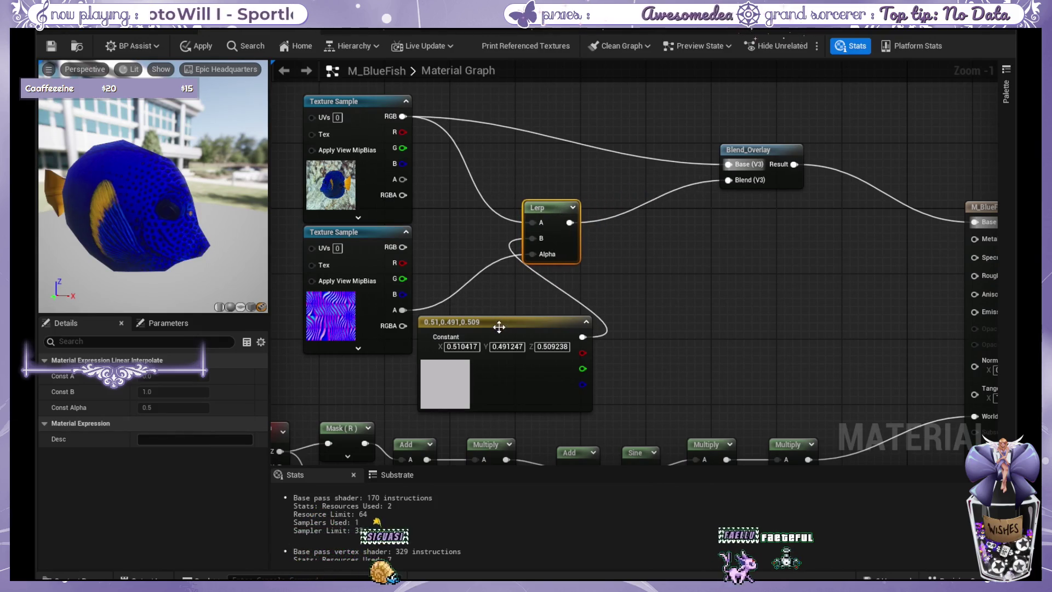
drag(493, 327, 484, 327)
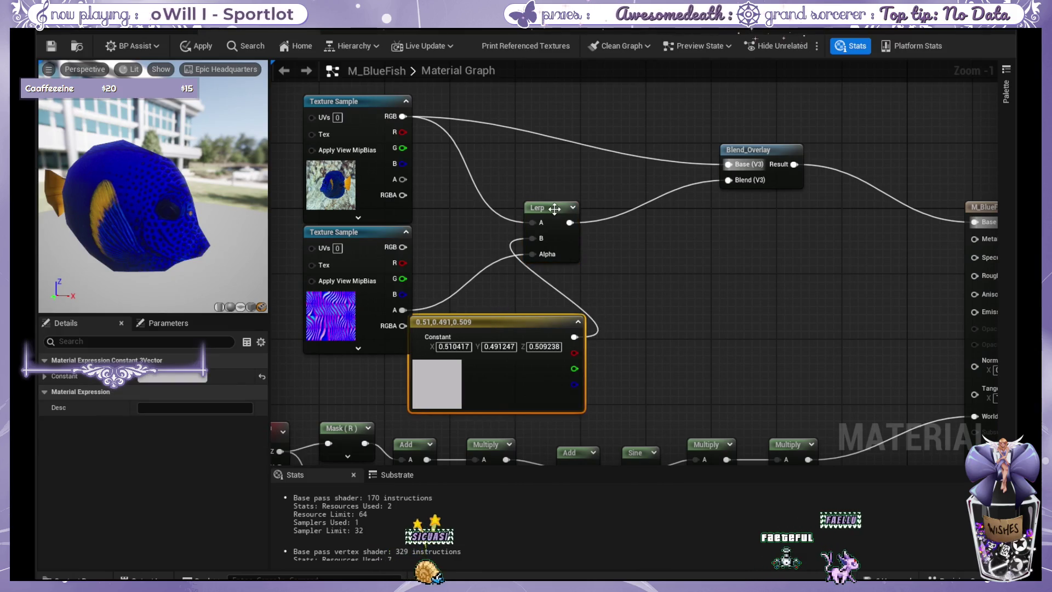
drag(555, 208, 537, 217)
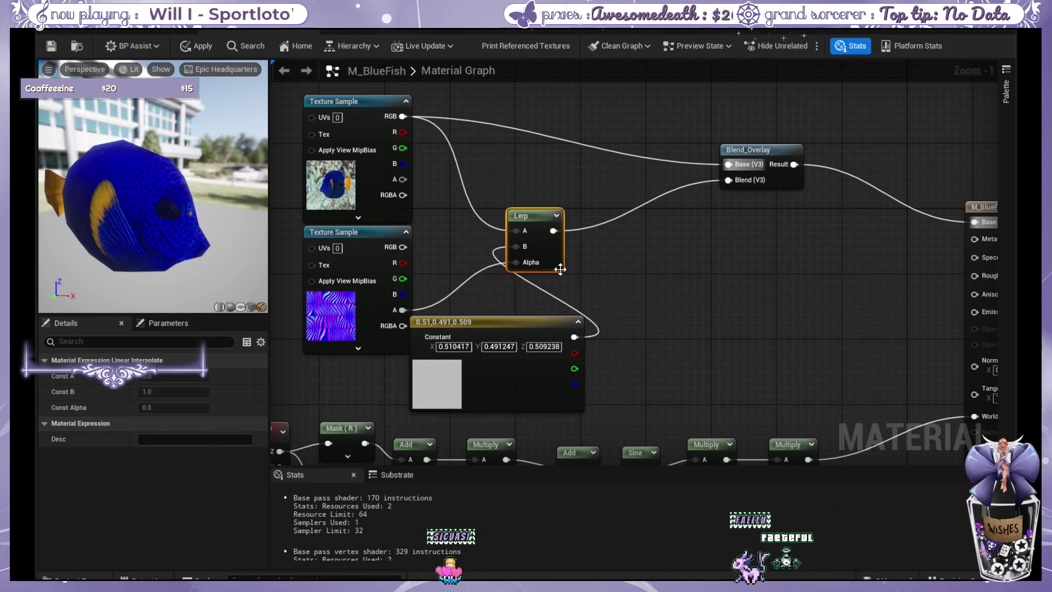
alt+click(637, 206)
click(624, 249)
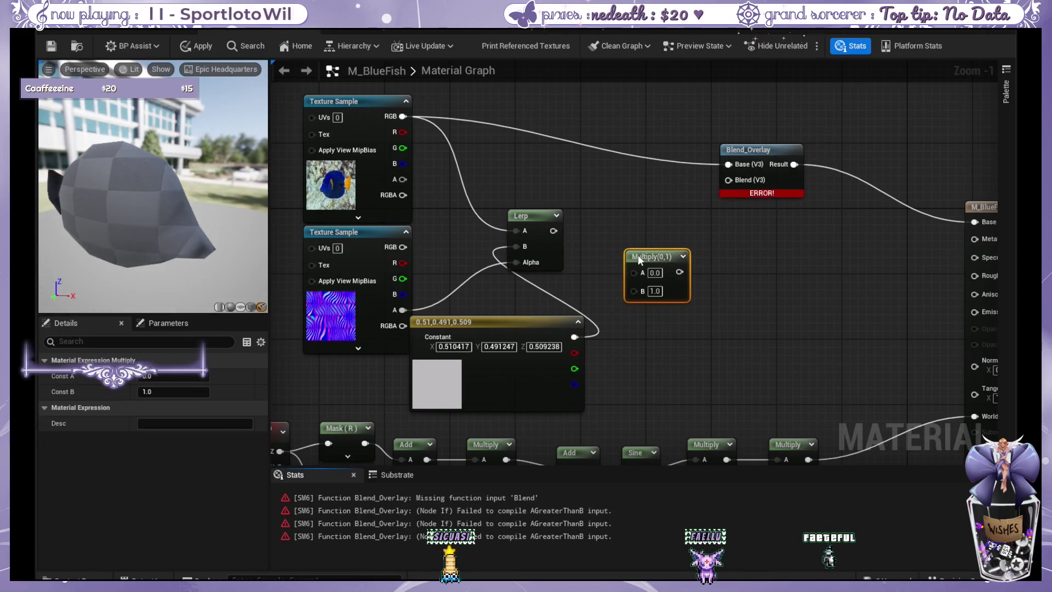
drag(637, 257, 650, 248)
mouse_move(404, 247)
mouse_down()
mouse_move(650, 261)
mouse_move(561, 223)
mouse_move(606, 246)
mouse_move(724, 201)
mouse_move(736, 183)
mouse_up()
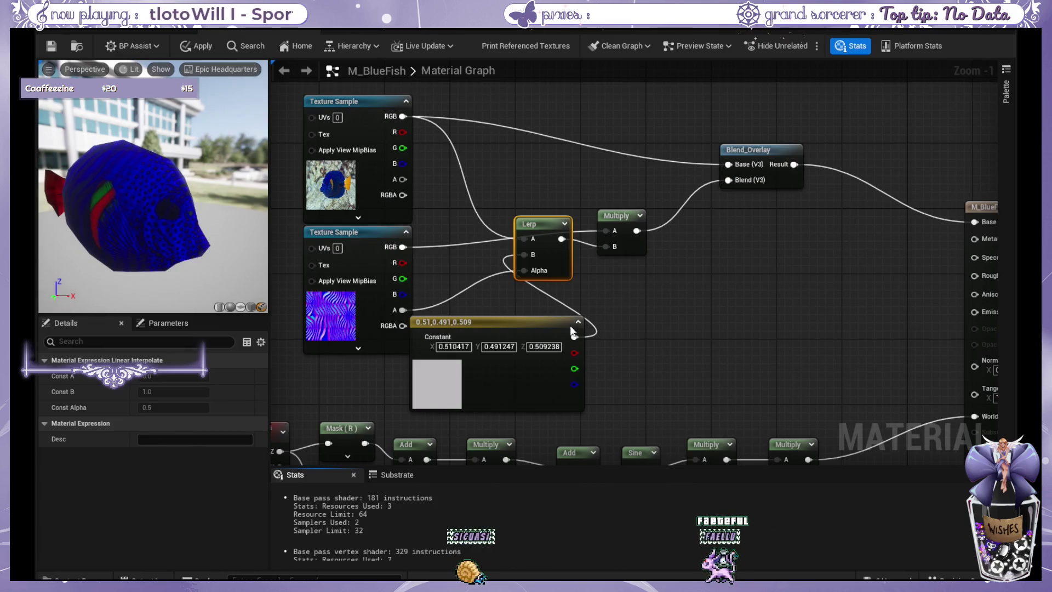
click(456, 378)
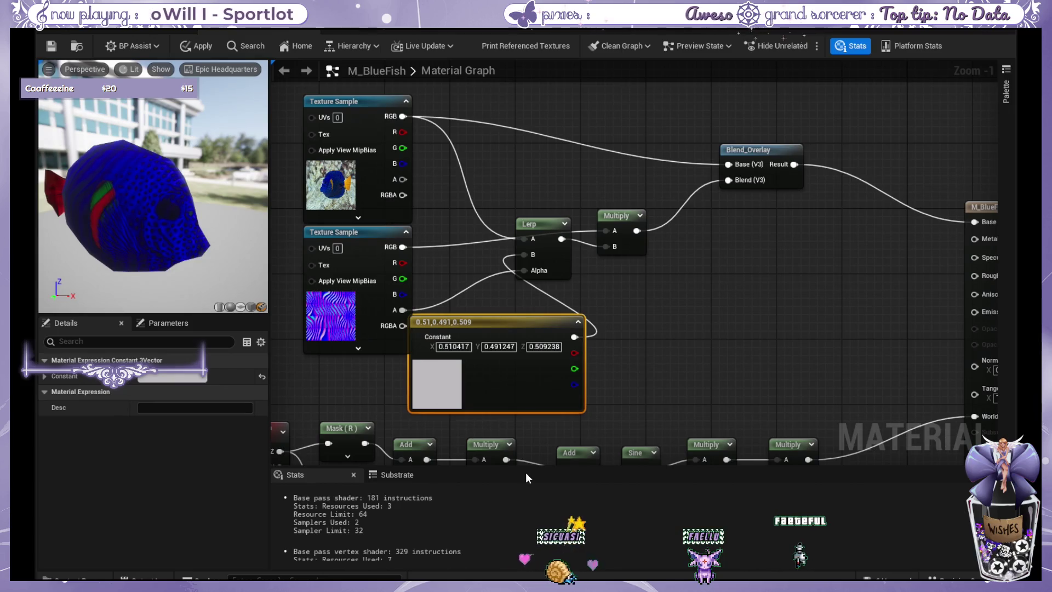
key(ctrl+z)
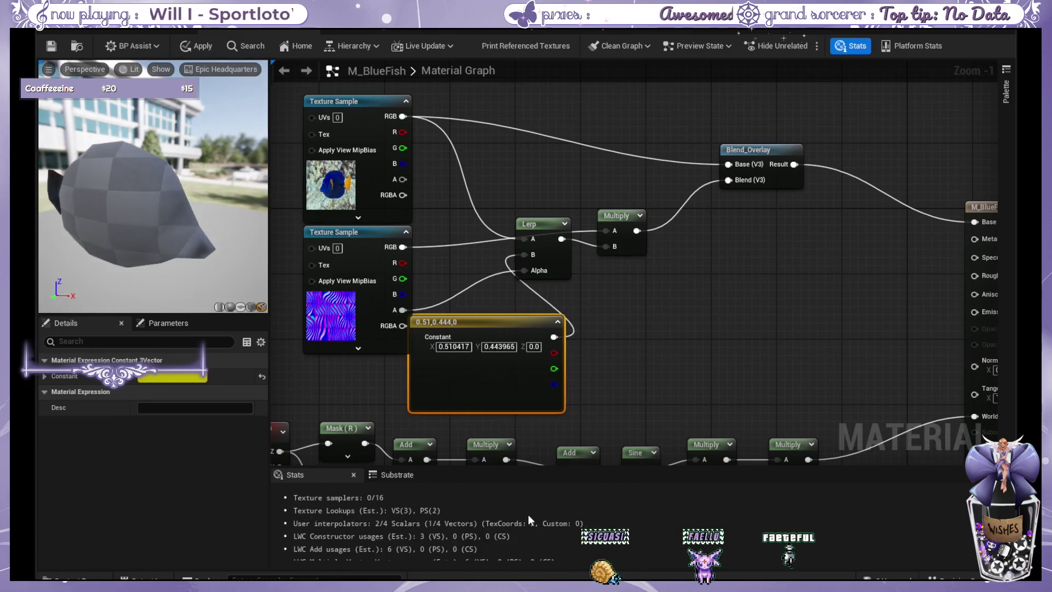
key(ctrl+z)
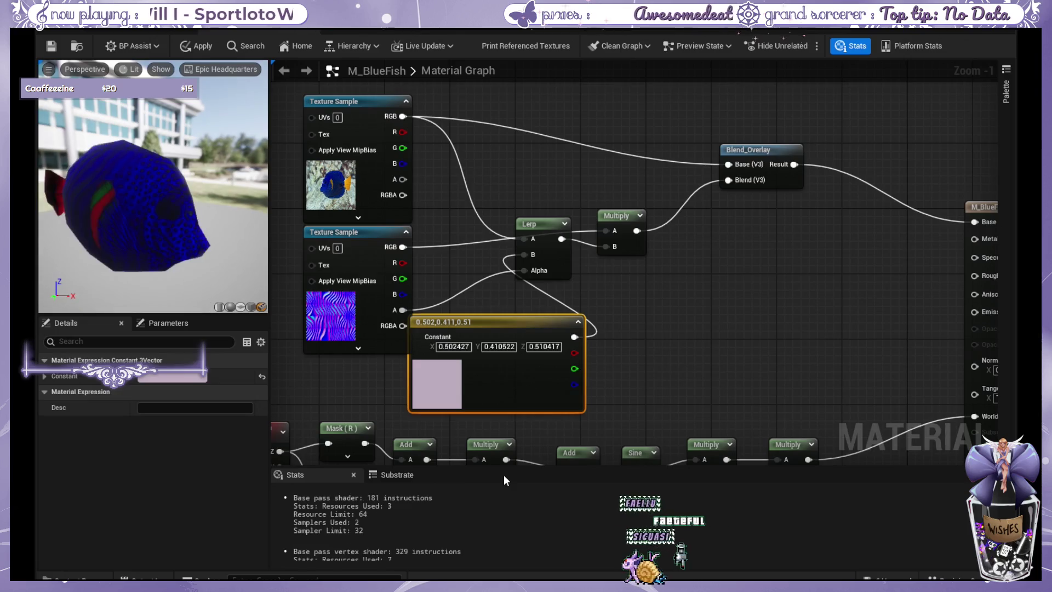
key(ctrl+z)
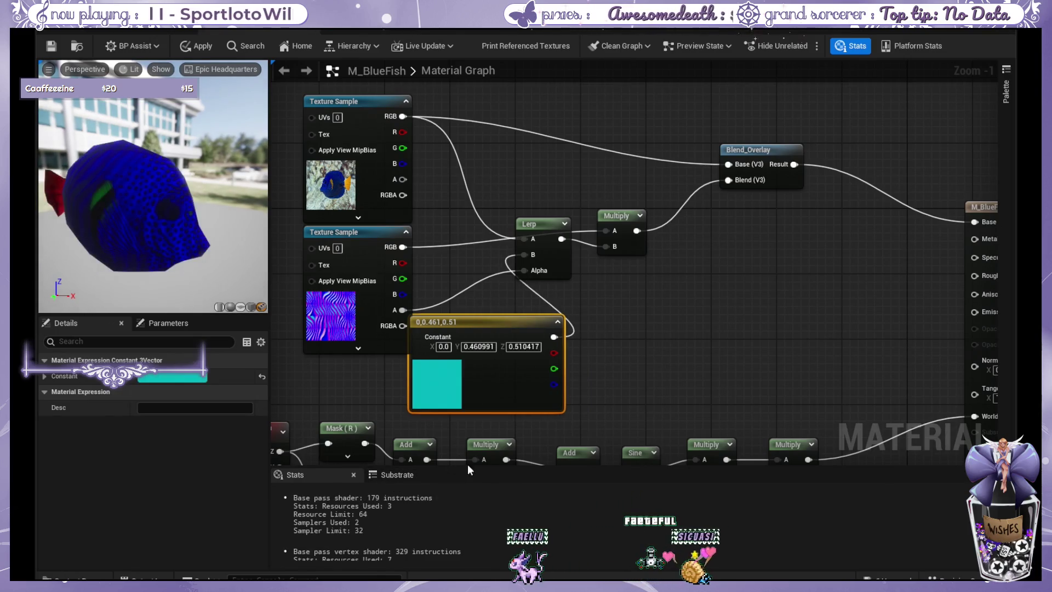
key(ctrl+z)
key(ctrl+z)
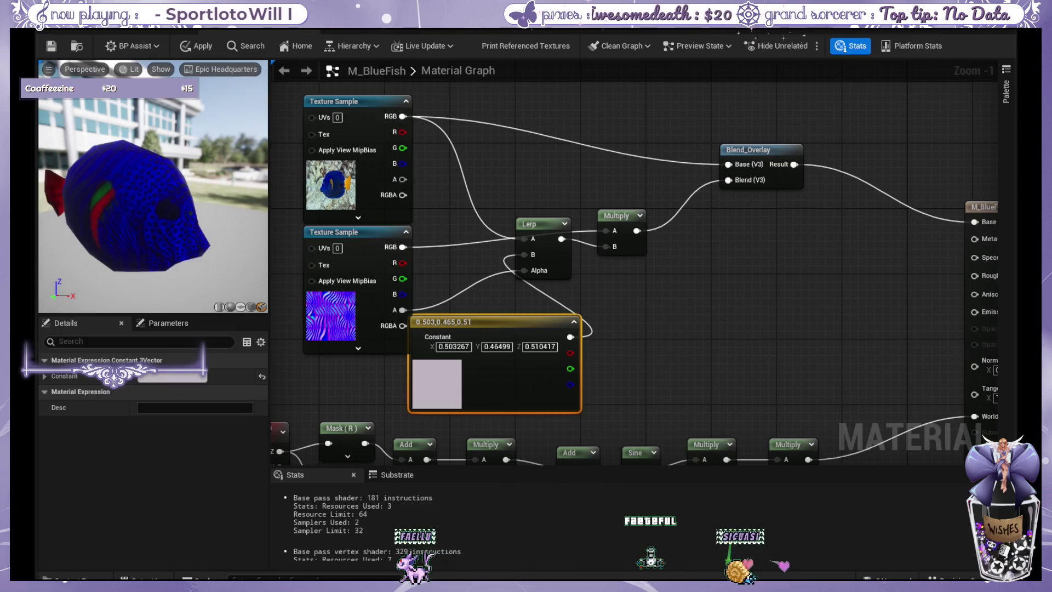
scroll(691, 333, down, 2)
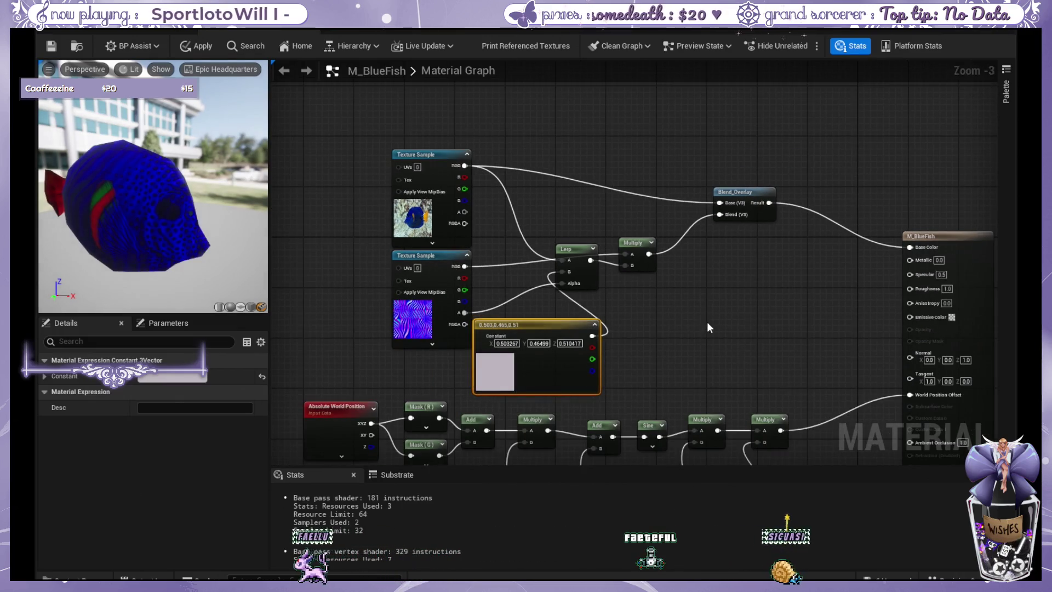
scroll(720, 317, up, 1)
click(719, 320)
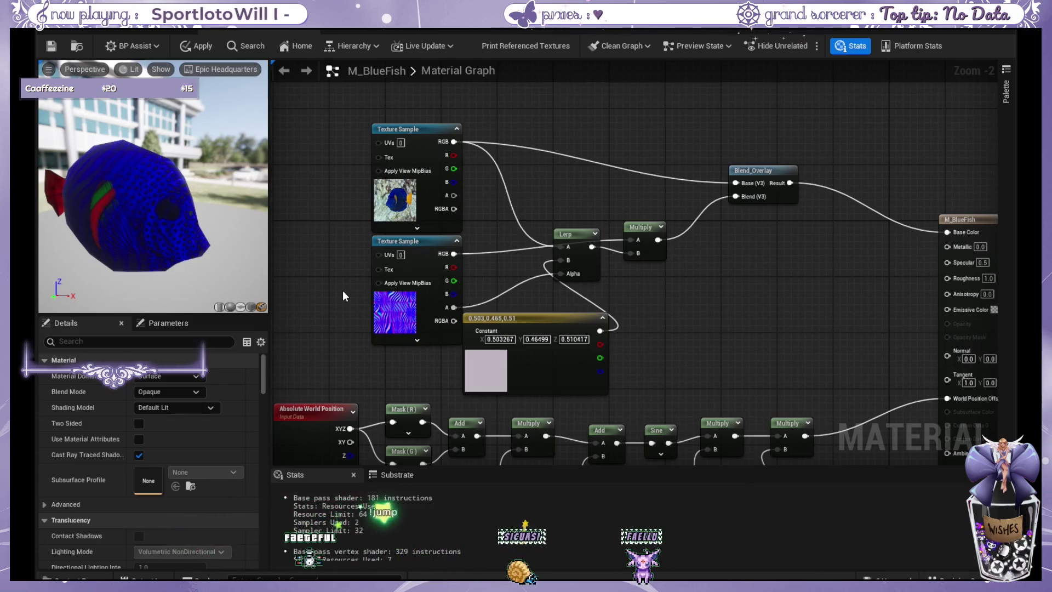
mouse_move(303, 236)
mouse_down()
mouse_move(829, 427)
mouse_move(784, 360)
mouse_up()
- Delete the blending nodes and Blend_Overlay so only the fish texture remains, then apply M_BlueFish
key(Delete)
click(762, 171)
key(Delete)
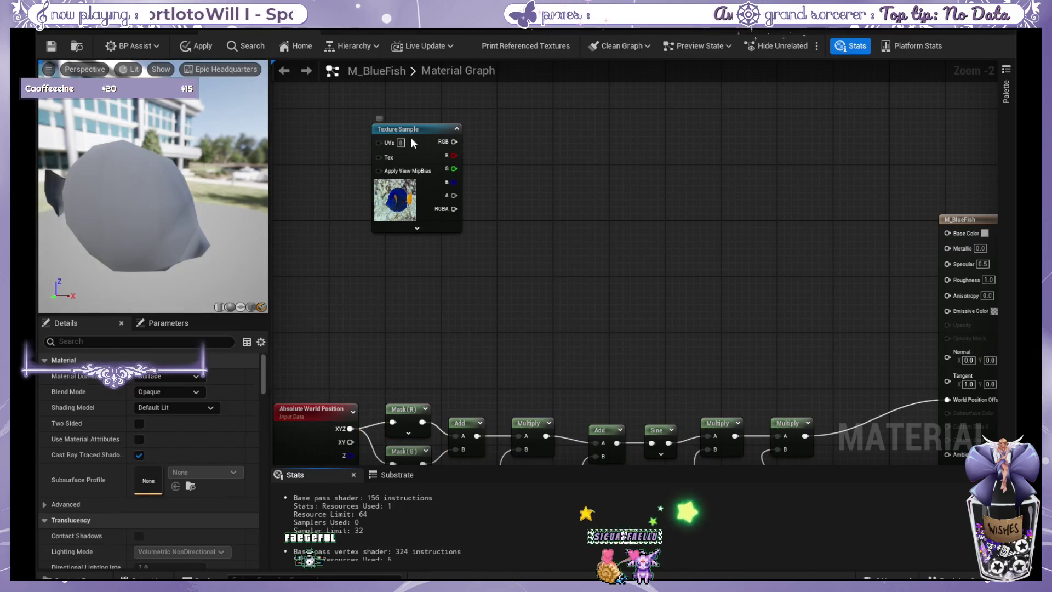
mouse_move(405, 133)
mouse_down()
mouse_move(634, 218)
mouse_move(947, 232)
mouse_up()
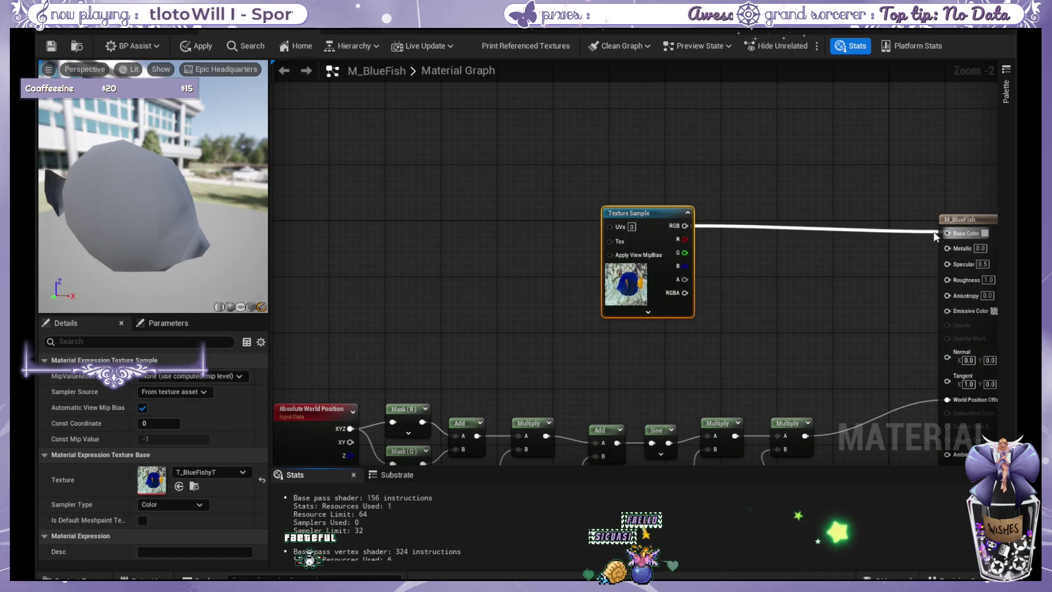
click(48, 45)
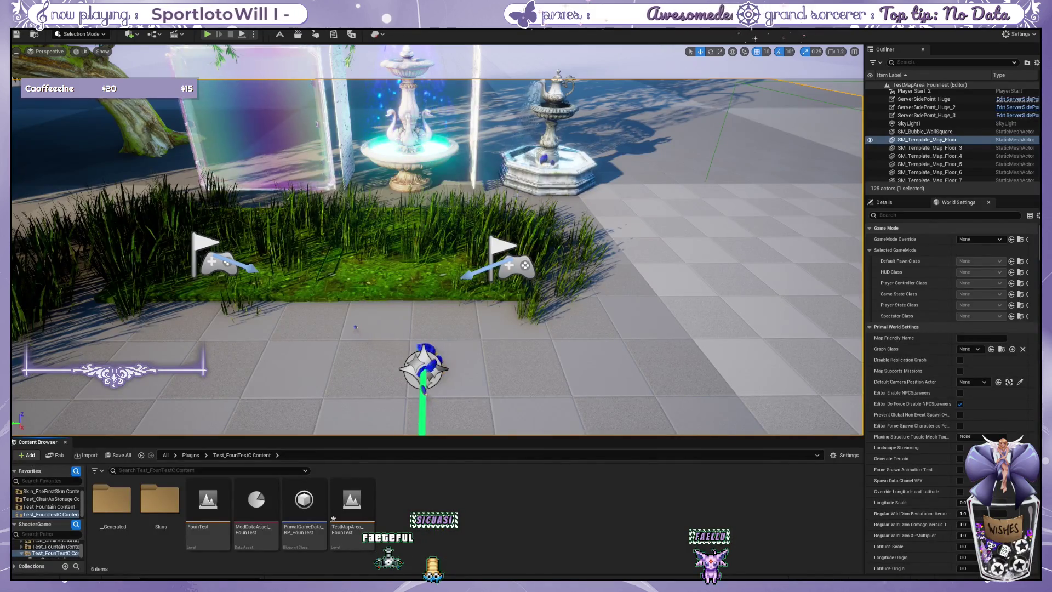
- Open the Skins folder and look through the BP_SwanFountain assets
scroll(489, 288, up, 3)
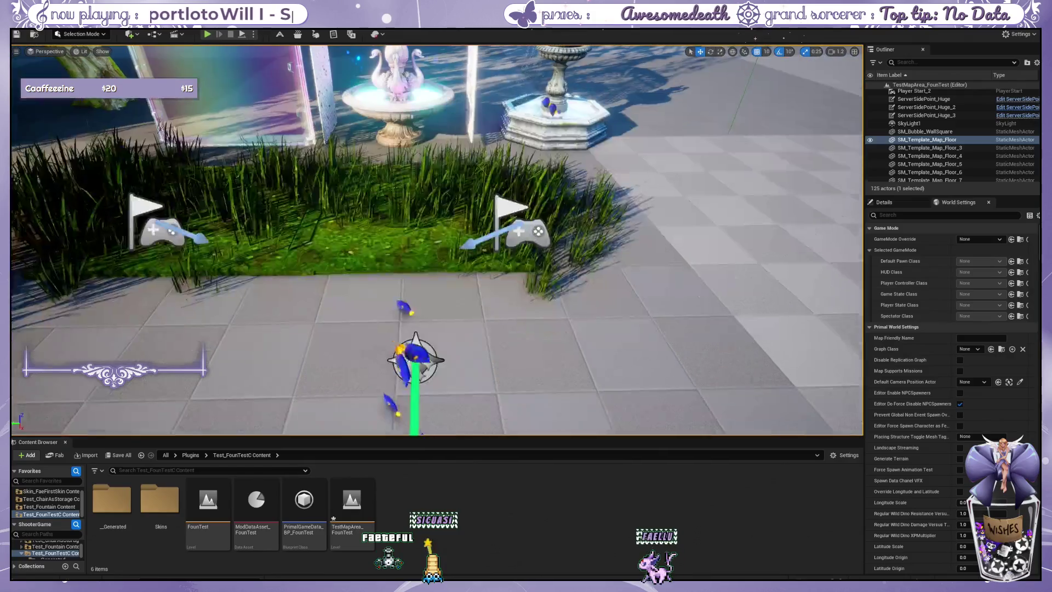
scroll(489, 288, down, 2)
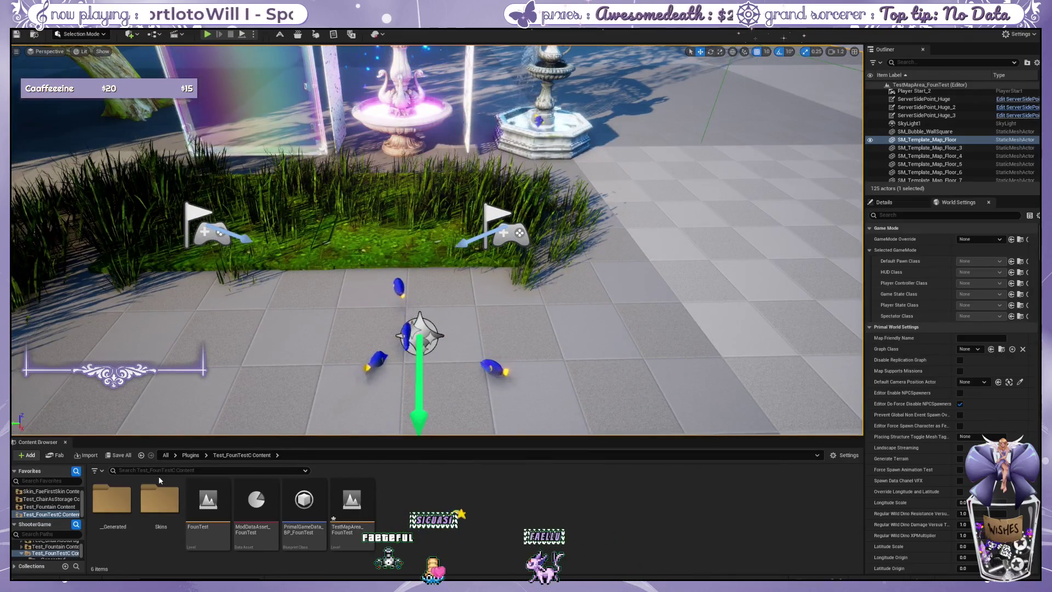
double_click(160, 499)
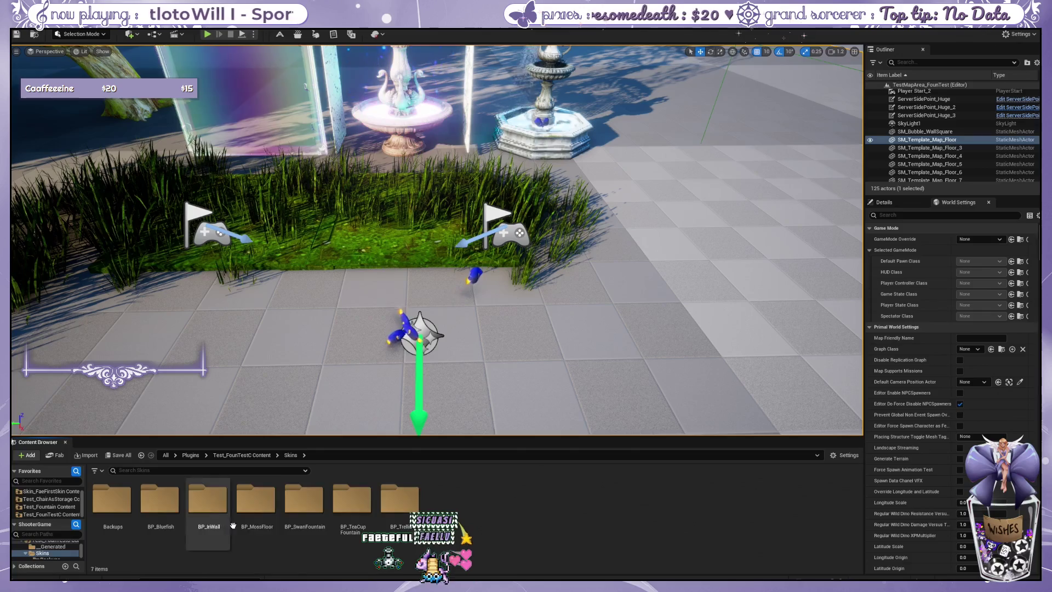
double_click(304, 500)
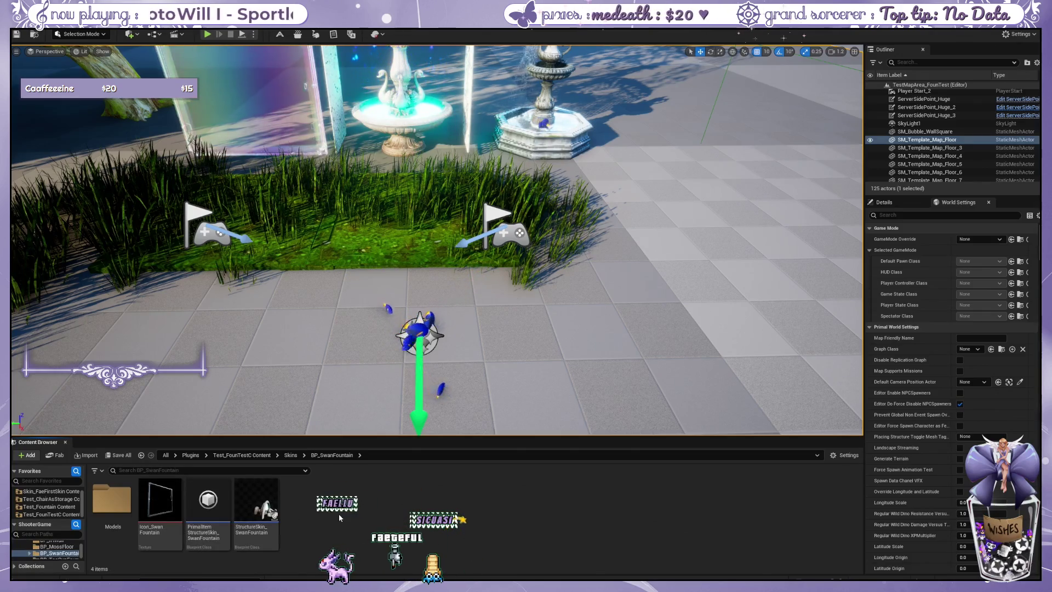
click(291, 455)
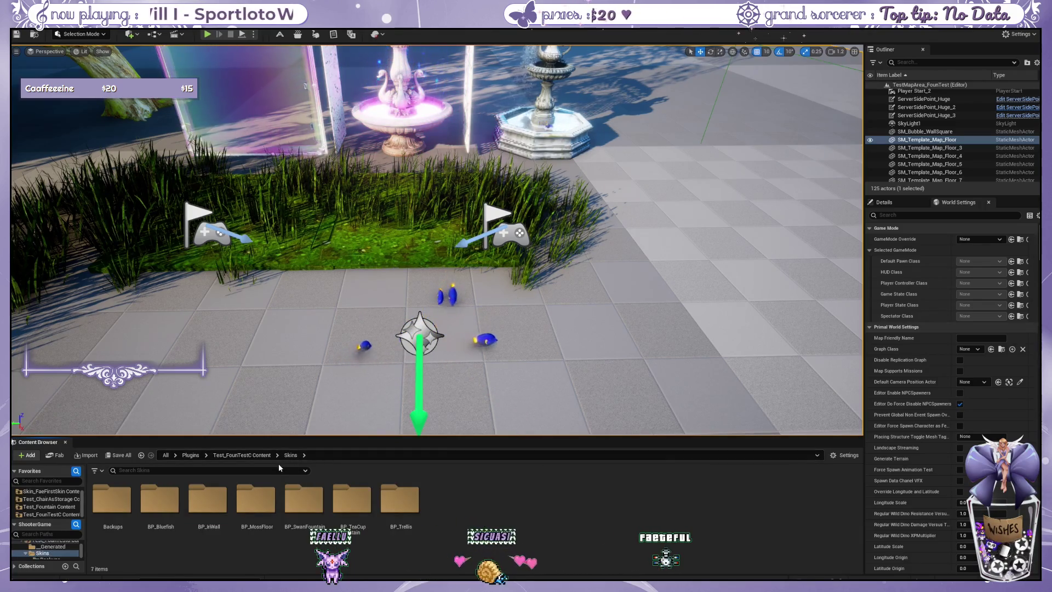
double_click(303, 499)
click(288, 456)
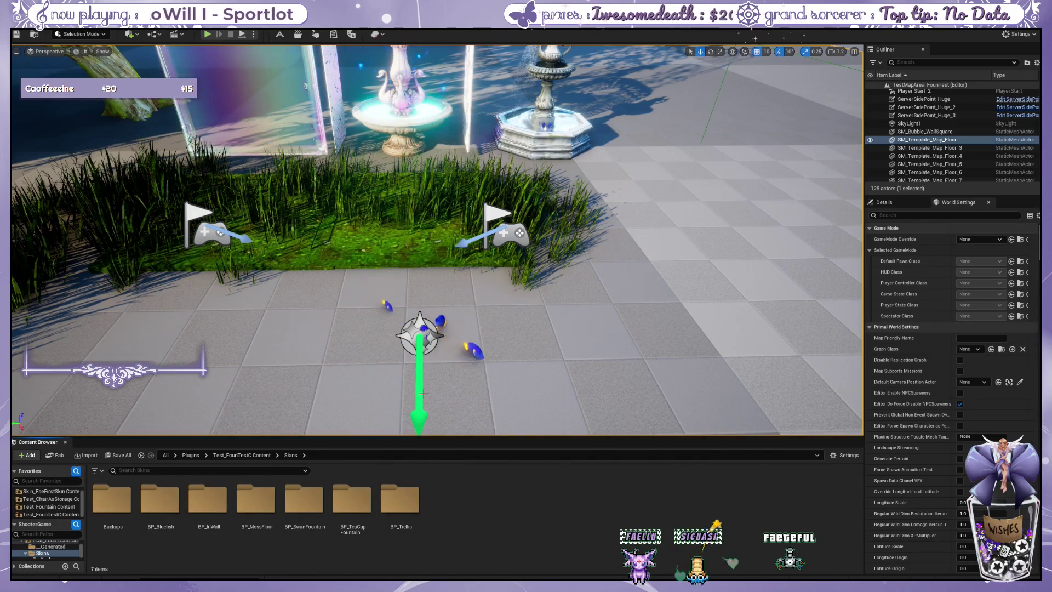
- Select the Waterbase2 water, check BP_Bluefish and BP_IriWall, then open BP_TeaCupFountain
scroll(413, 411, down, 2)
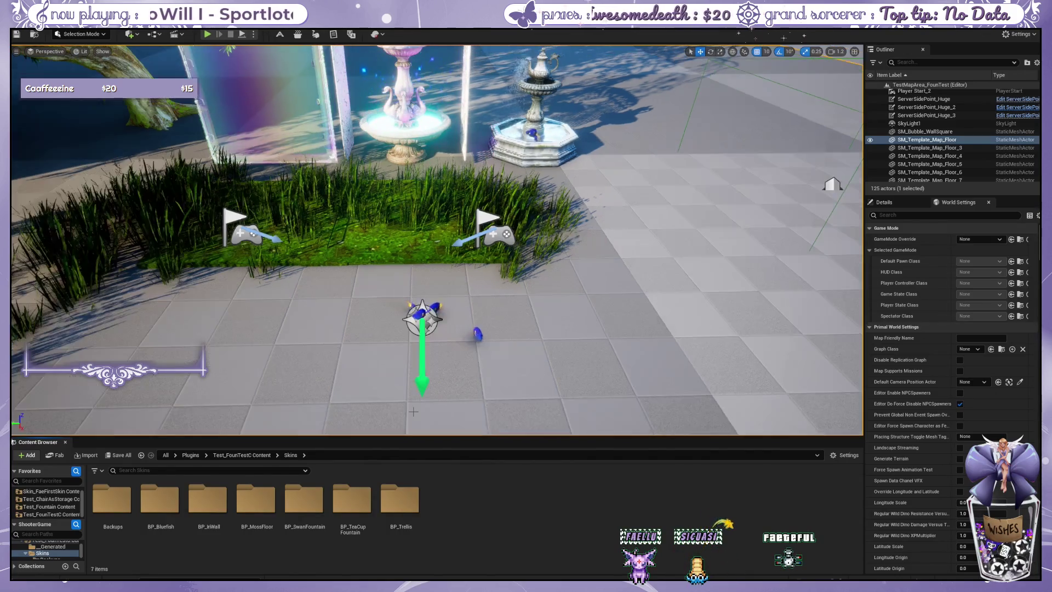
click(555, 134)
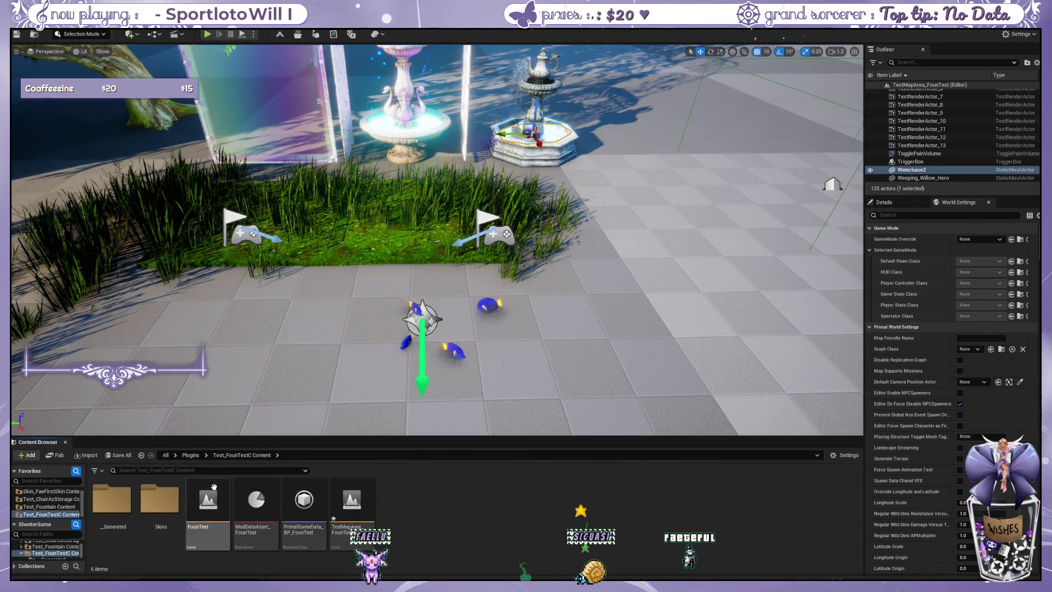
double_click(170, 497)
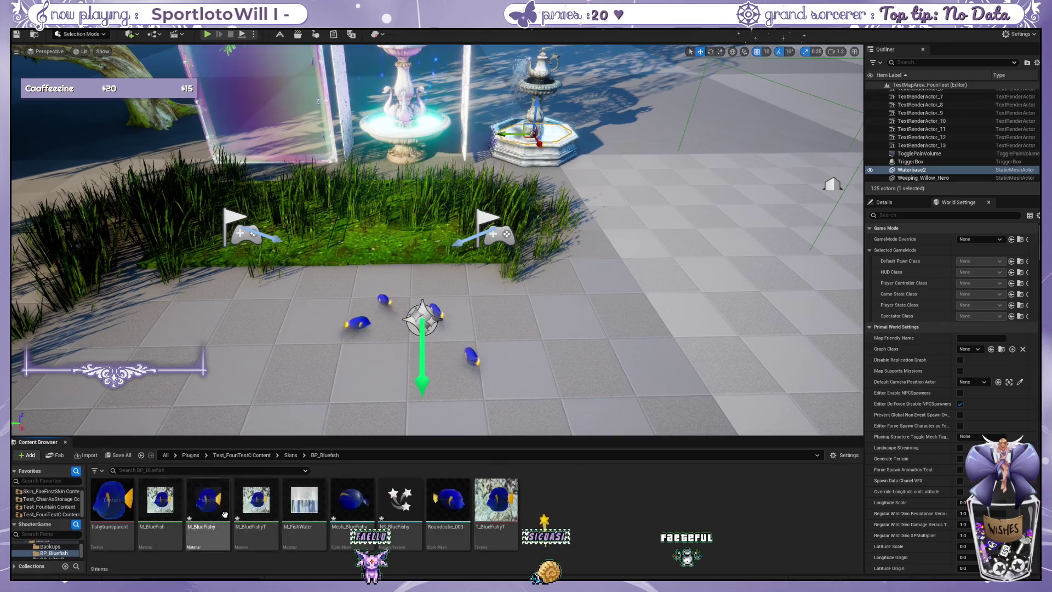
click(288, 456)
double_click(208, 499)
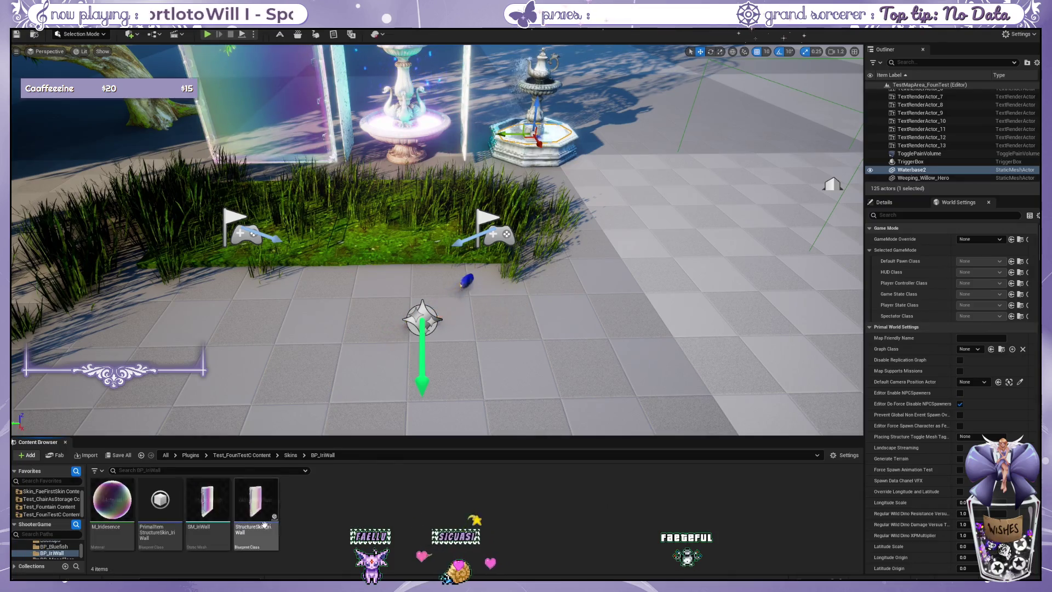
click(290, 455)
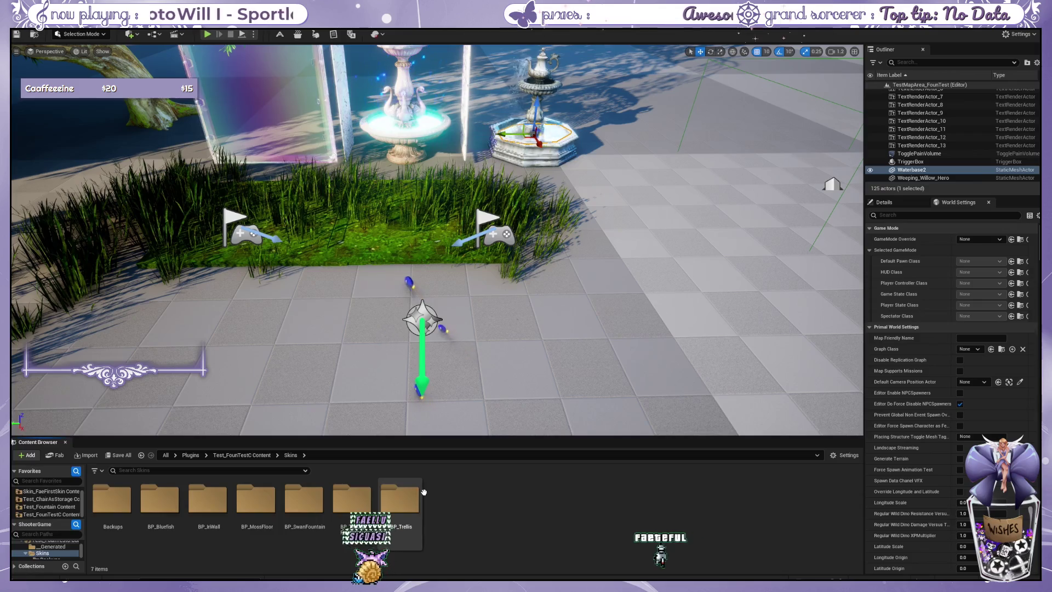
double_click(364, 493)
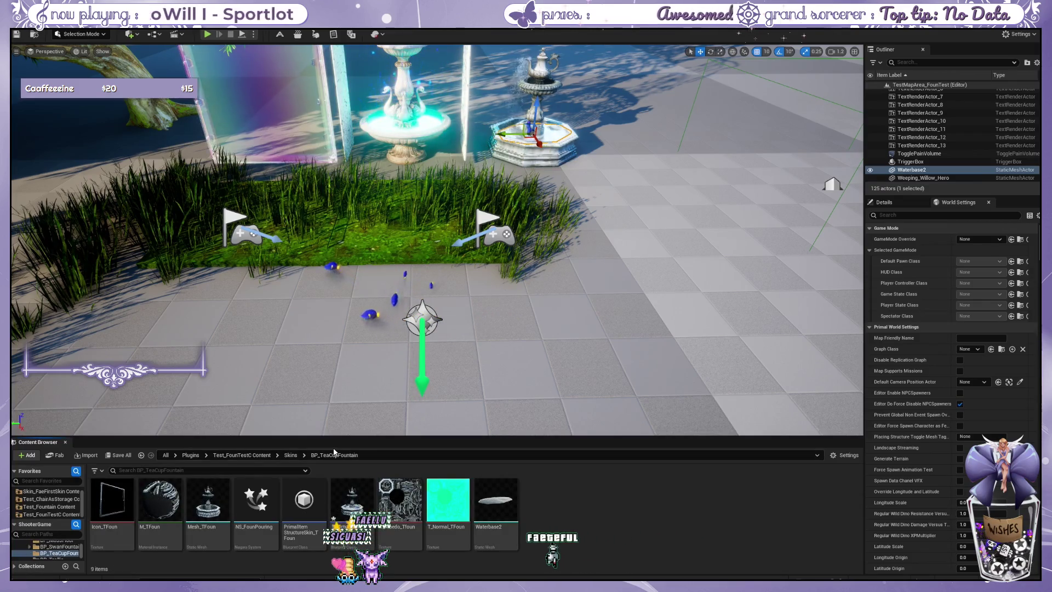
- Drop a Waterbase2 water plane into the level and move it under the swimming fish
drag(499, 509, 567, 339)
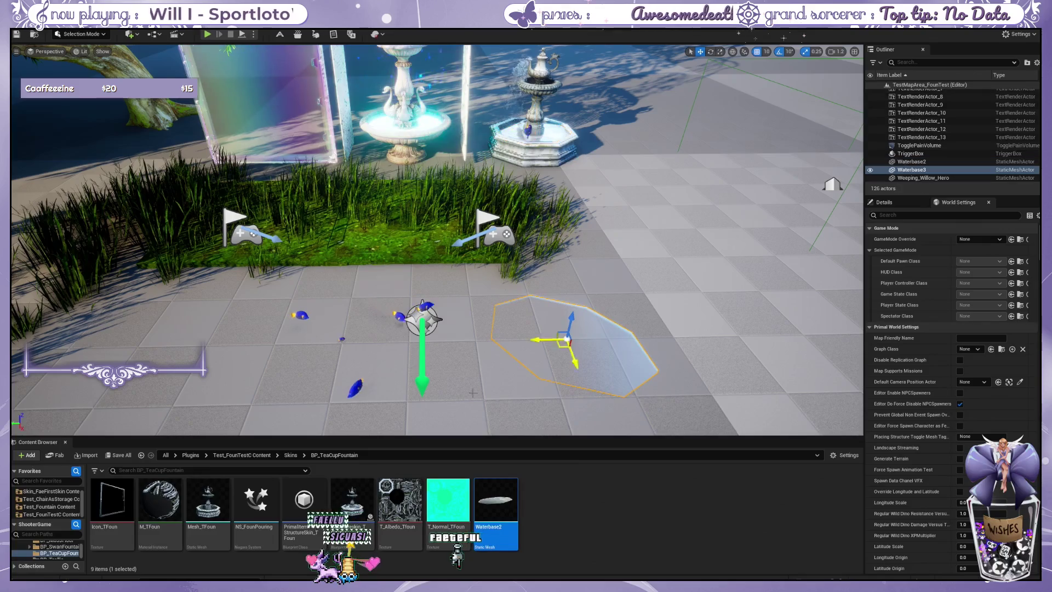
click(290, 455)
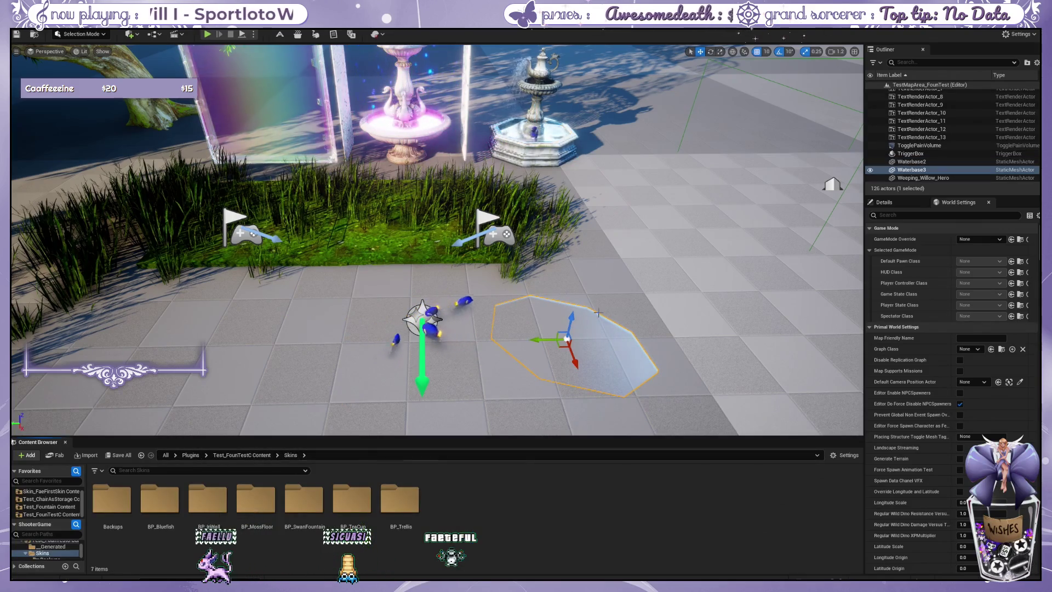
mouse_move(571, 325)
mouse_down()
mouse_move(572, 284)
mouse_move(443, 308)
mouse_up()
scroll(439, 305, up, 5)
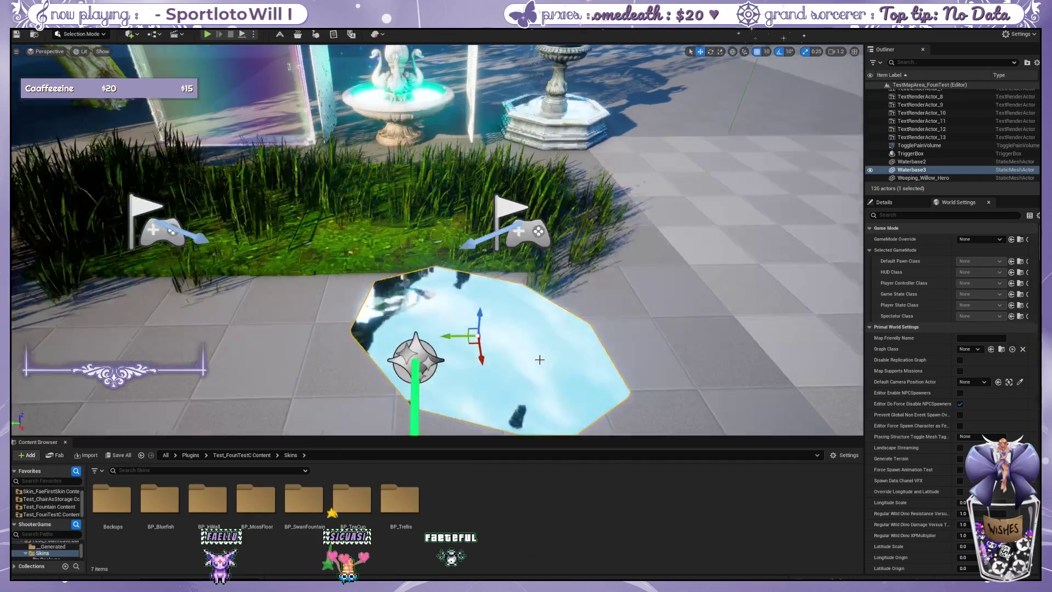
scroll(457, 253, up, 3)
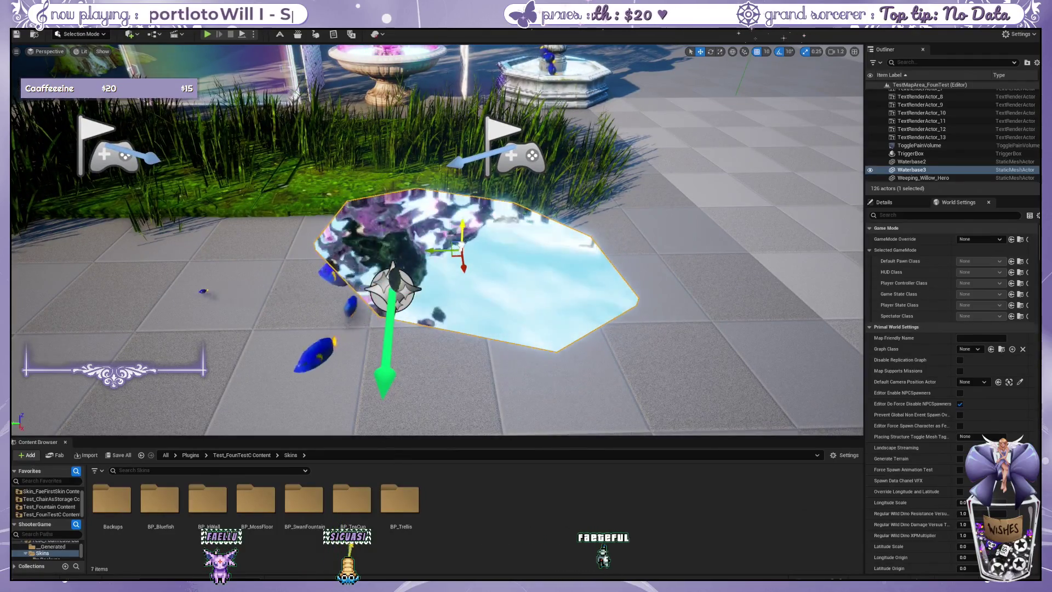
drag(458, 253, 447, 274)
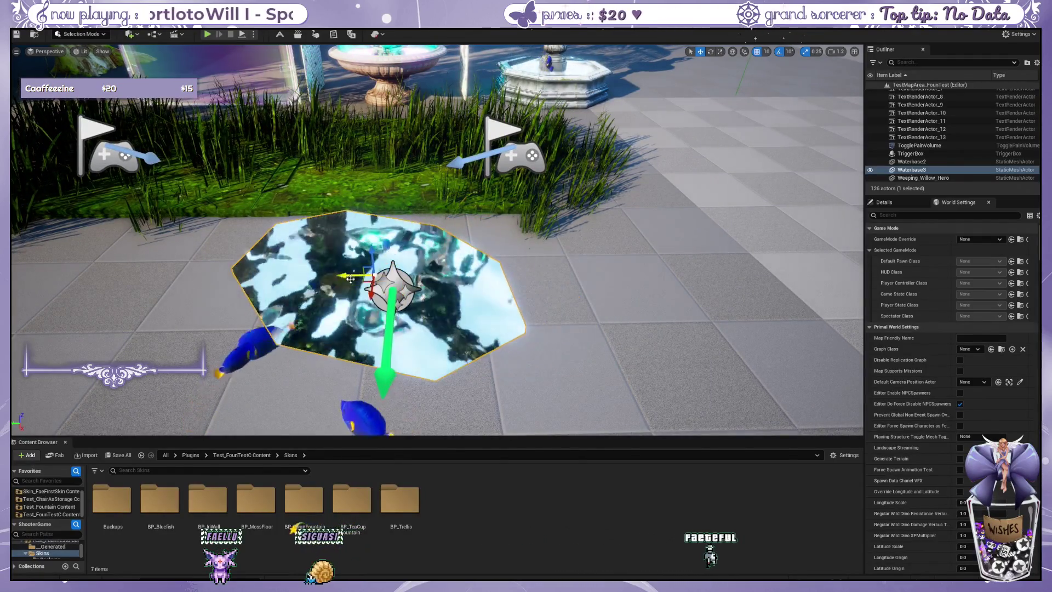
click(447, 274)
- Zoom around the fish area in the viewport and reselect the new water plane
scroll(477, 296, up, 3)
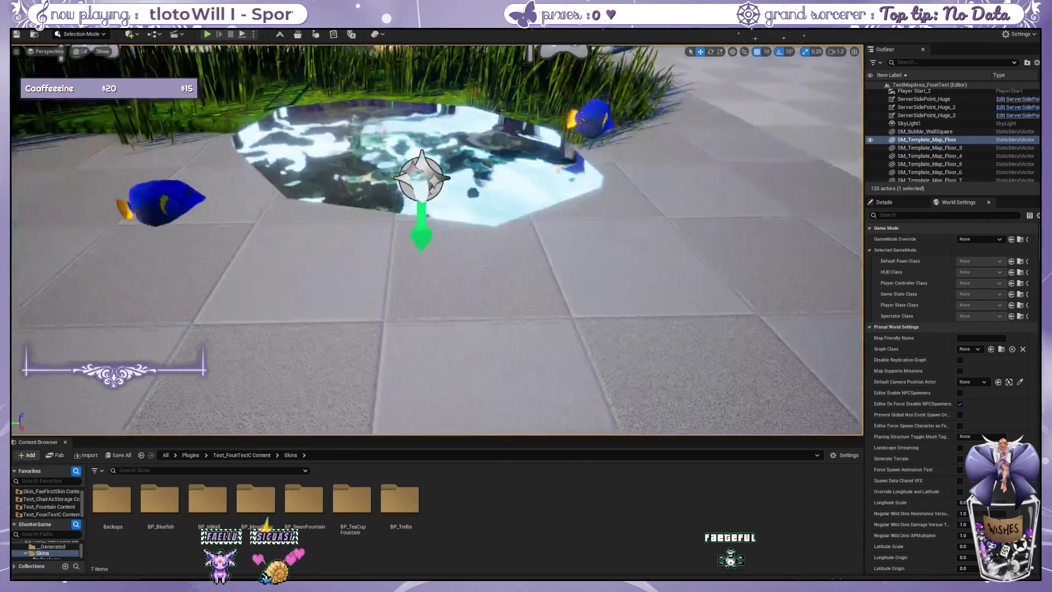
scroll(478, 296, down, 2)
scroll(477, 296, up, 2)
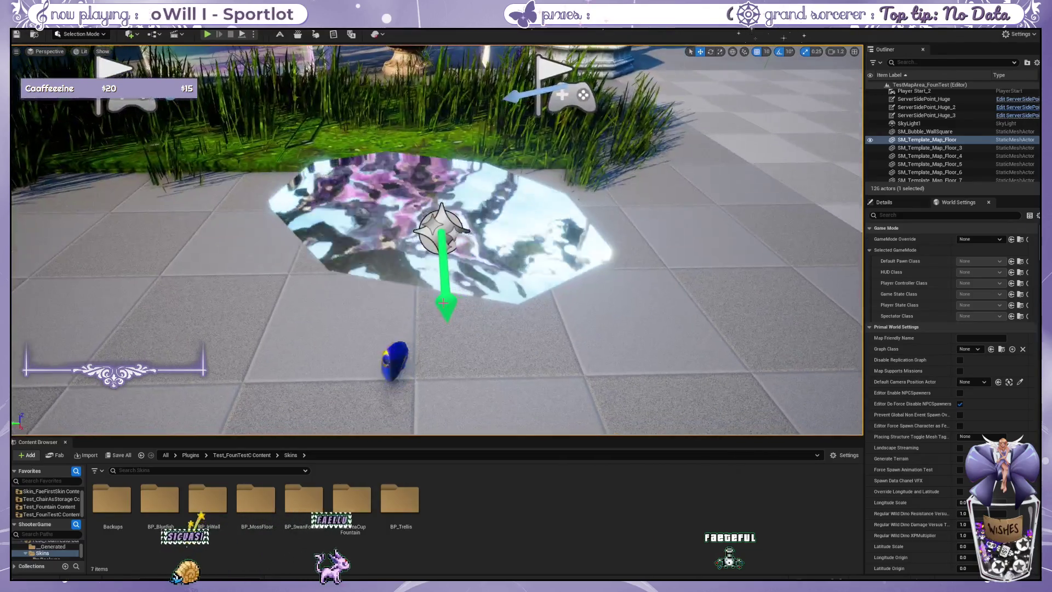
scroll(437, 240, up, 3)
scroll(437, 240, down, 3)
scroll(437, 240, up, 2)
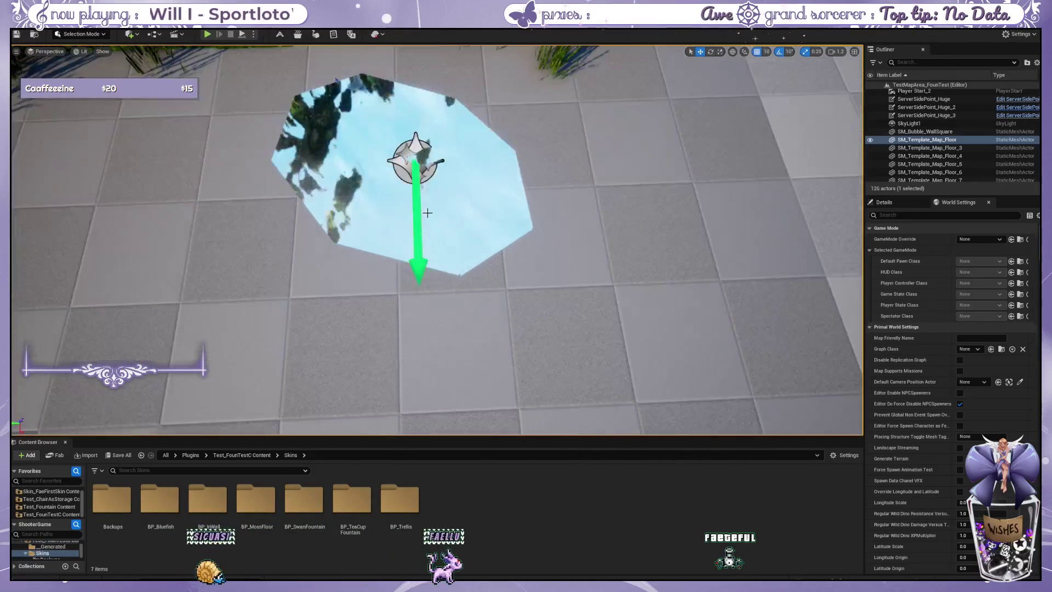
scroll(437, 240, up, 2)
scroll(437, 240, down, 2)
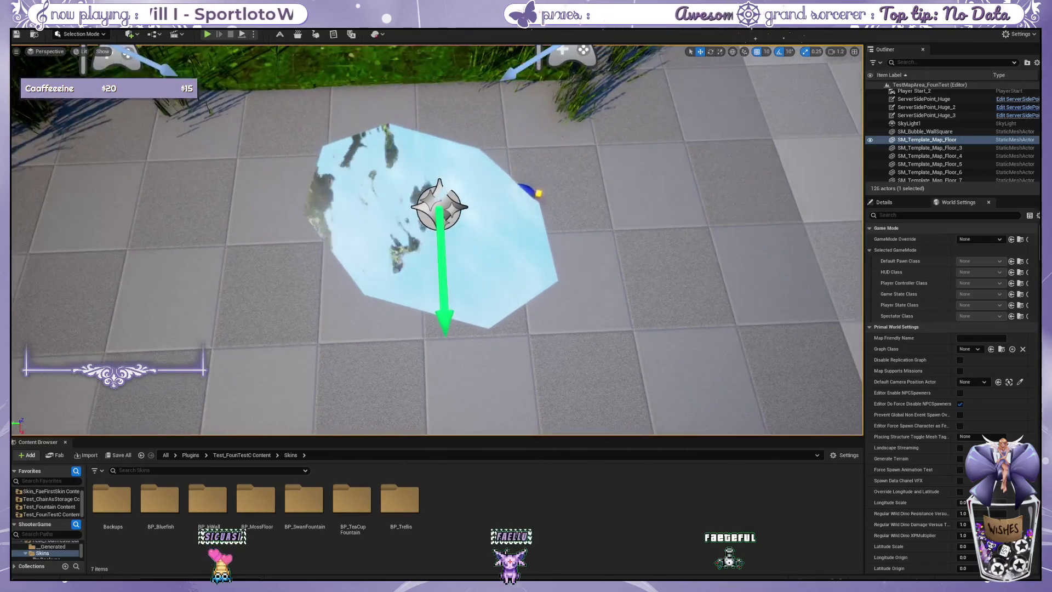
scroll(416, 171, up, 2)
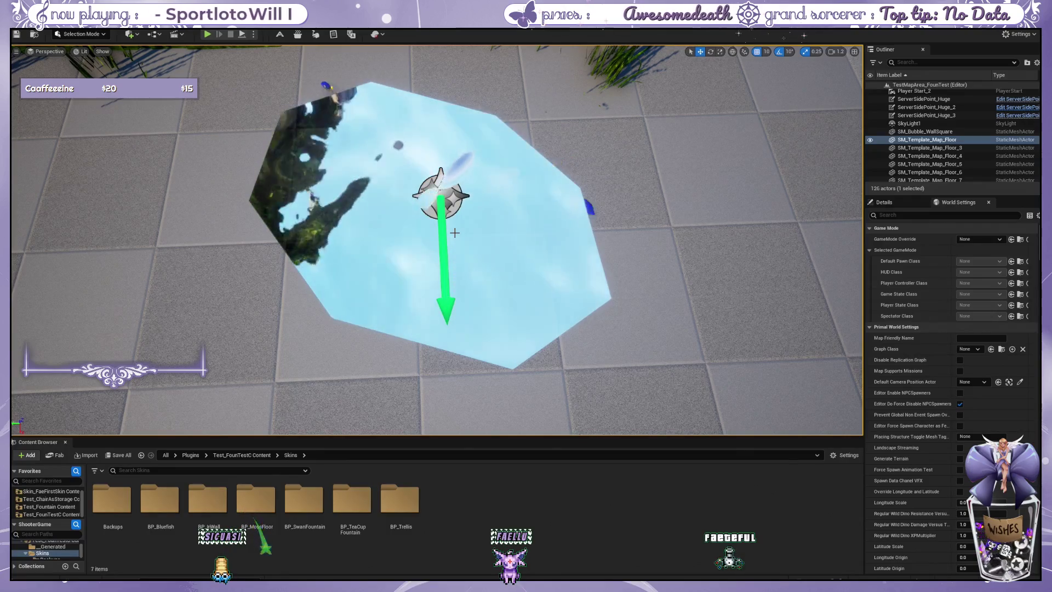
scroll(455, 232, up, 5)
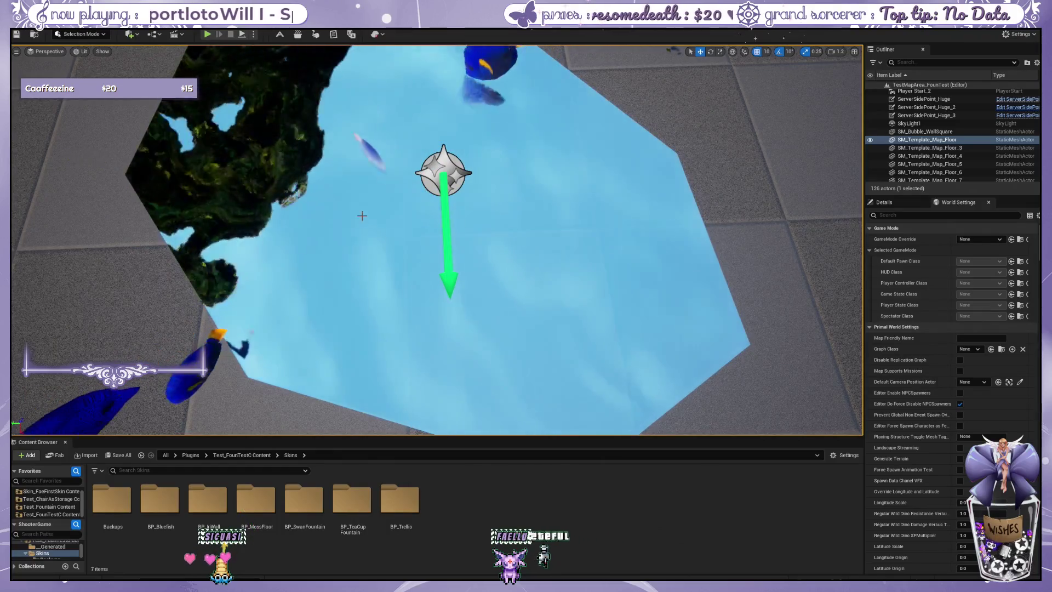
scroll(363, 217, down, 4)
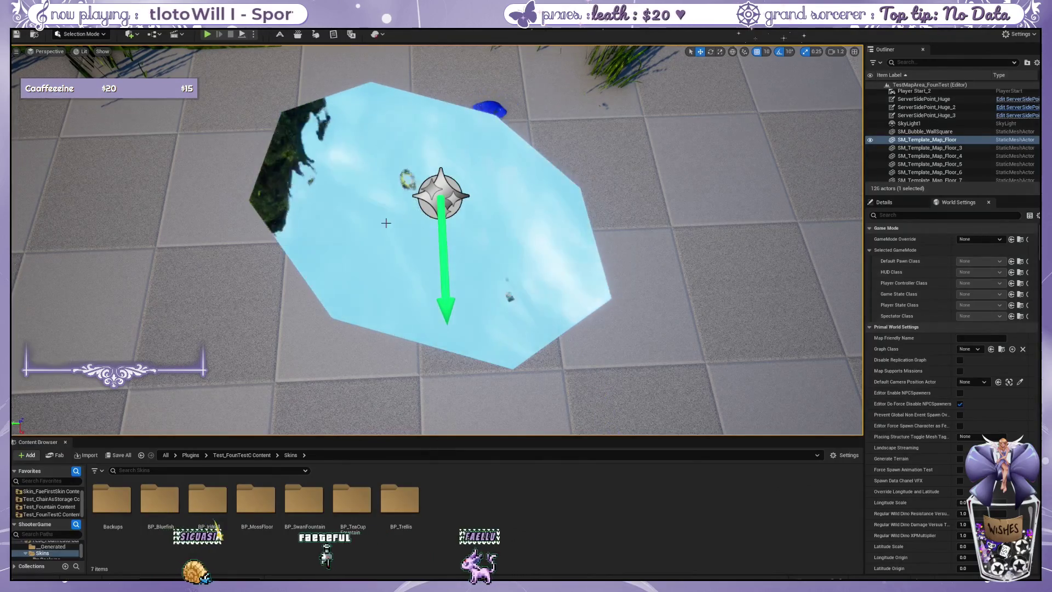
click(428, 237)
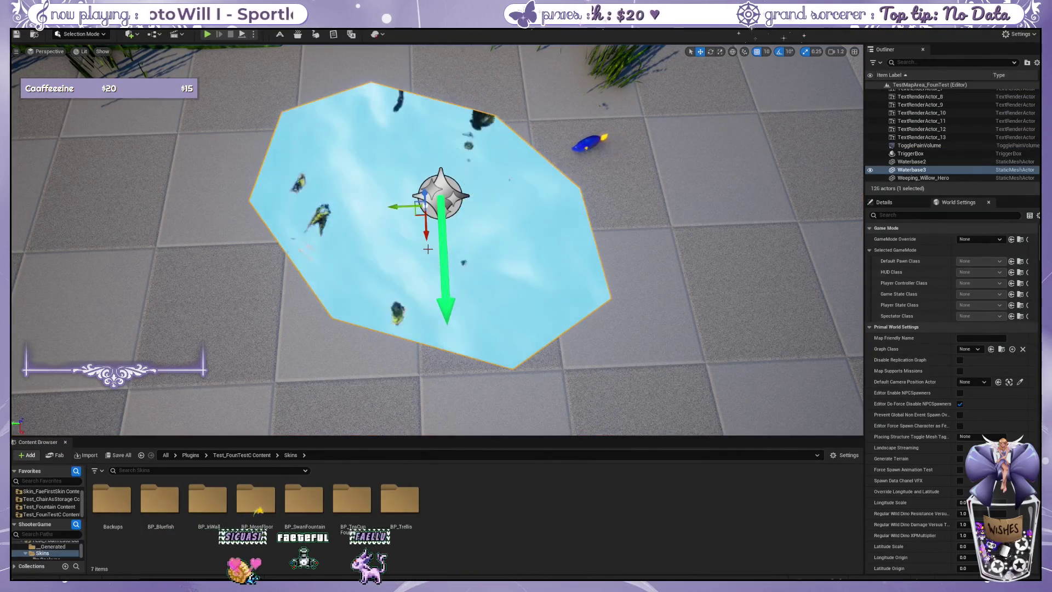
- Select M_FishWater in Skins > BP_Bluefish, then open the BP_TeaCupFountain folder
click(255, 455)
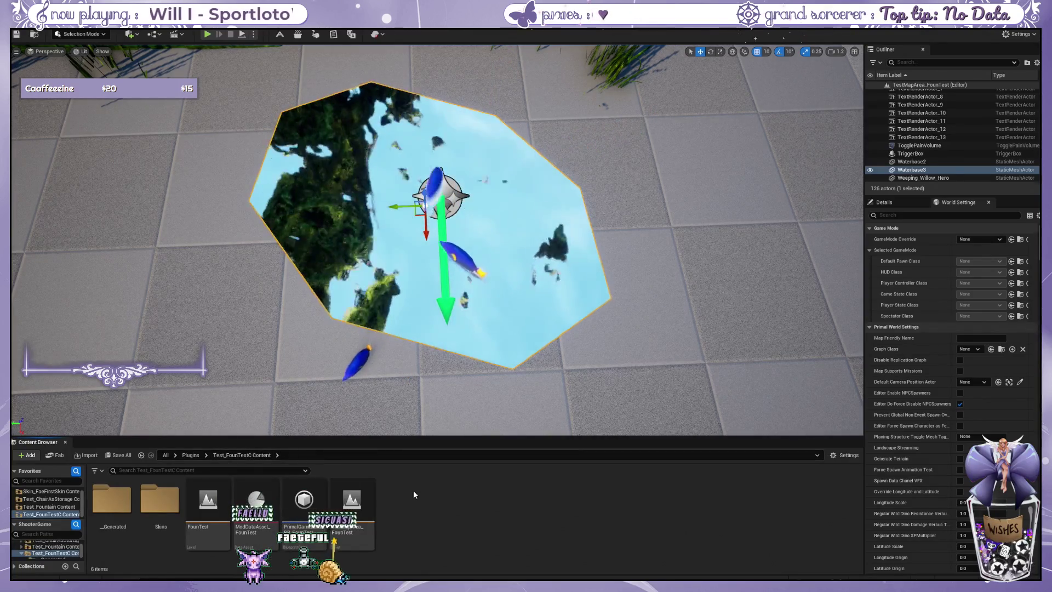
double_click(181, 497)
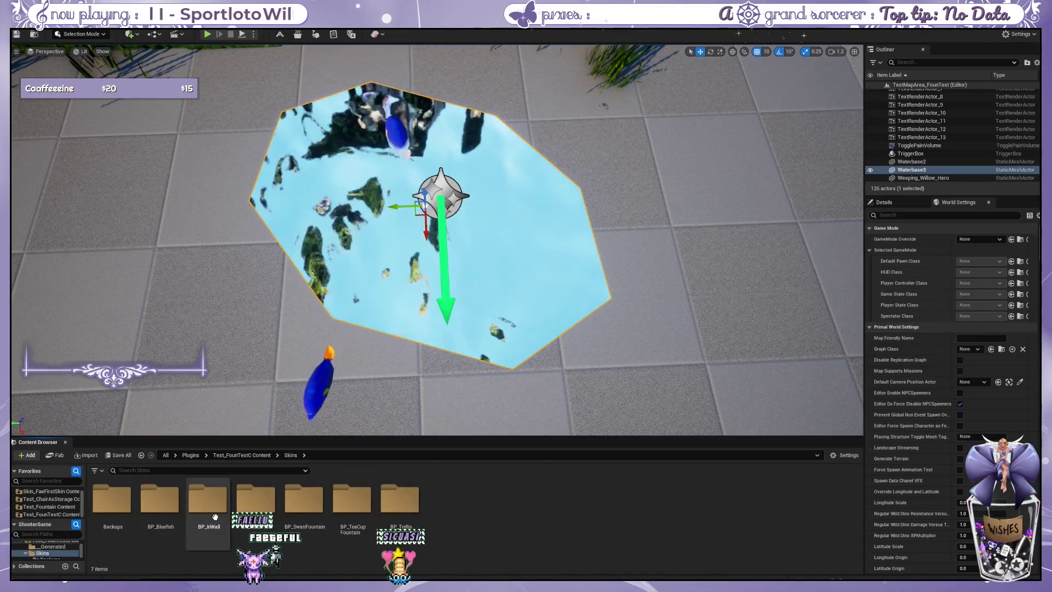
double_click(159, 498)
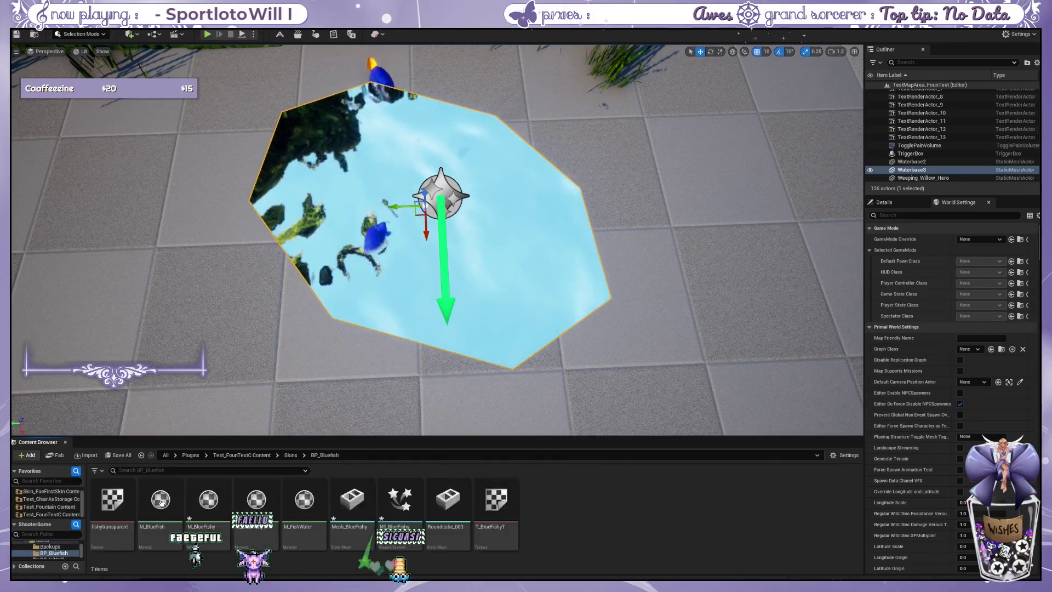
click(304, 500)
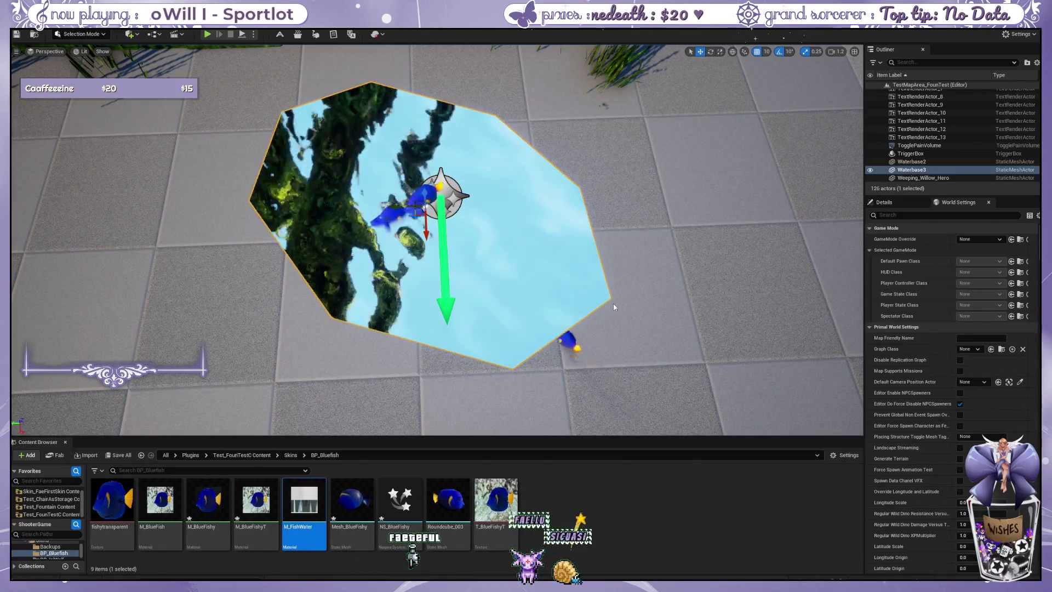
drag(715, 110, 715, 164)
click(290, 455)
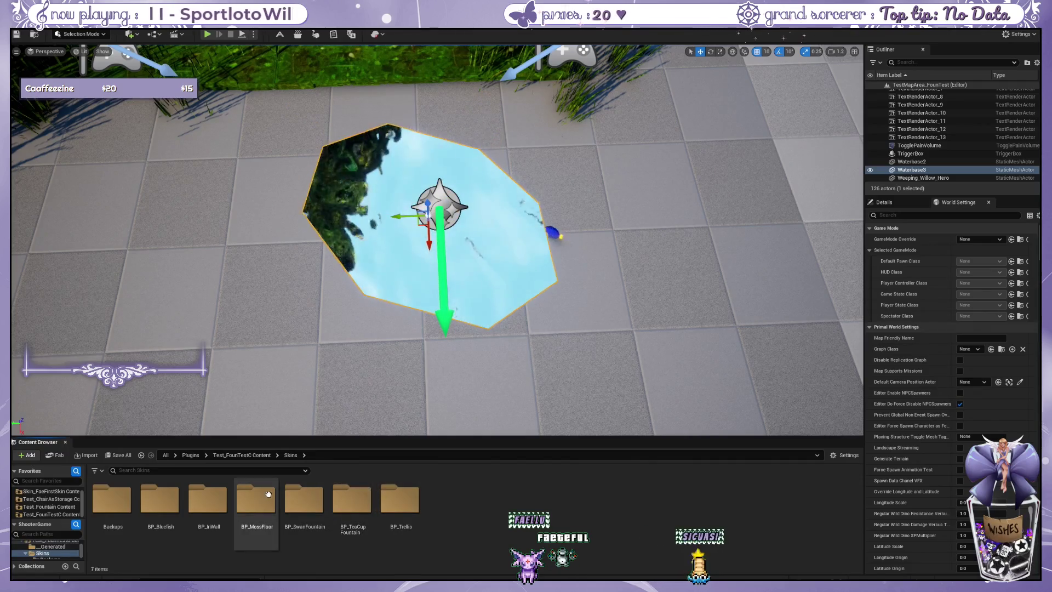
double_click(351, 499)
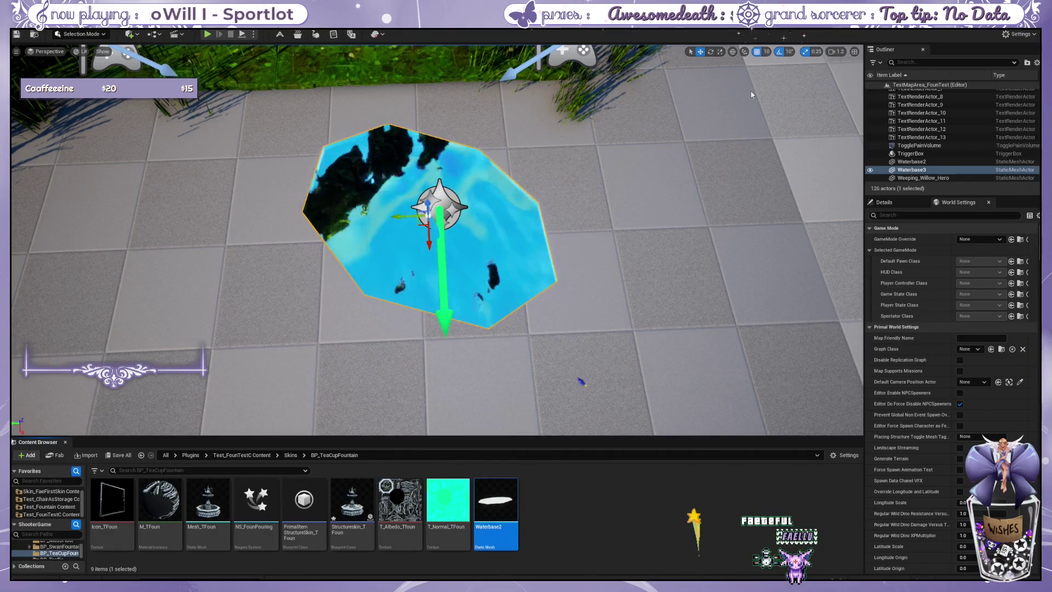
- Frame the Waterbase3 water mesh and lower the view to look across the water
scroll(536, 242, up, 5)
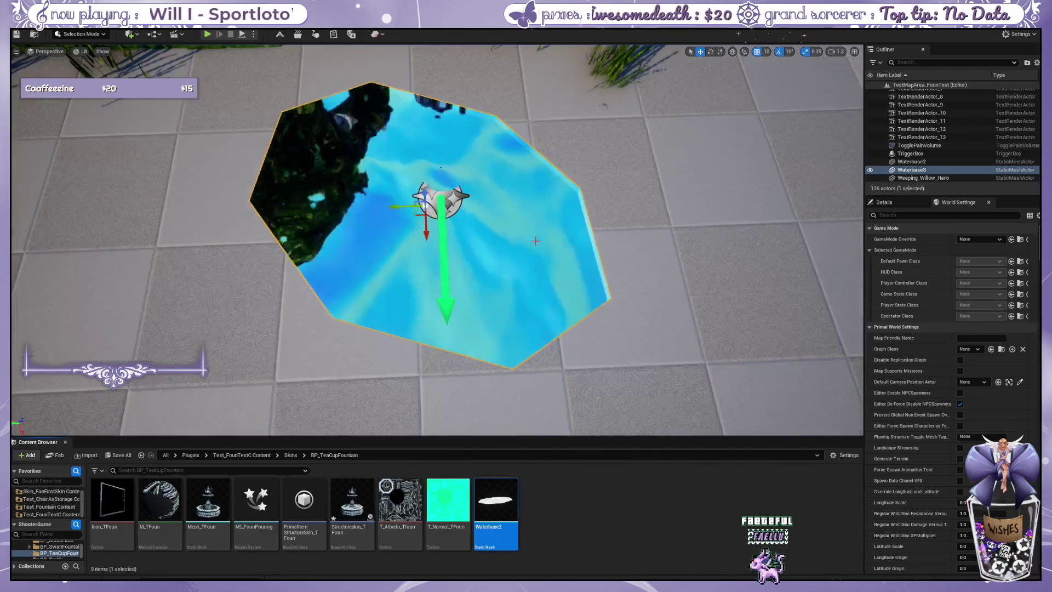
scroll(535, 242, down, 4)
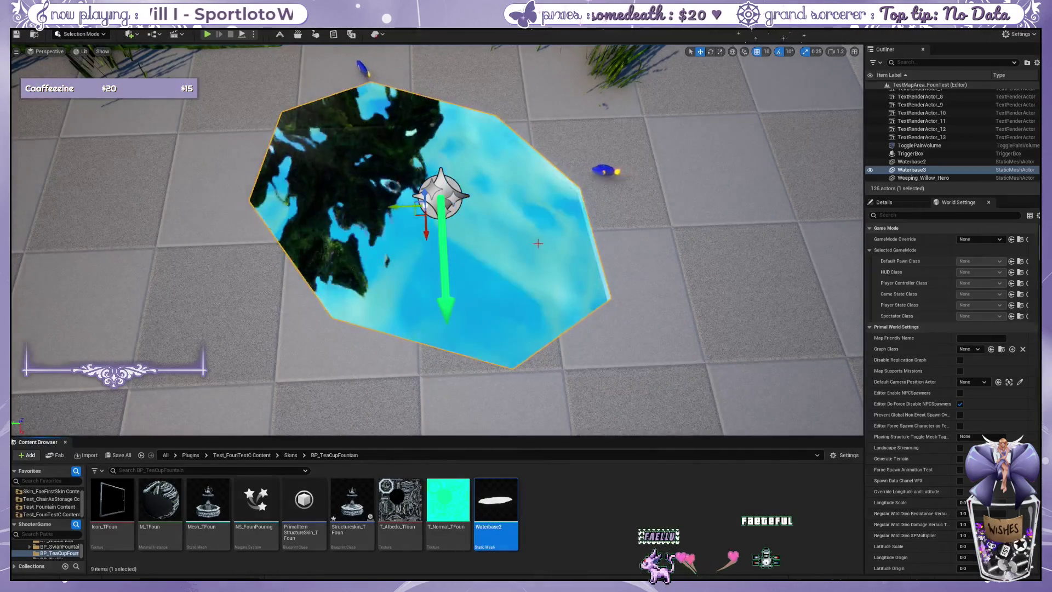
scroll(535, 242, up, 6)
key(f)
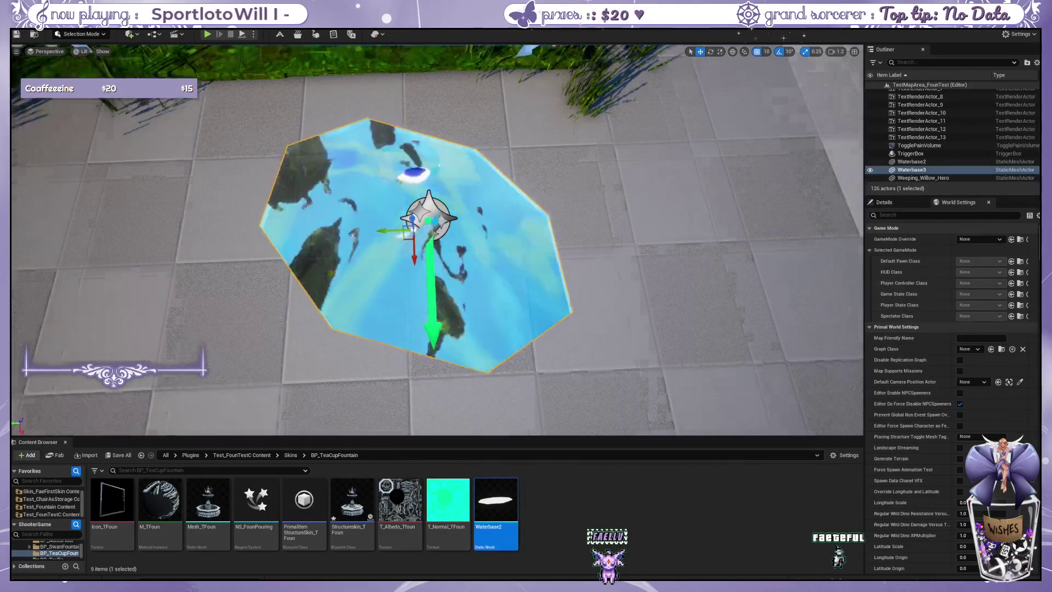
drag(487, 344, 488, 269)
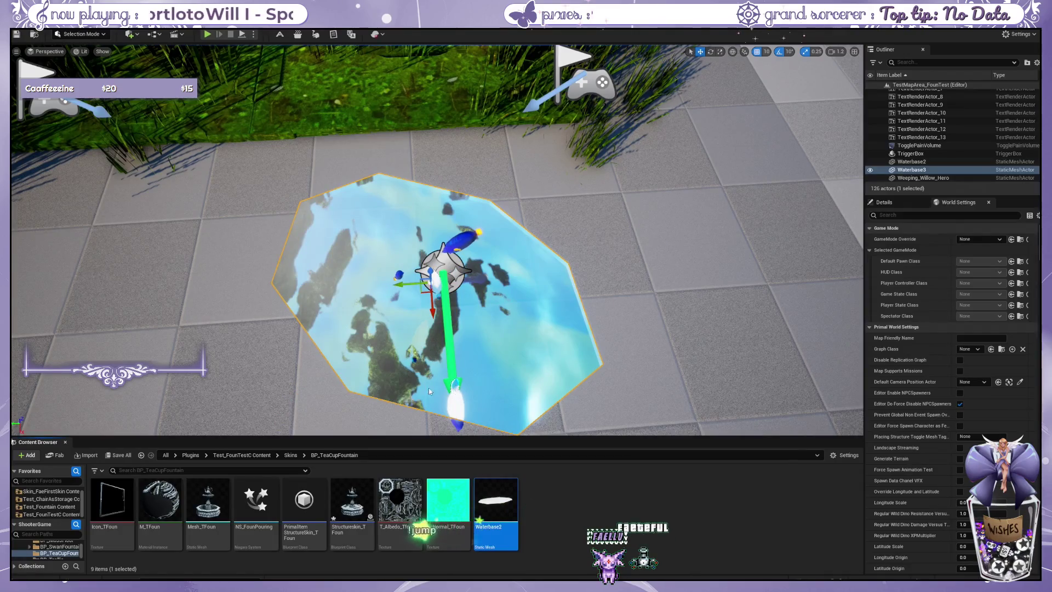
scroll(429, 391, down, 3)
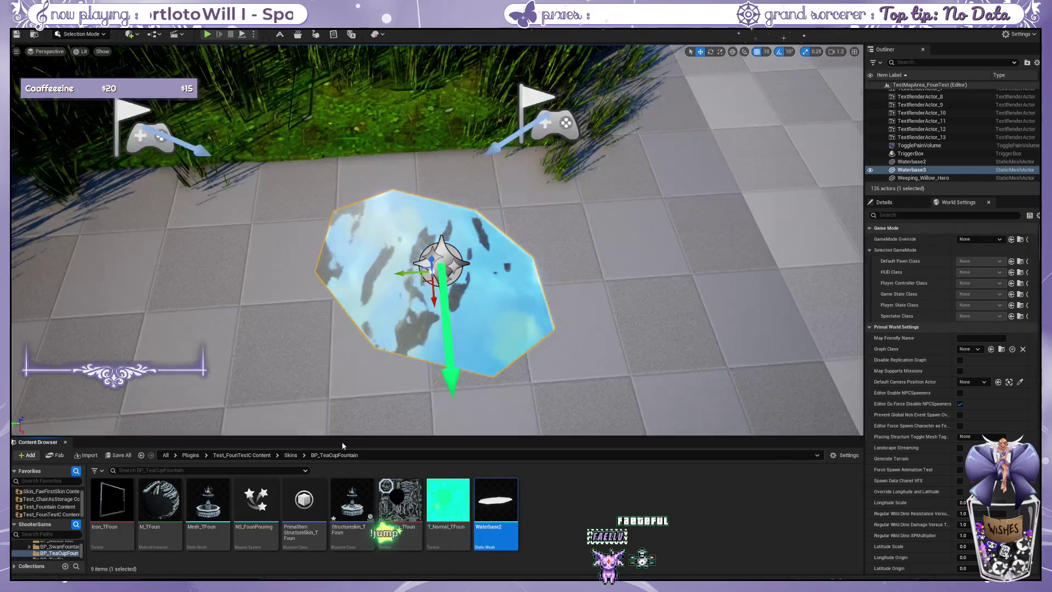
- Return to Skins > BP_Bluefish and select the M_FishWater material
click(289, 455)
double_click(353, 496)
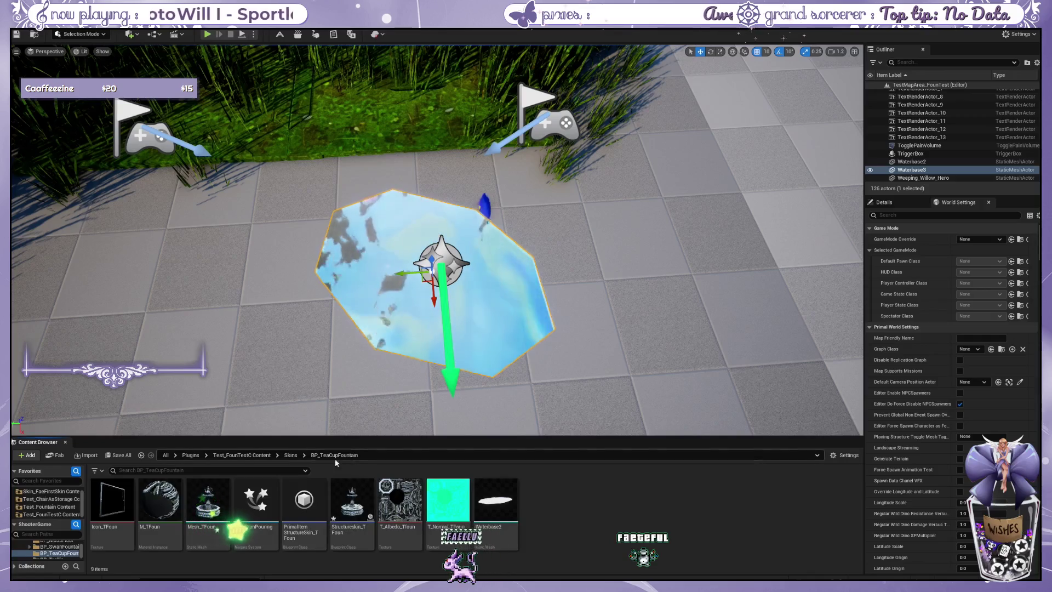
click(285, 455)
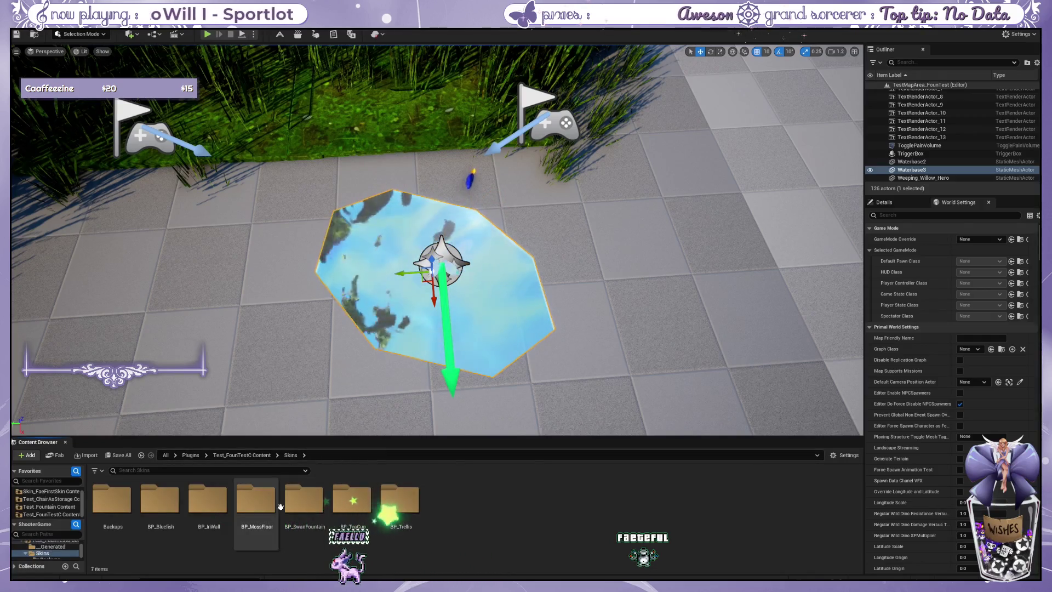
double_click(160, 498)
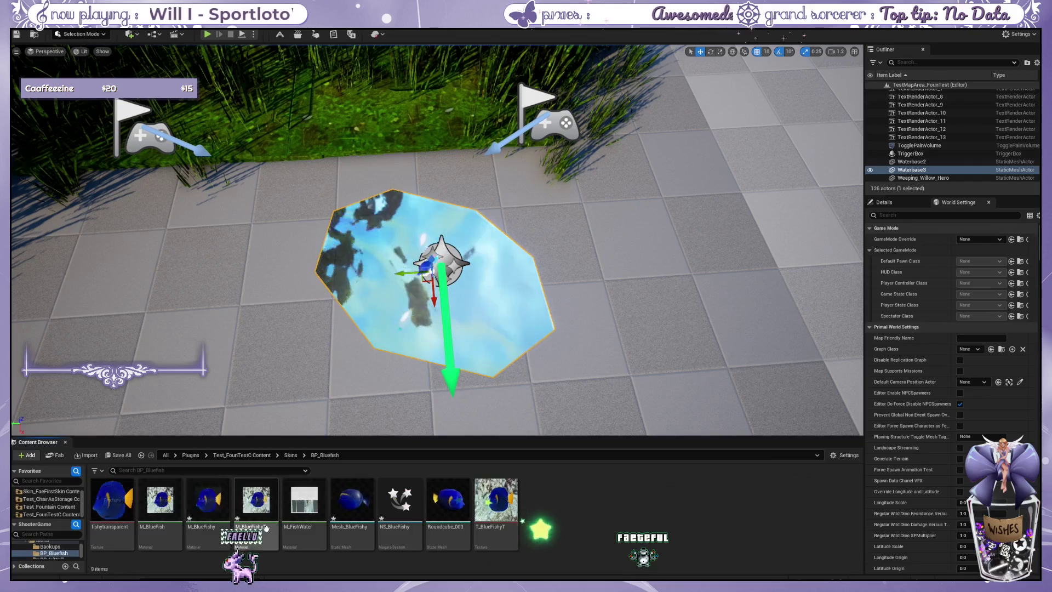
click(322, 490)
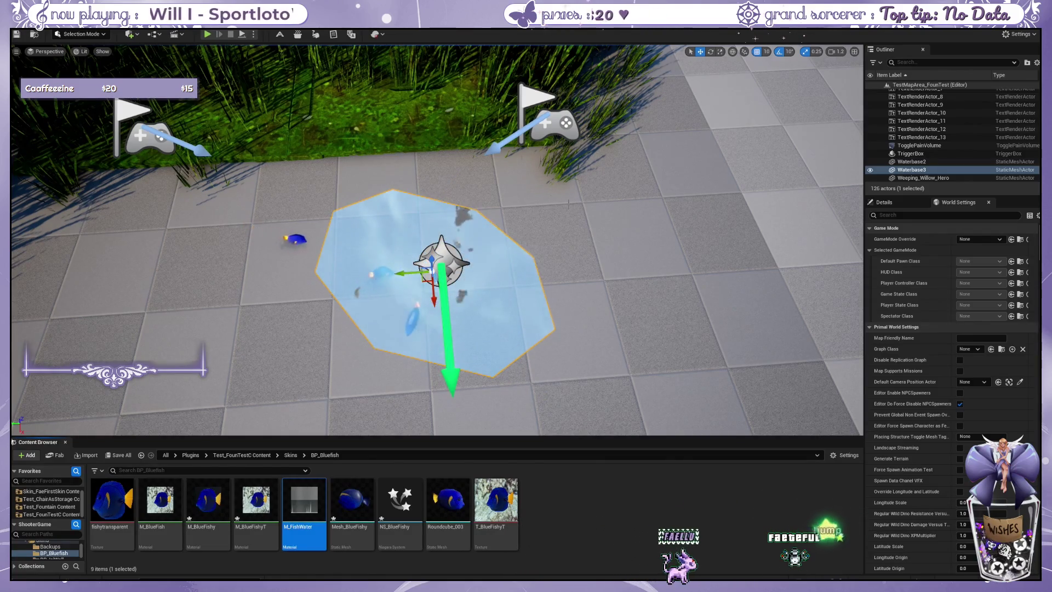
- Select the floor instead of the water mesh and zoom toward the teapot fountain
scroll(568, 203, up, 3)
click(583, 234)
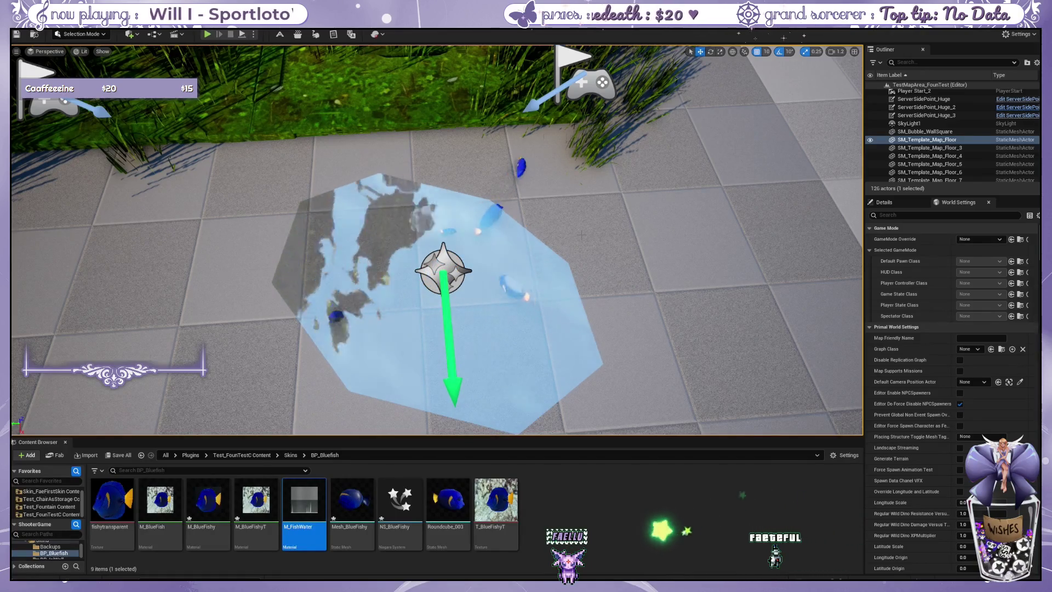
scroll(581, 235, down, 5)
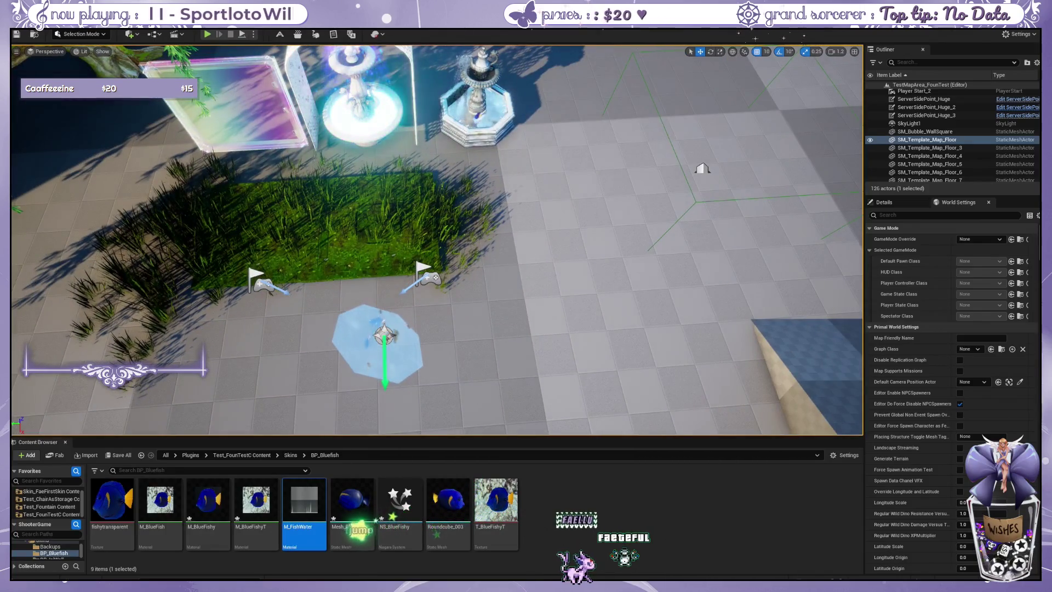
scroll(571, 274, up, 5)
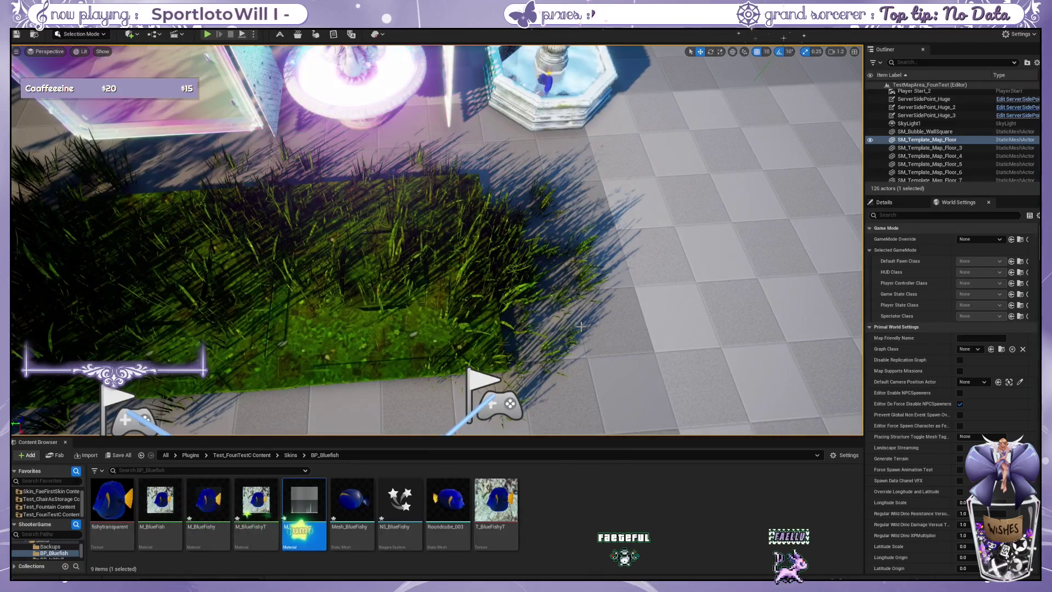
scroll(568, 300, up, 6)
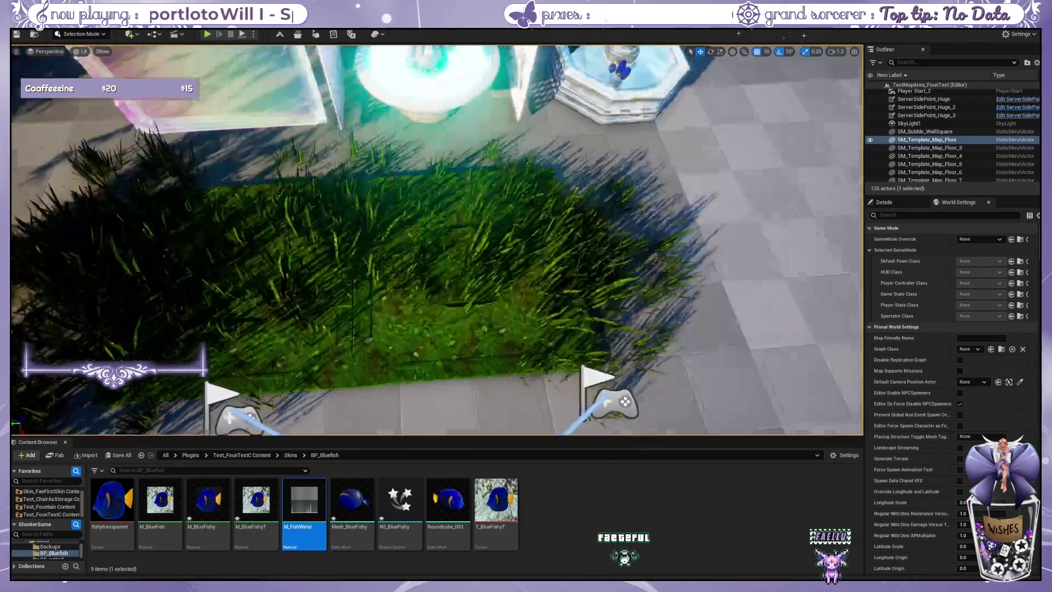
scroll(567, 300, down, 3)
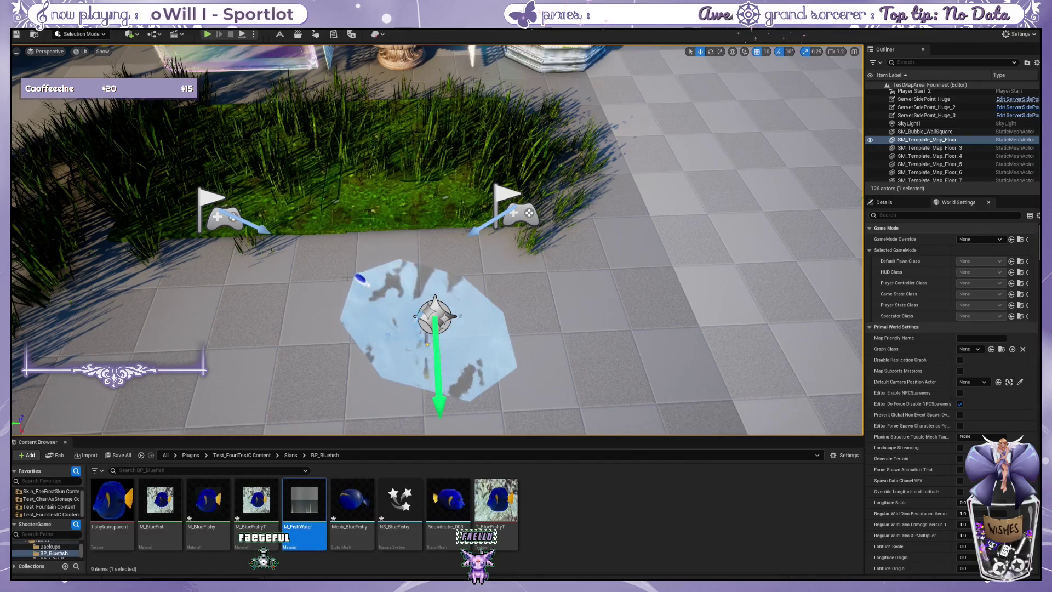
scroll(511, 130, up, 10)
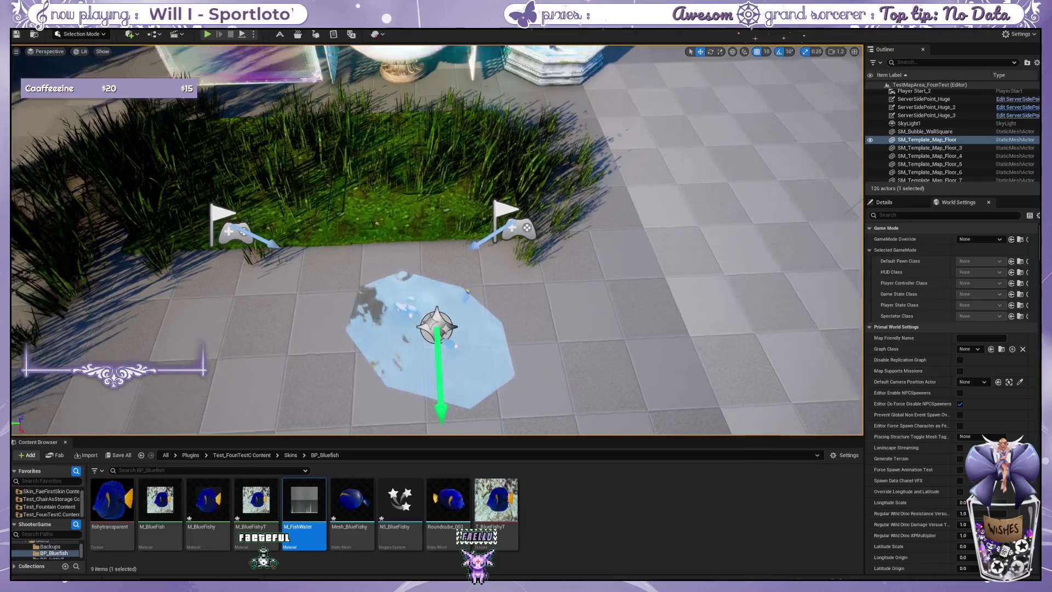
scroll(552, 110, up, 10)
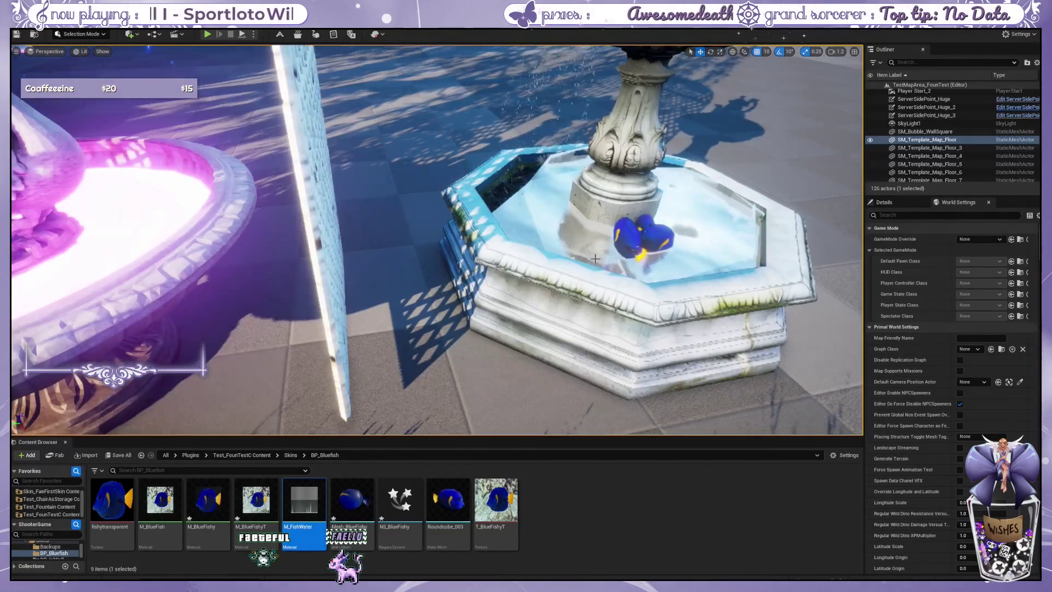
mouse_move(595, 258)
mouse_down()
mouse_move(572, 202)
mouse_move(553, 215)
mouse_move(525, 208)
mouse_move(558, 211)
mouse_move(366, 275)
mouse_up()
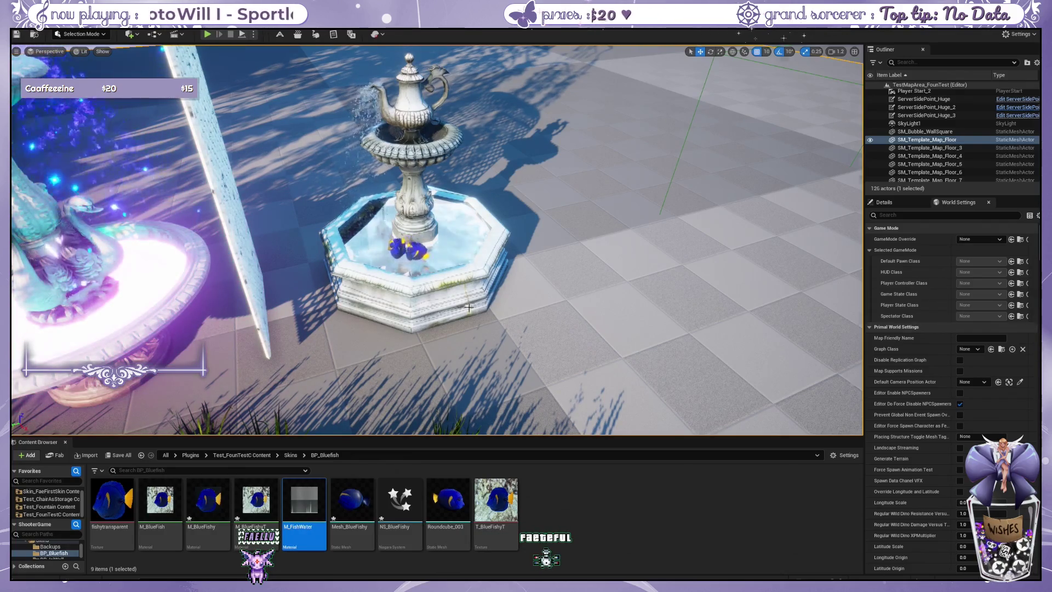
mouse_move(468, 308)
mouse_down()
mouse_move(449, 317)
mouse_move(405, 282)
mouse_up()
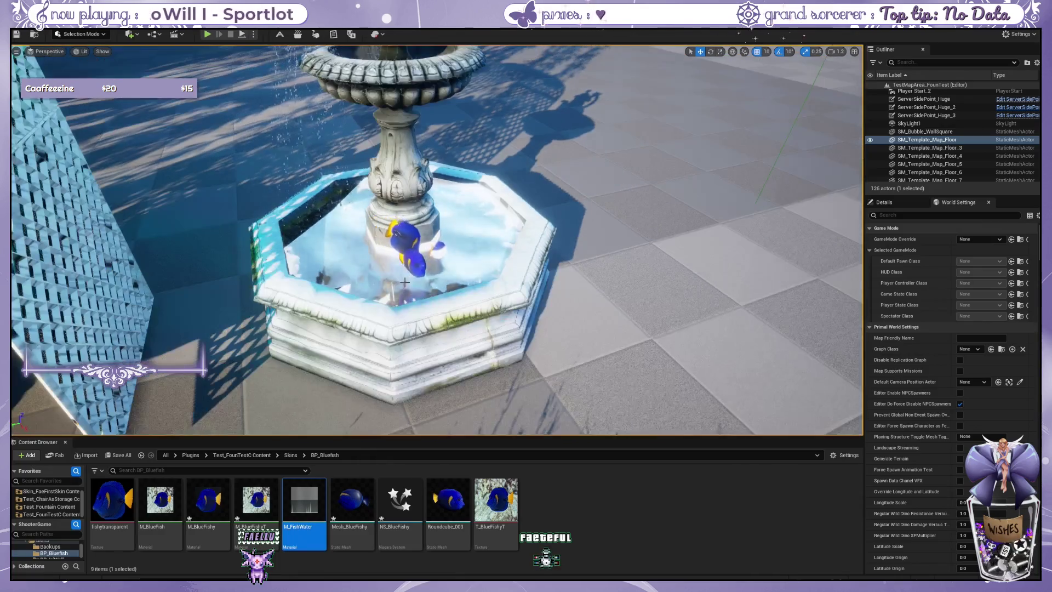
scroll(405, 282, down, 3)
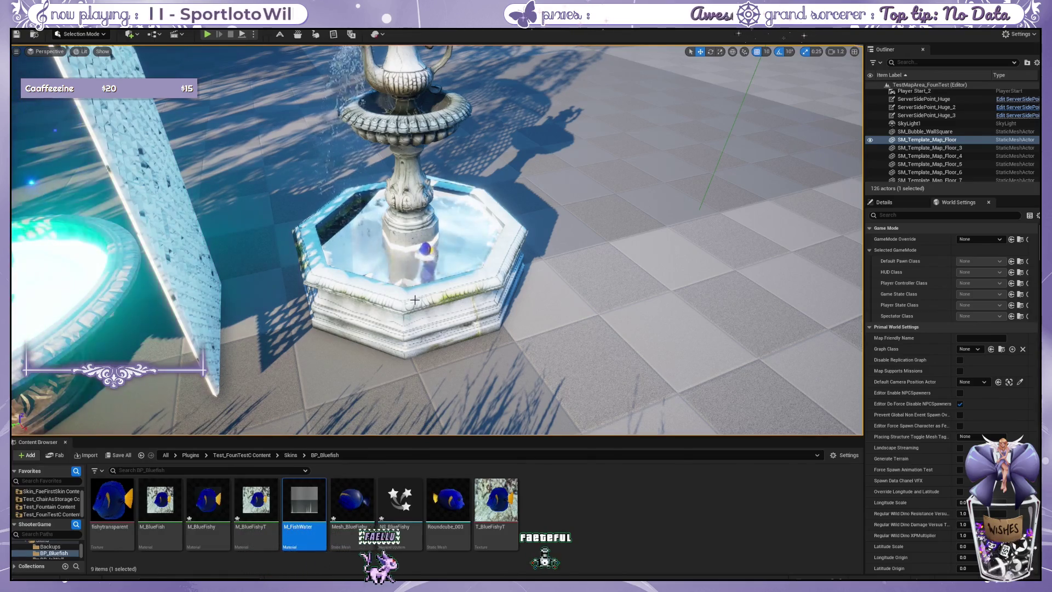
scroll(417, 299, up, 3)
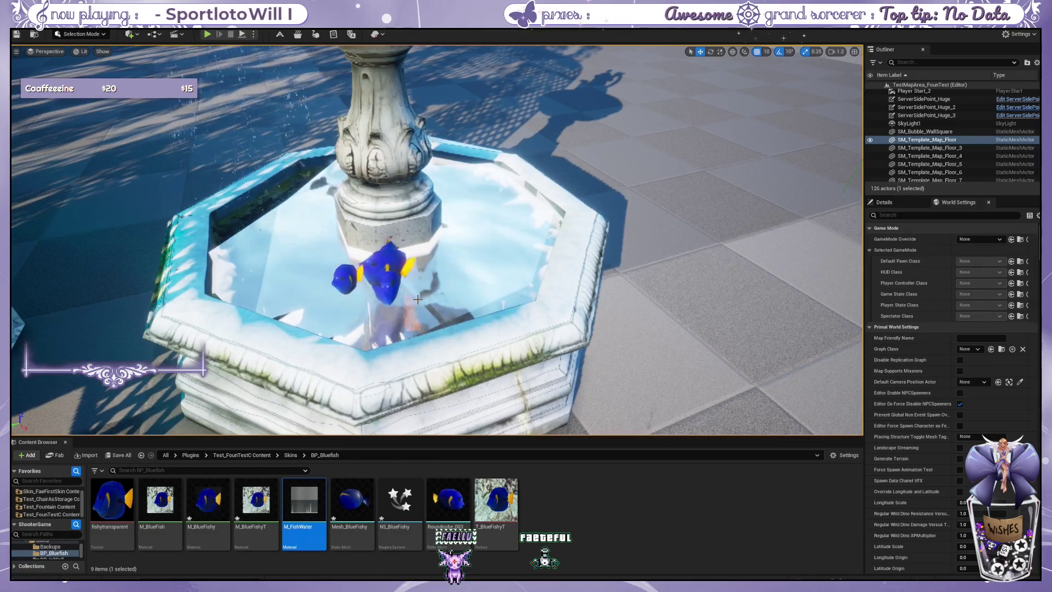
scroll(417, 299, down, 3)
scroll(418, 299, down, 2)
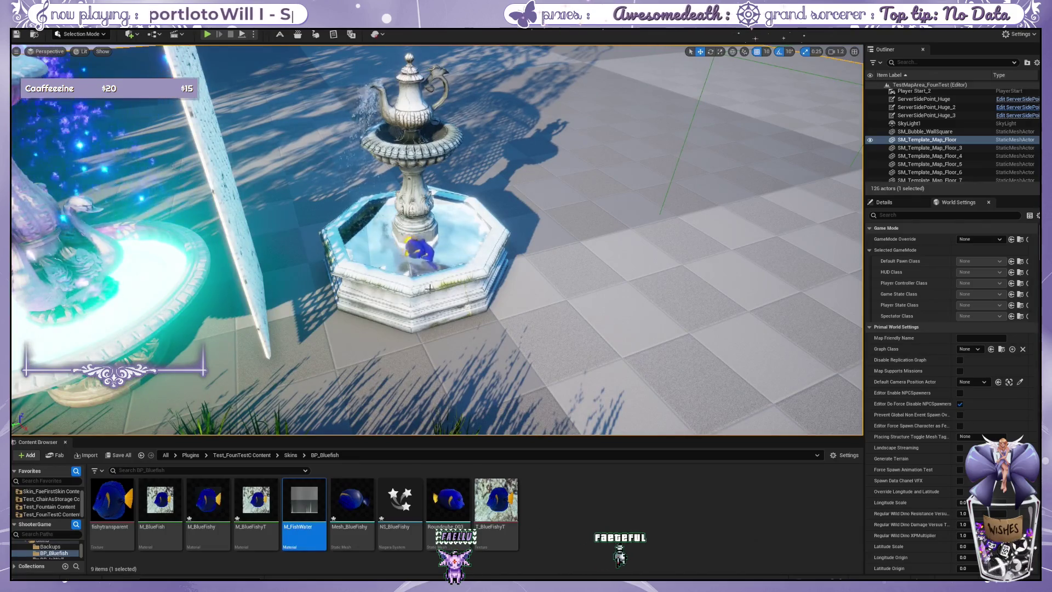
drag(429, 288, 406, 258)
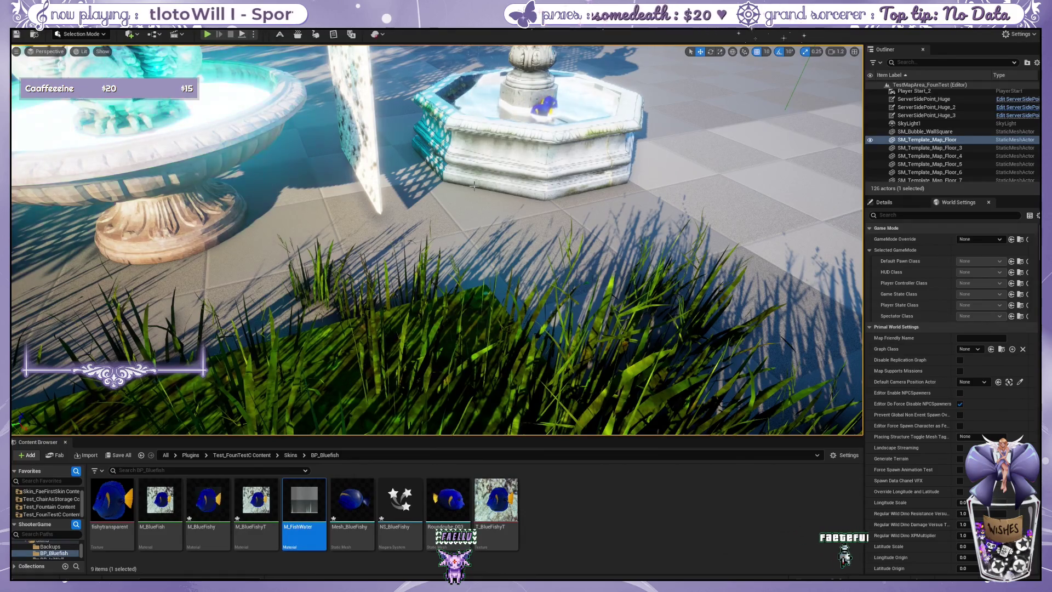
drag(473, 186, 170, 48)
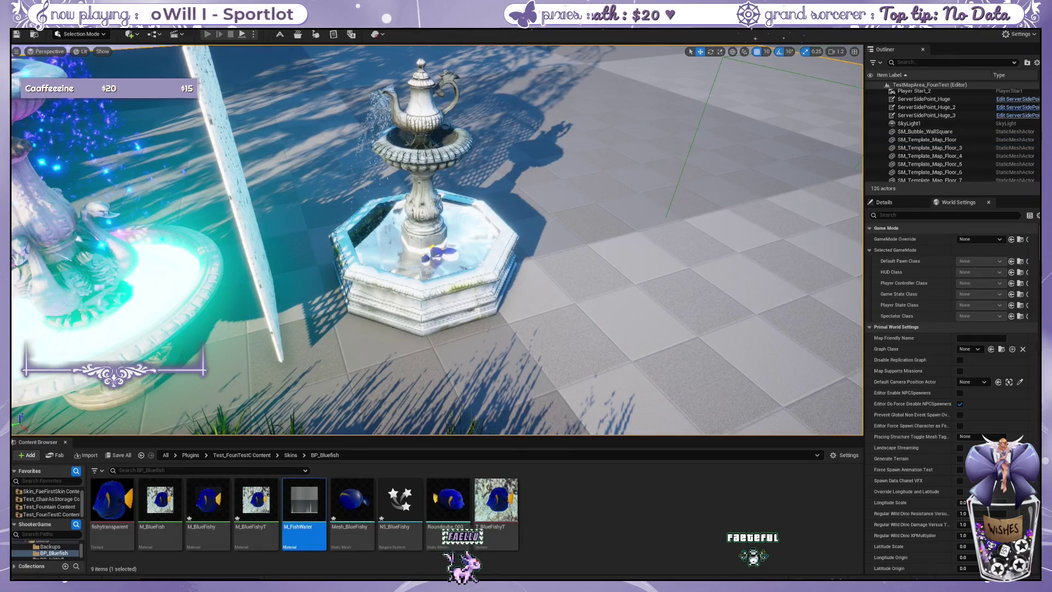
- In Play-In-Editor, put the decor box on hotbar slot 1 and place it as a Teacup Fountain
key(alt+p)
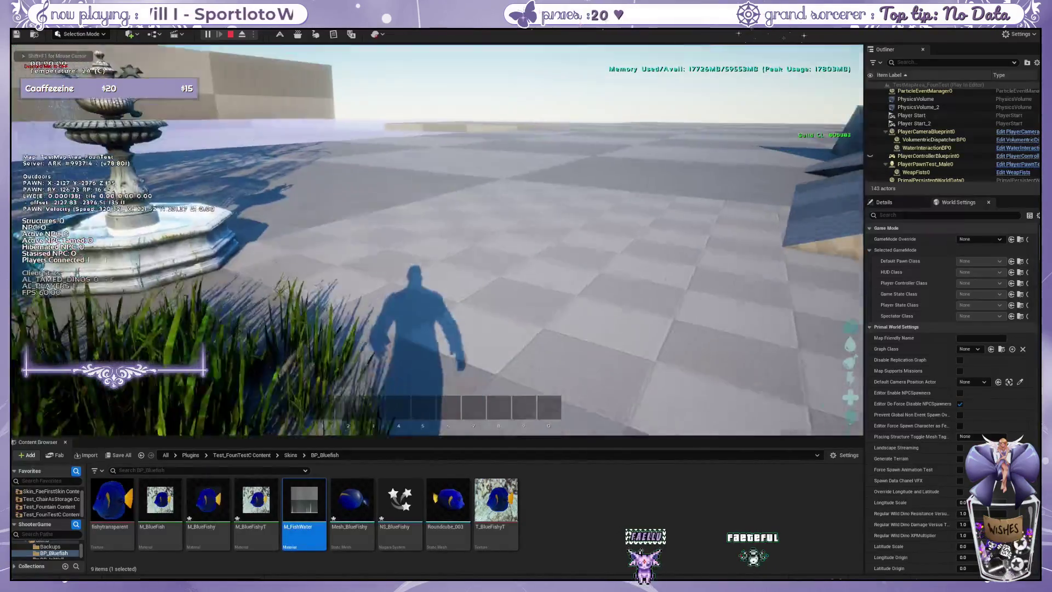
key(s)
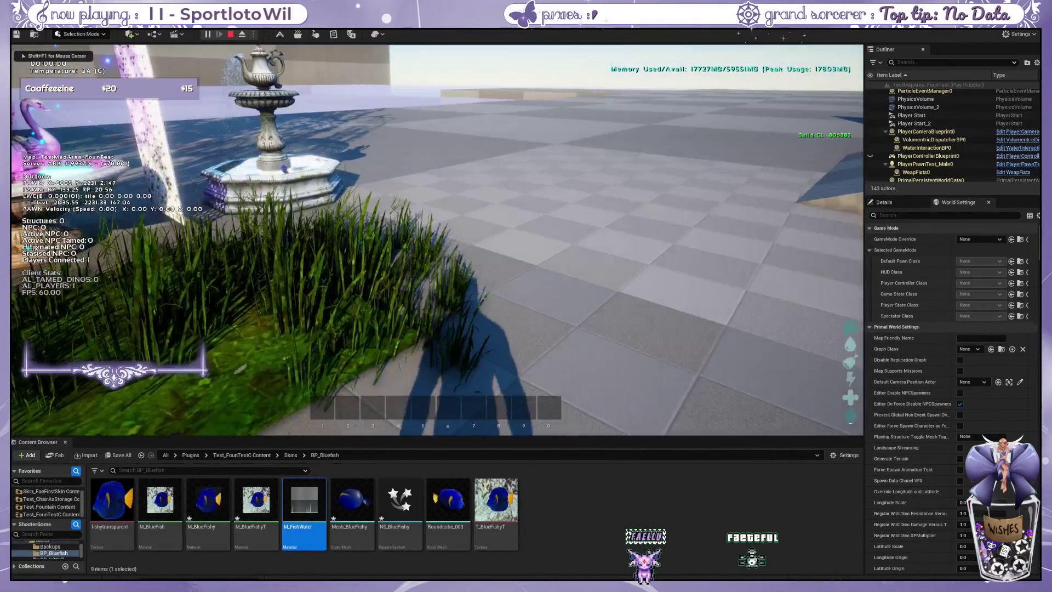
key(i)
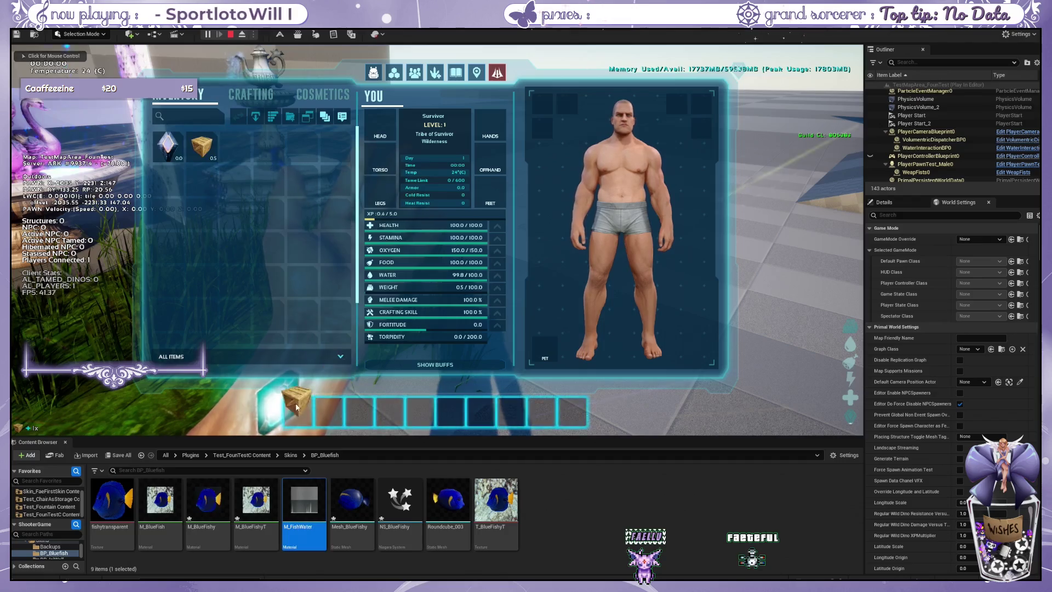
drag(296, 407, 298, 410)
key(c)
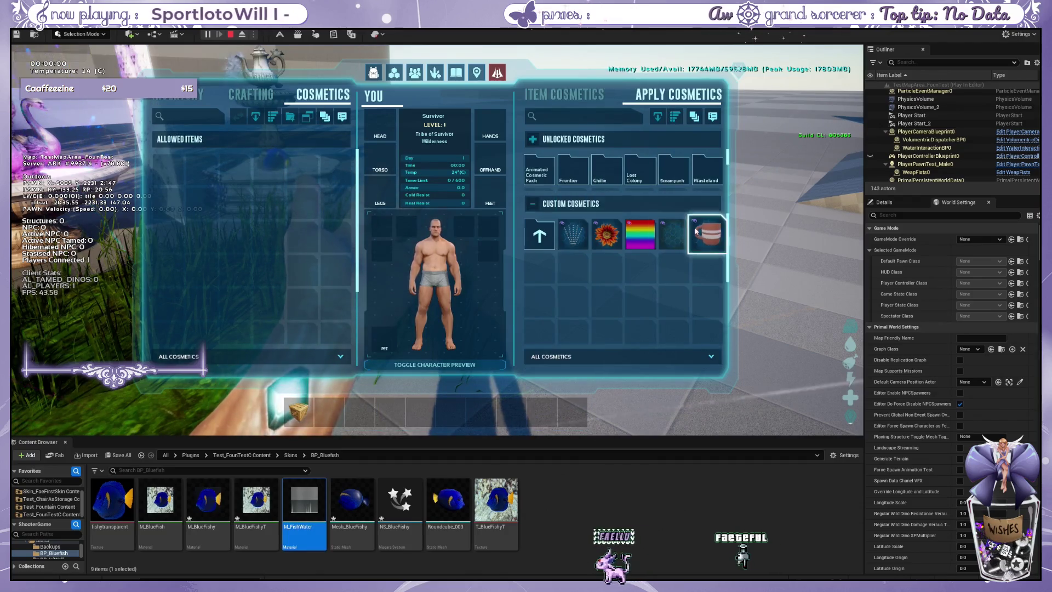
key(i)
key(1)
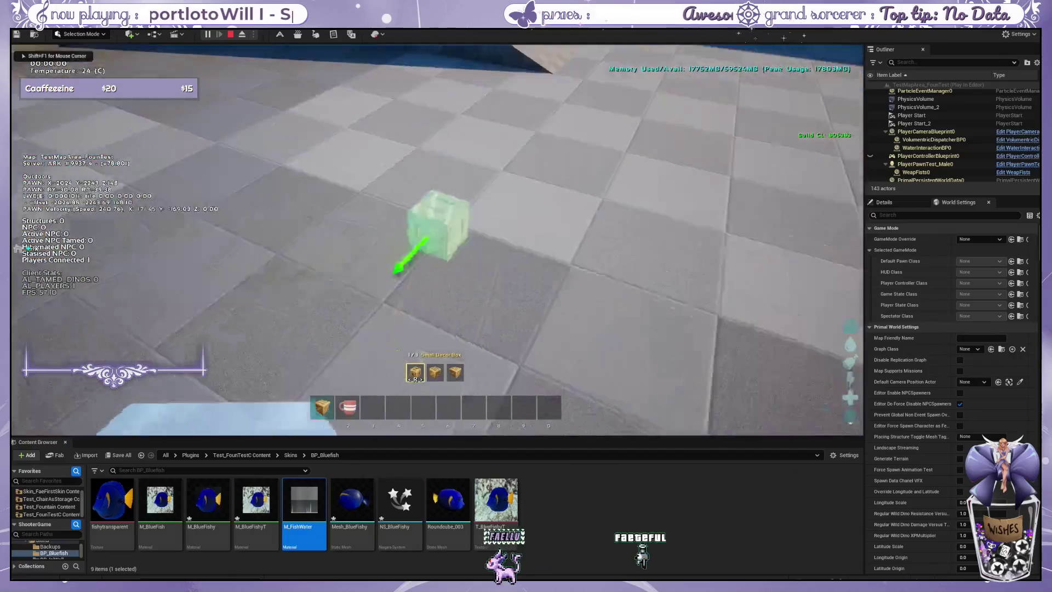
click(437, 240)
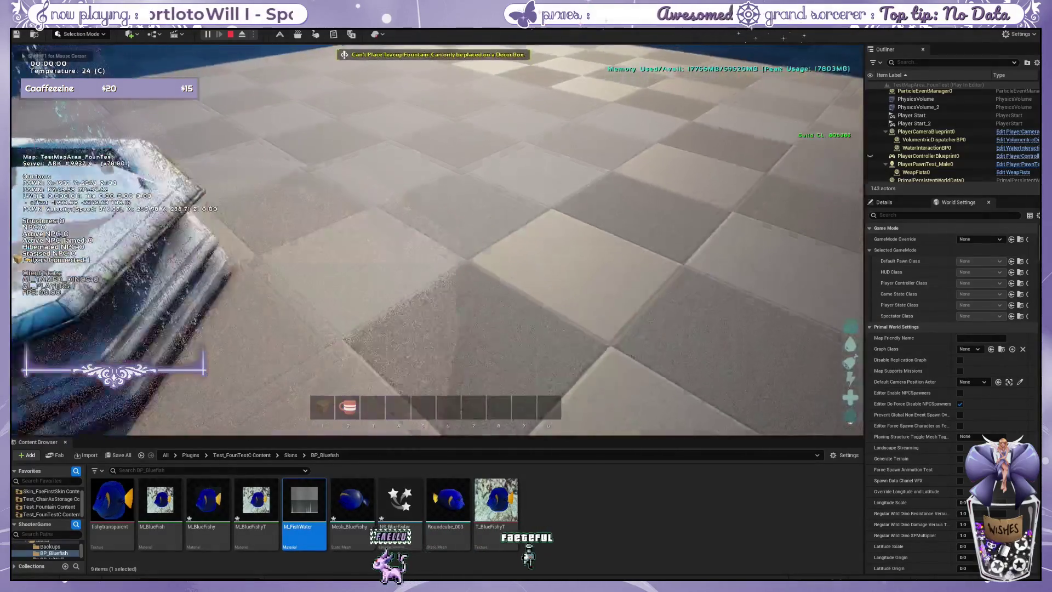
- Walk up to and around the fountain to watch the blue fish in its basin
key(w)
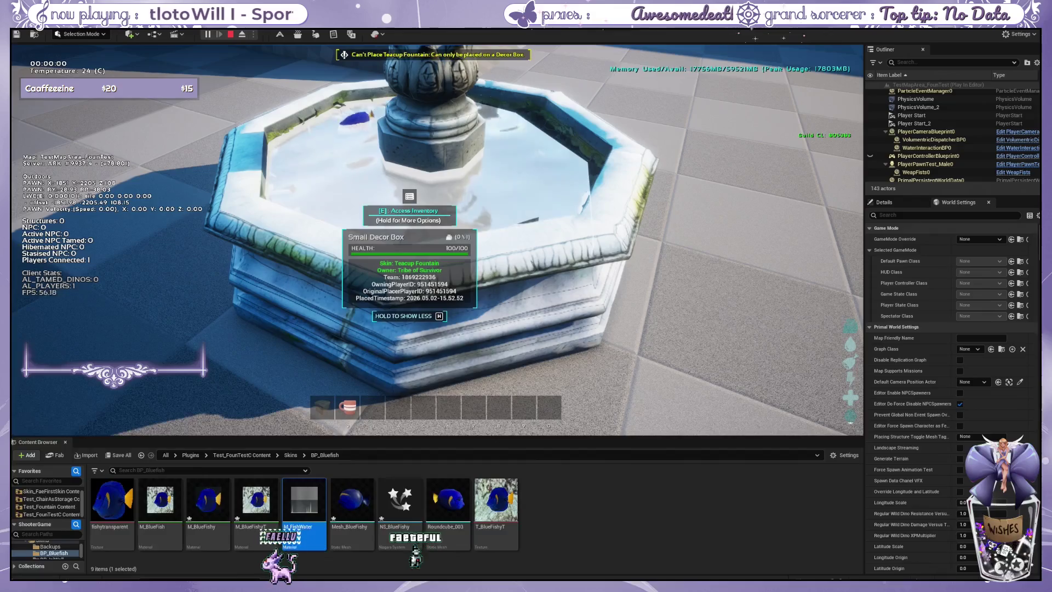
key(w)
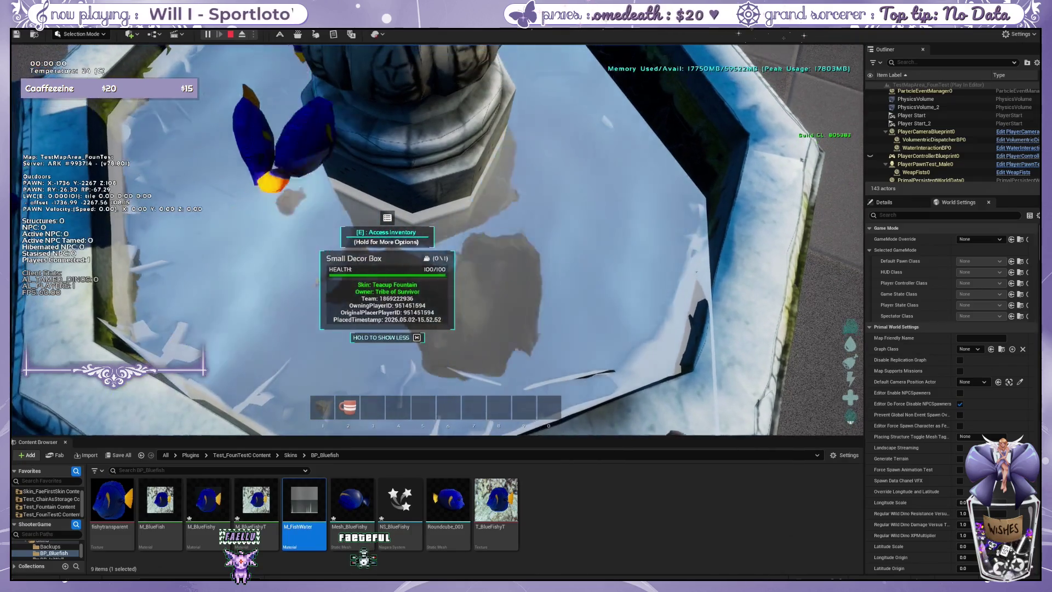
key(s)
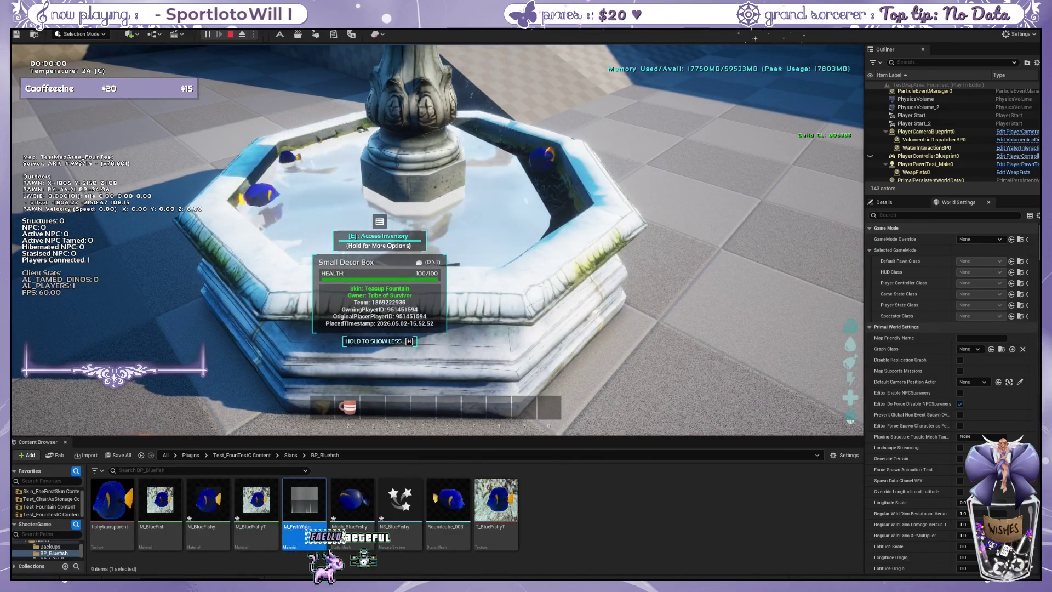
key(s)
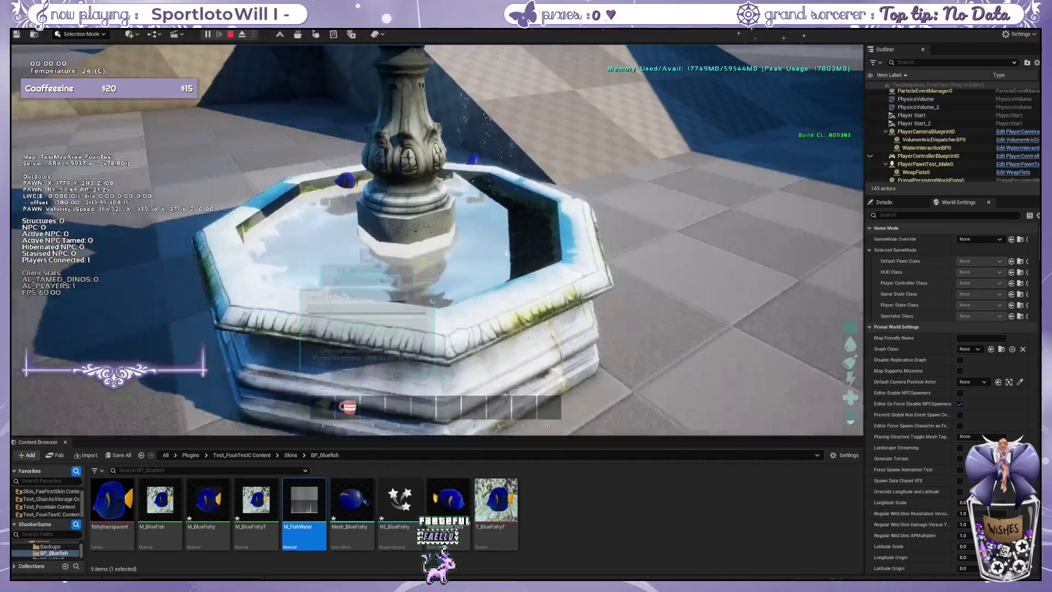
key(w)
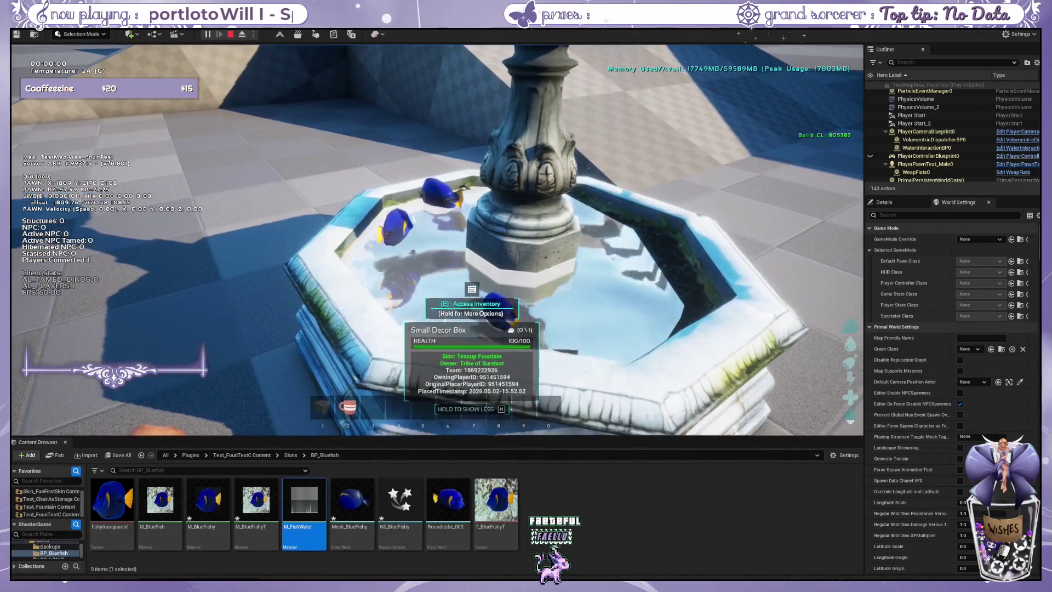
key(w)
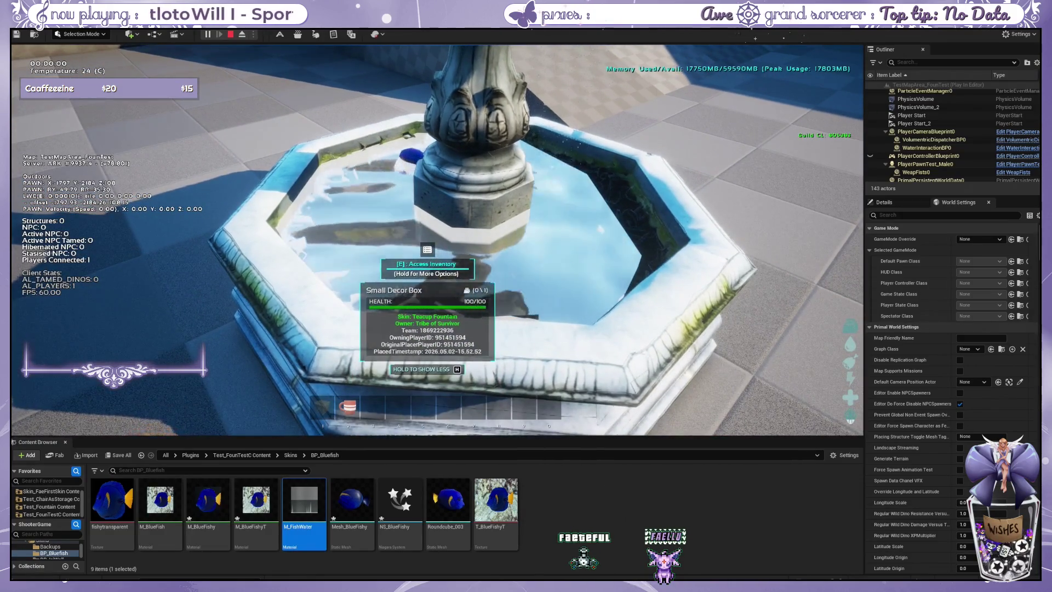
mouse_move(437, 240)
key(s)
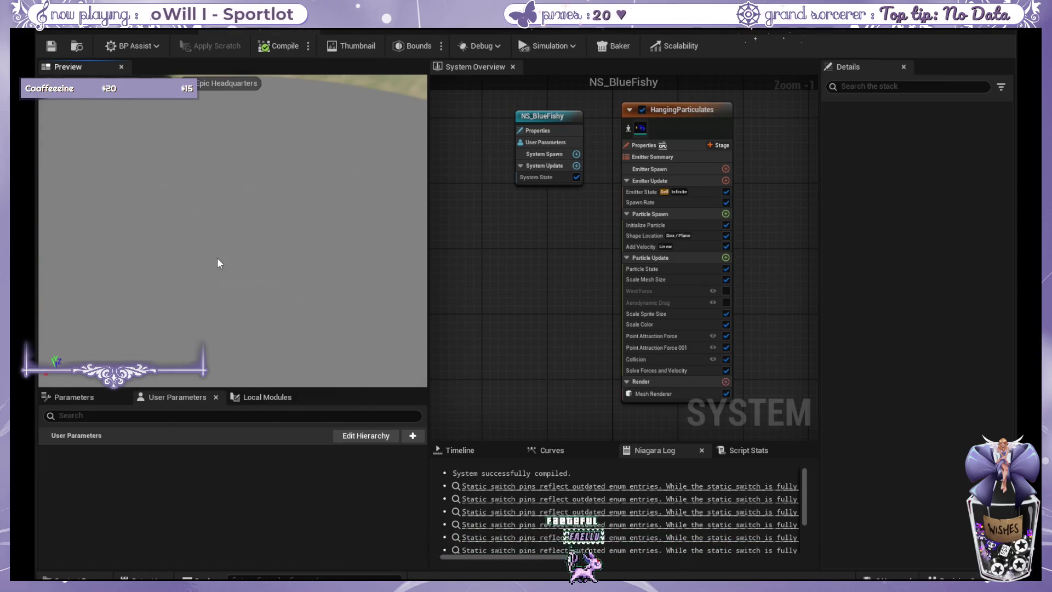
- Show the HangingParticulates emitter's spawn settings in NS_BlueFishy
click(706, 160)
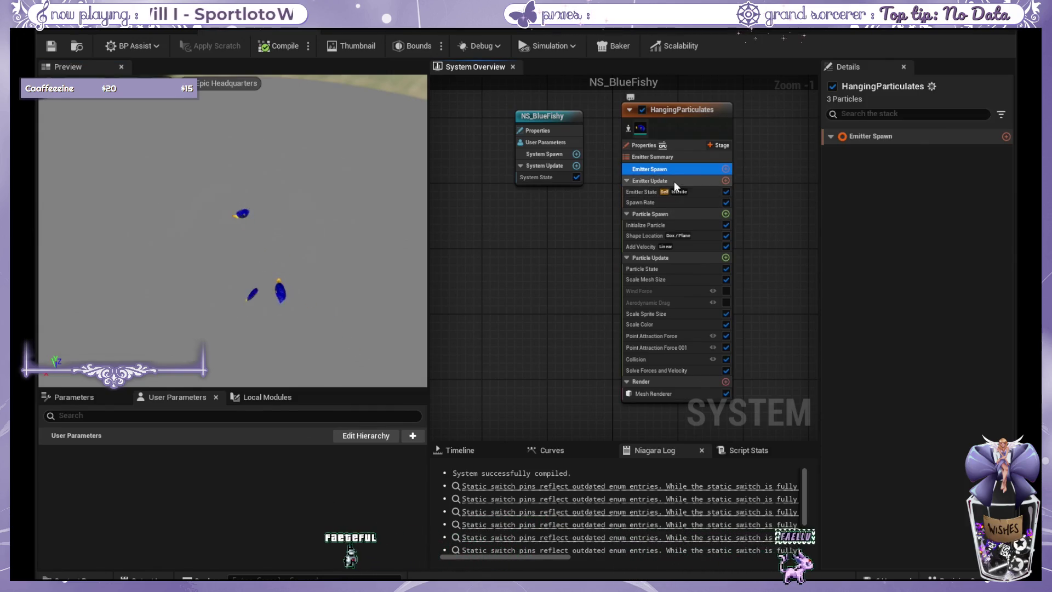
- Inspect Emitter State, Emitter Update, Spawn Rate, Initialize Particle and the 170 × 170 × 20 Shape Location box
click(674, 192)
click(681, 182)
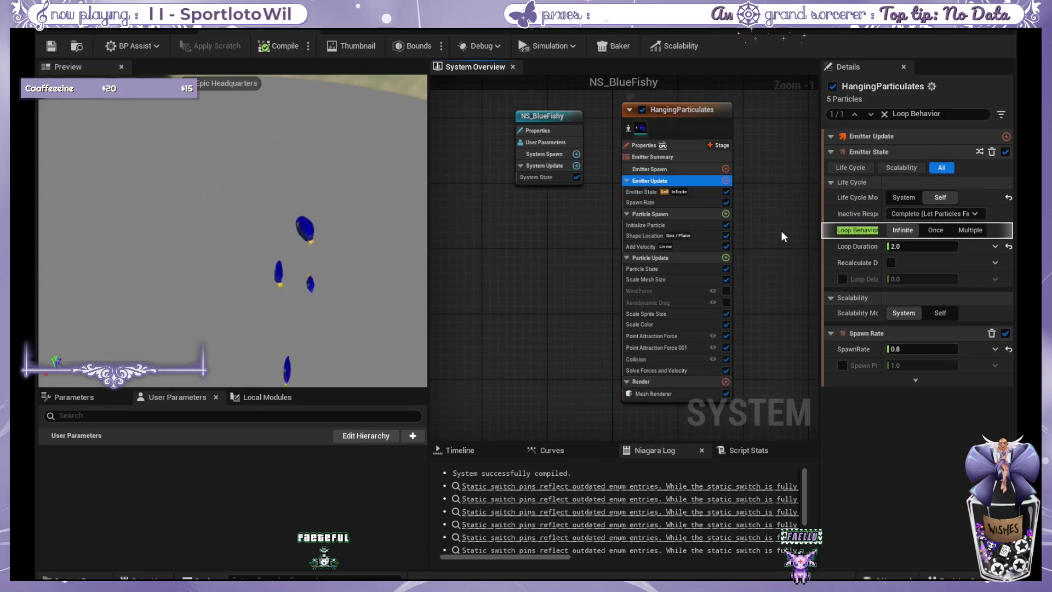
drag(781, 231, 722, 235)
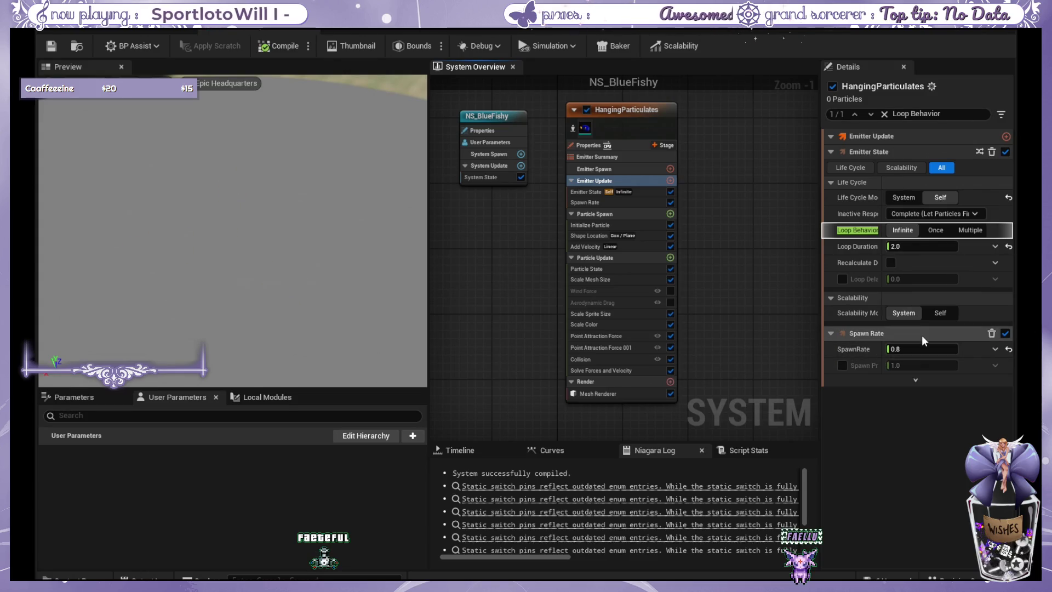
click(586, 192)
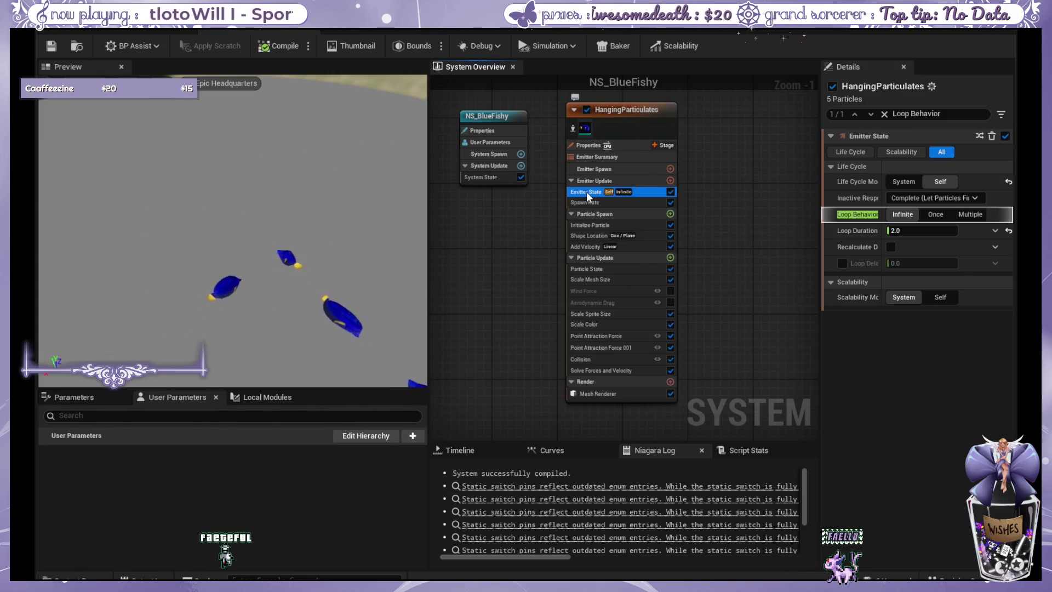
click(586, 204)
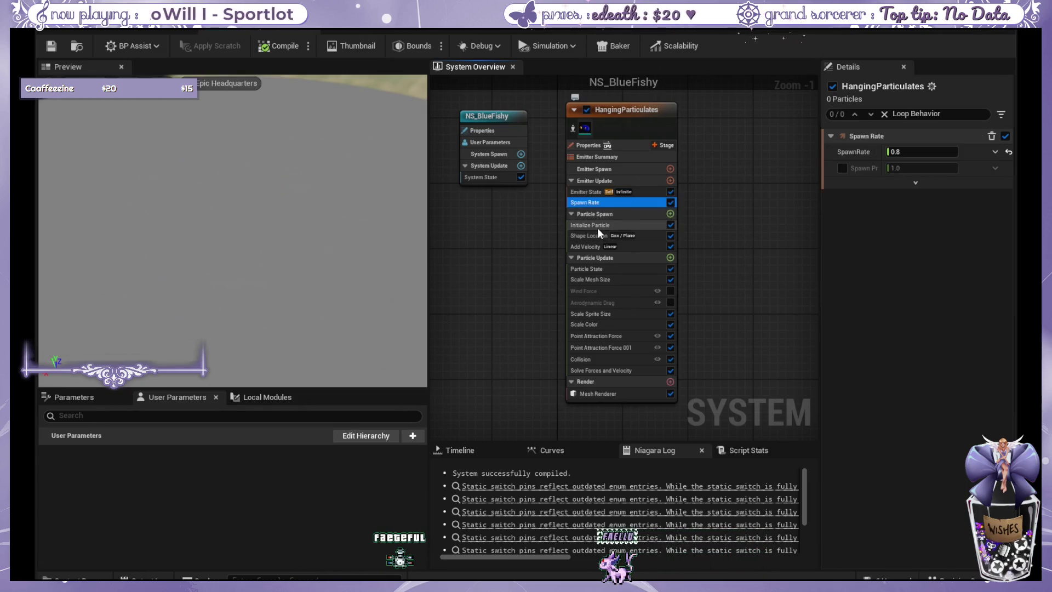
click(597, 228)
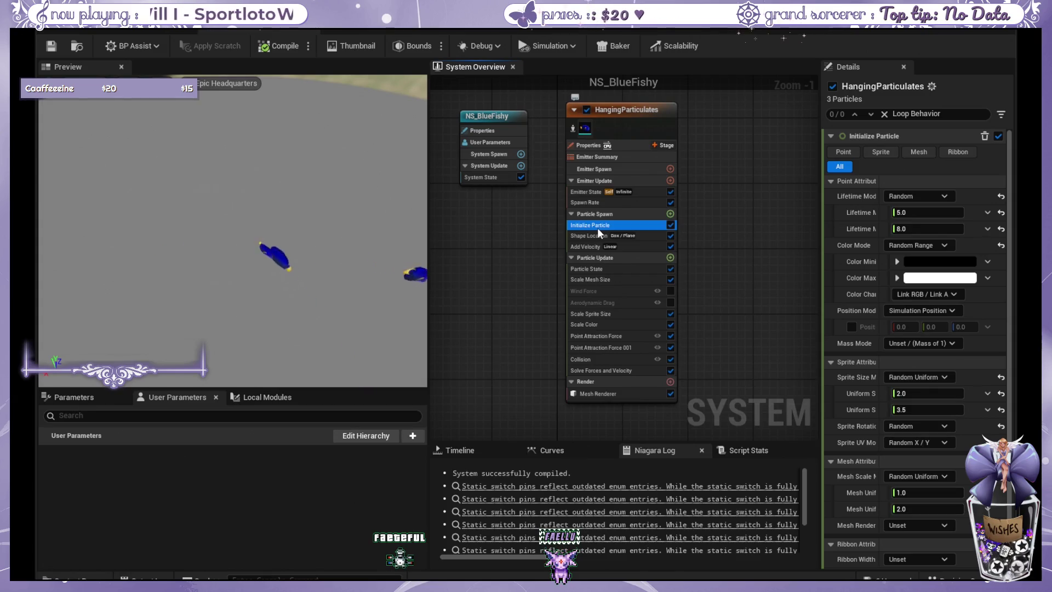
click(834, 362)
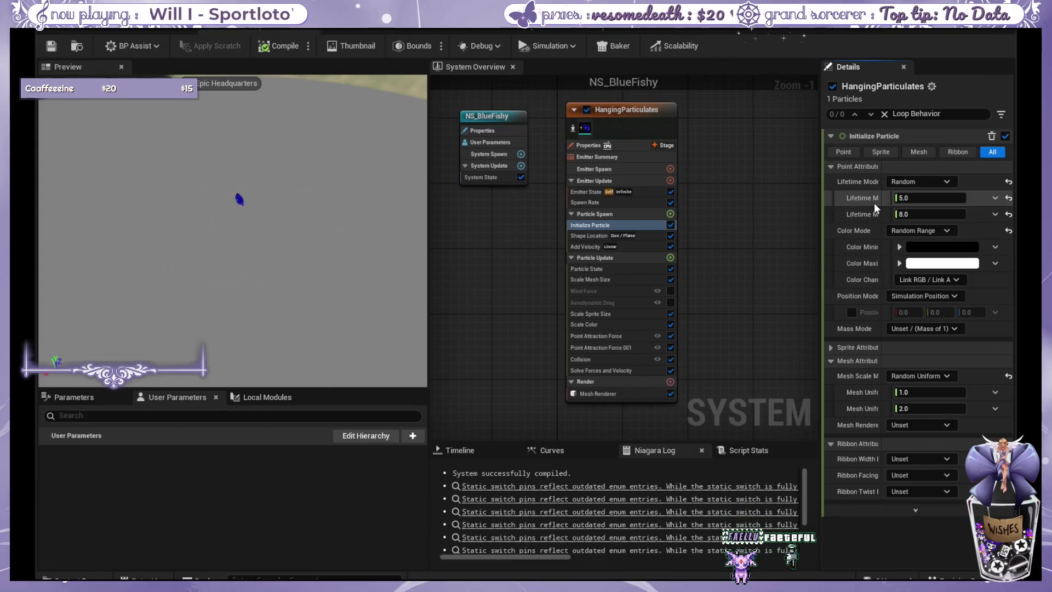
click(598, 234)
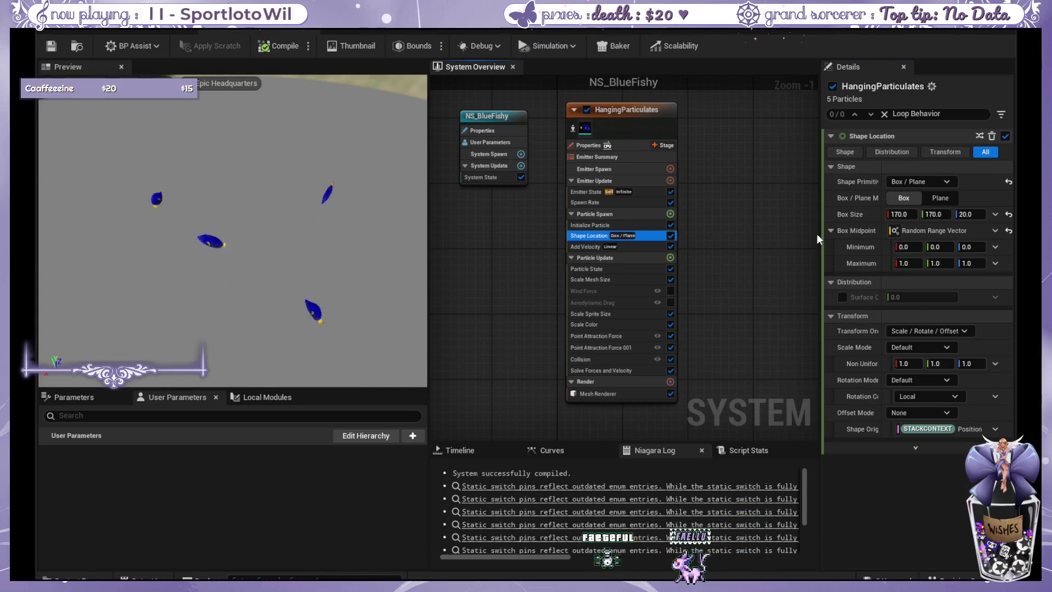
- Switch Shape Location to a Ring/Disc of radius 100, then search Details for 'boundry'
click(929, 186)
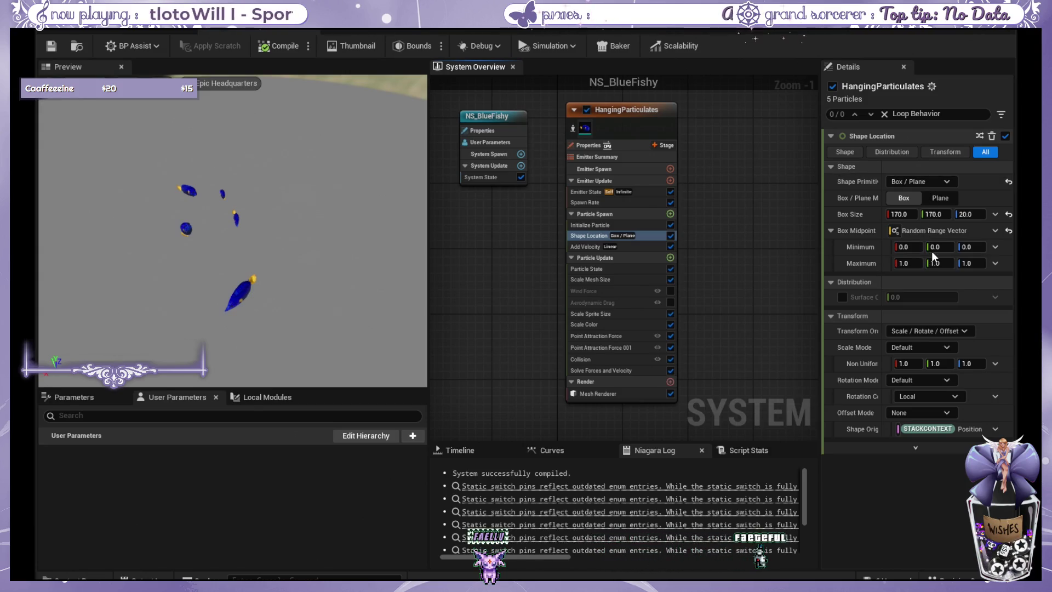
key(ctrl+z)
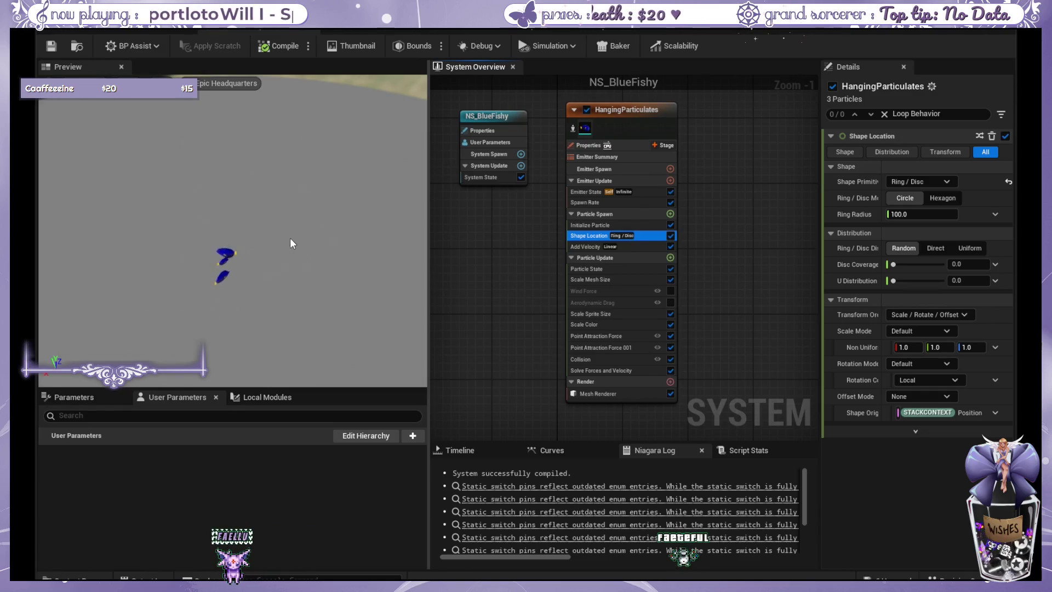
click(245, 311)
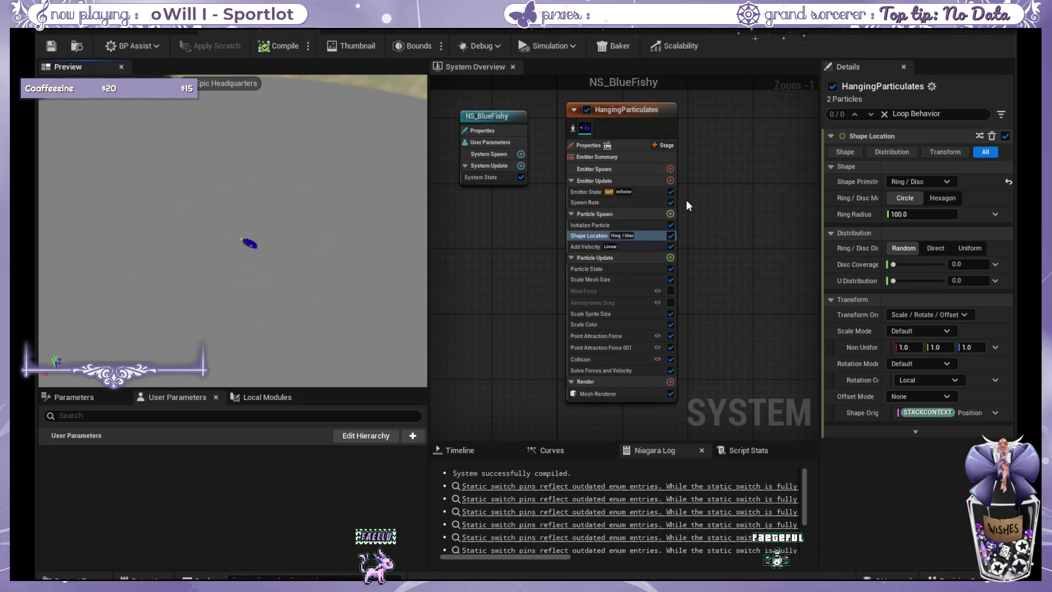
click(908, 110)
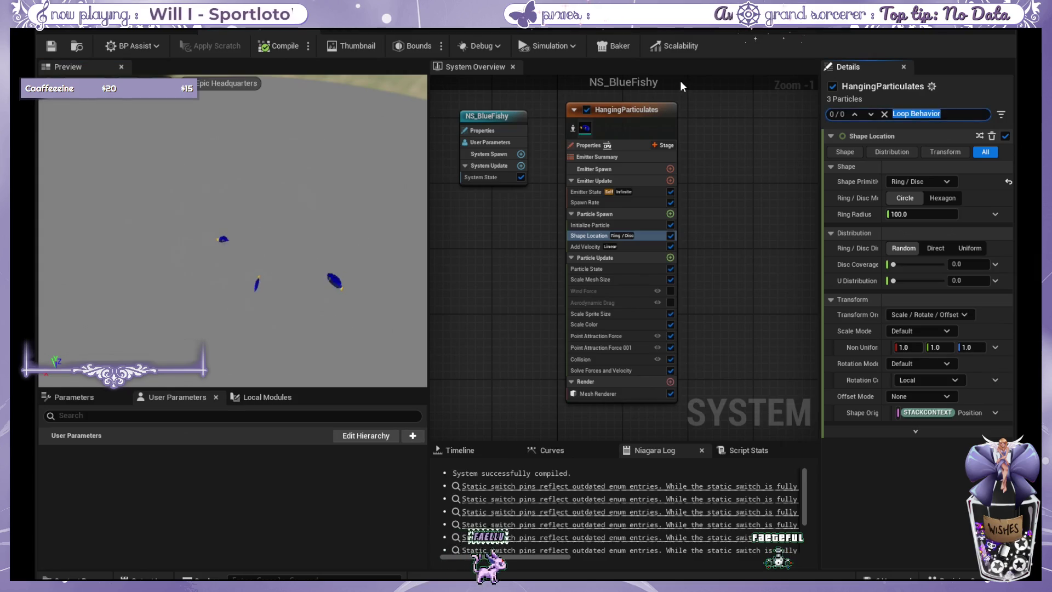
text(boundry)
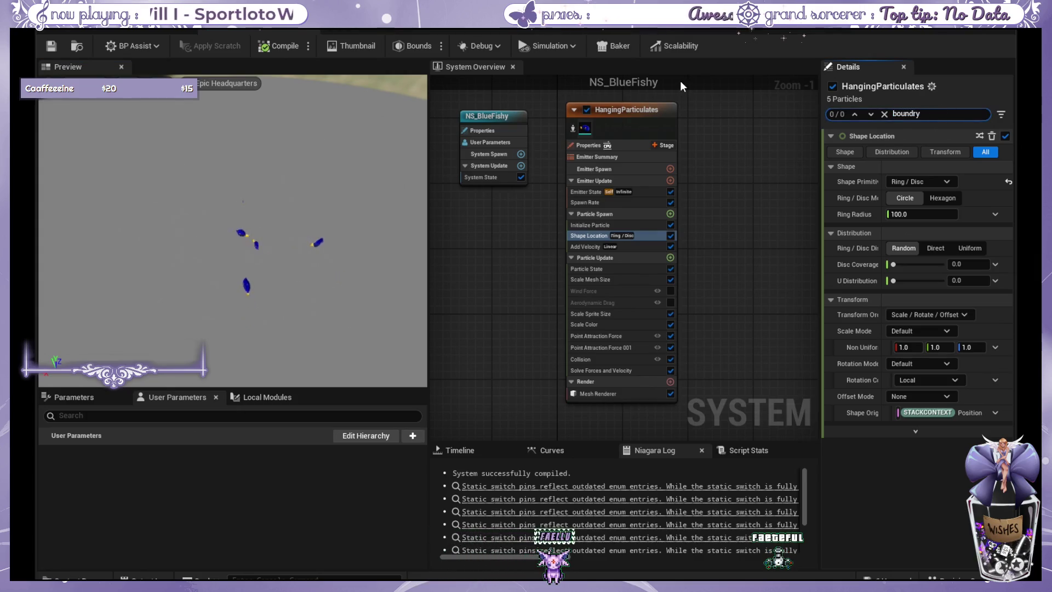
- Filter Details by 'boundar' and review the HangingParticulates emitter and NS_BlueFishy system properties
click(629, 111)
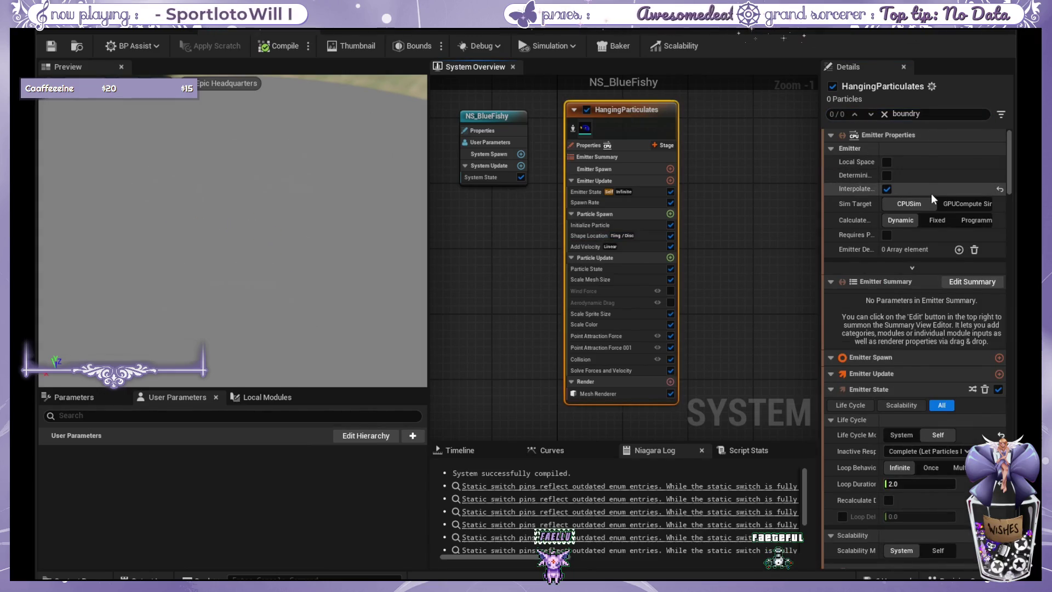
scroll(919, 262, down, 3)
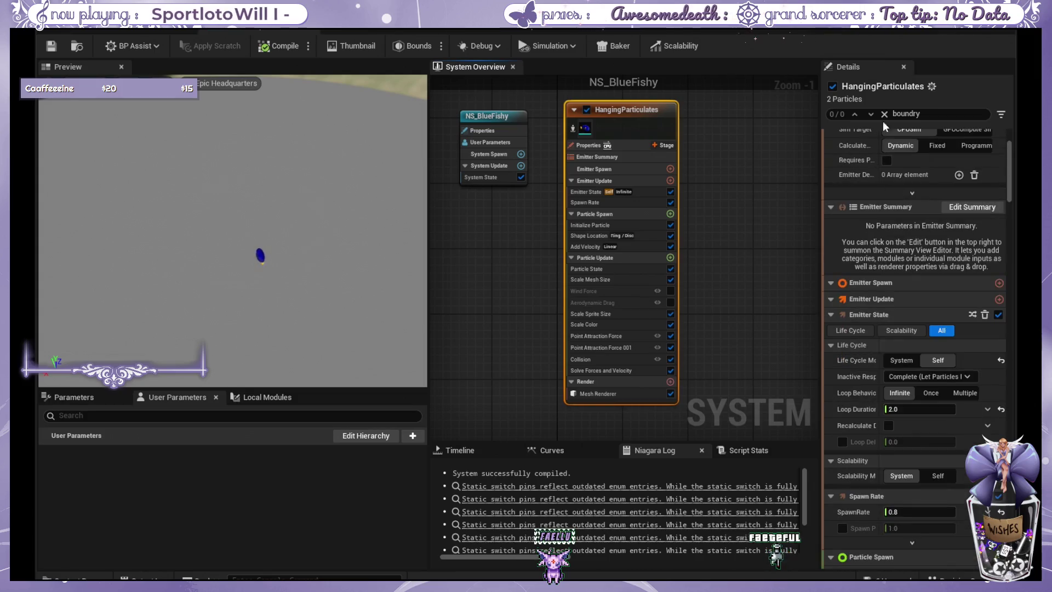
click(899, 114)
text(show)
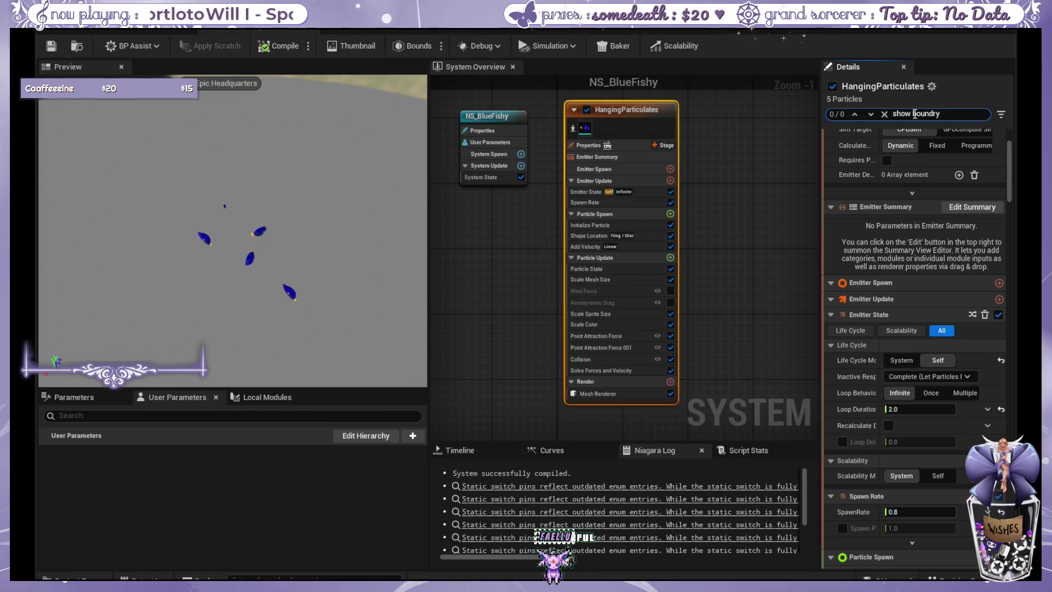
click(484, 113)
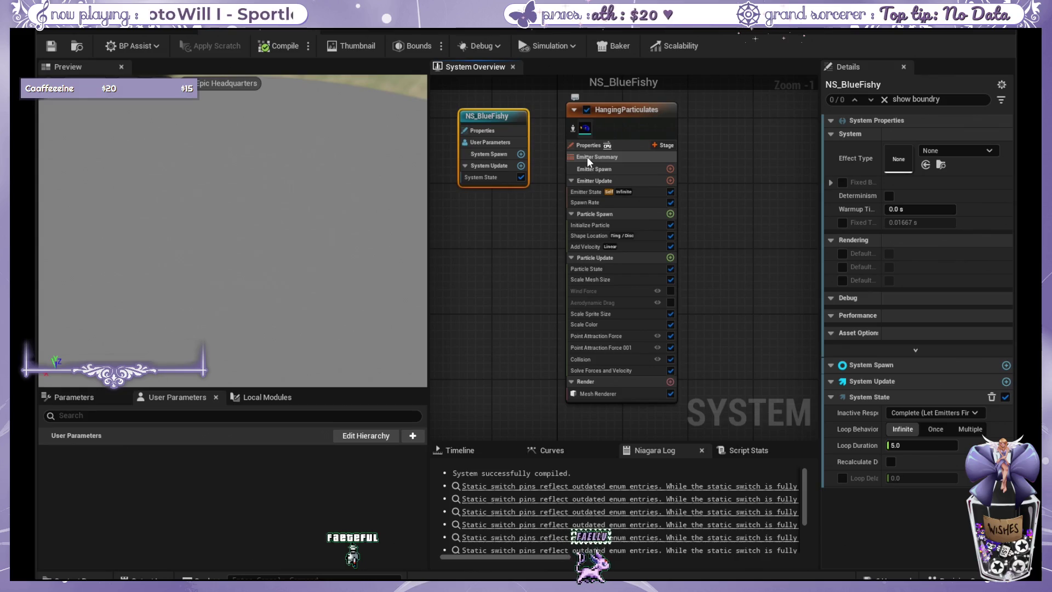
click(931, 99)
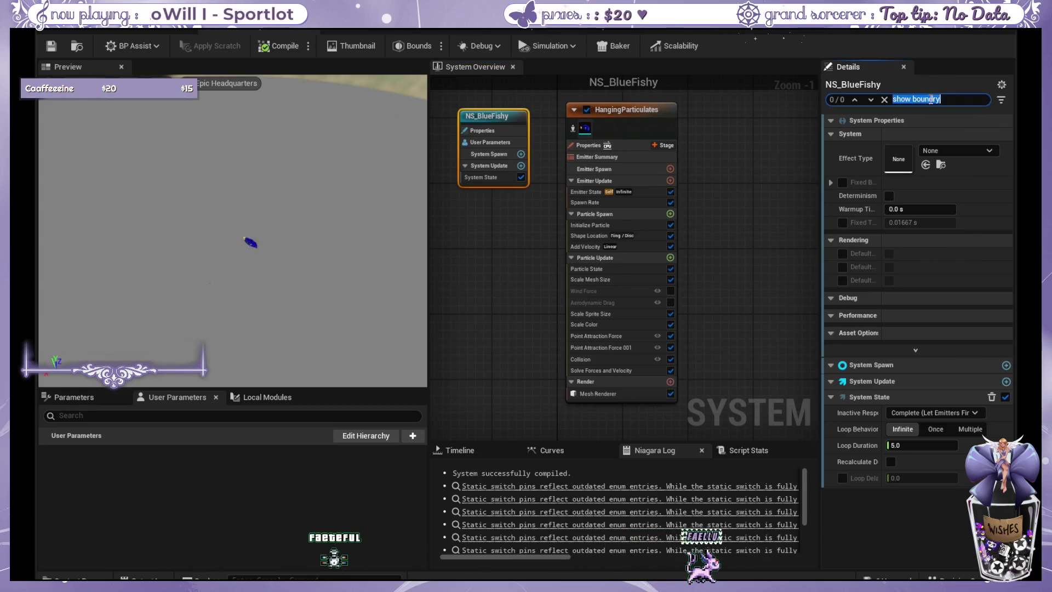
text(boundar)
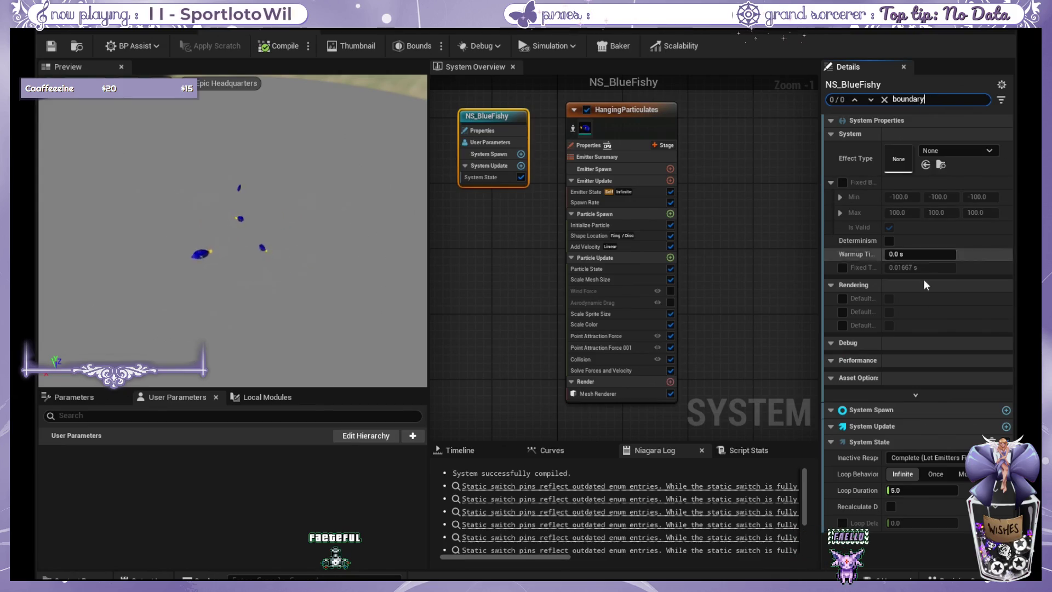
click(636, 117)
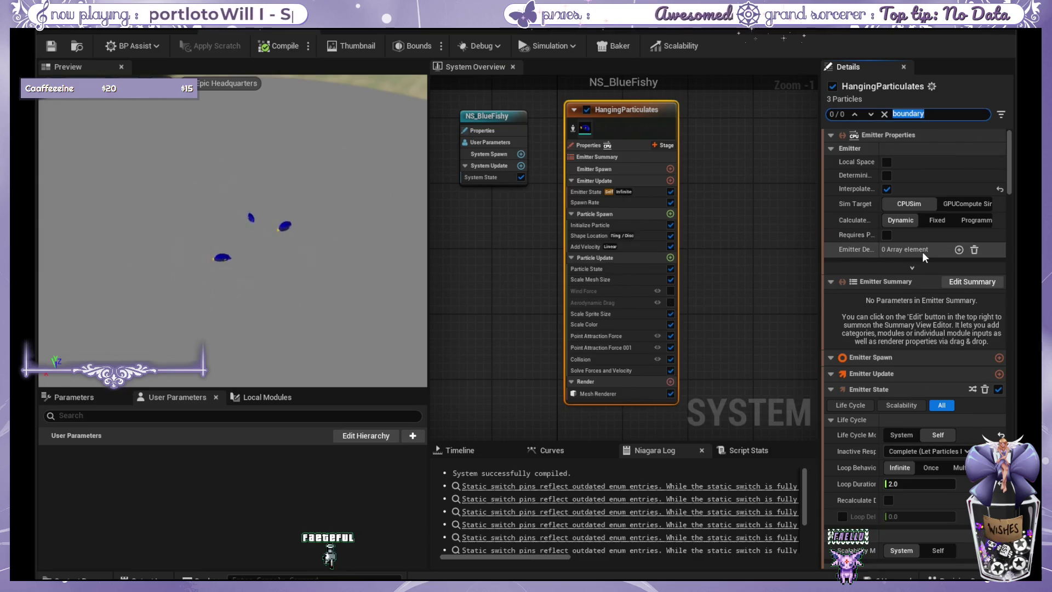
scroll(922, 252, down, 2)
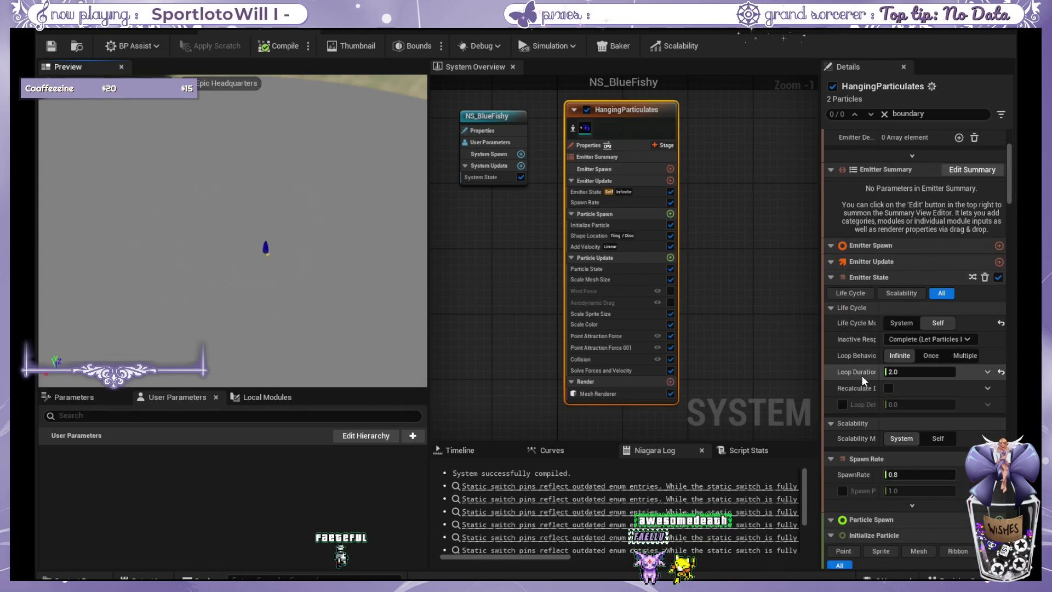
scroll(863, 374, down, 5)
scroll(864, 374, up, 7)
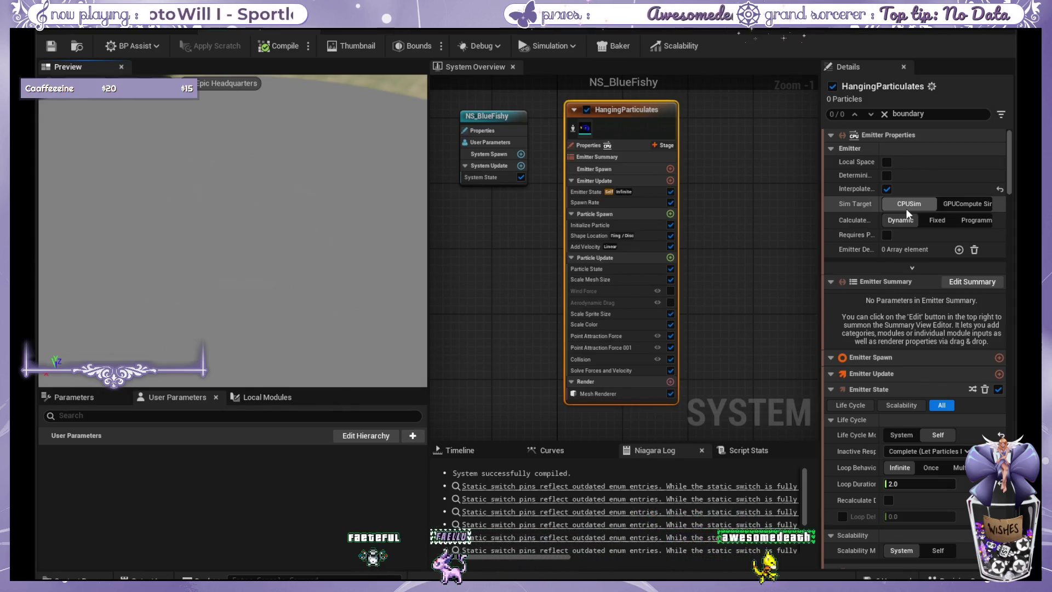
- Switch the HangingParticulates emitter's Sim Target to GPUCompute Sim, then show NS_BlueFishy's system properties
click(963, 206)
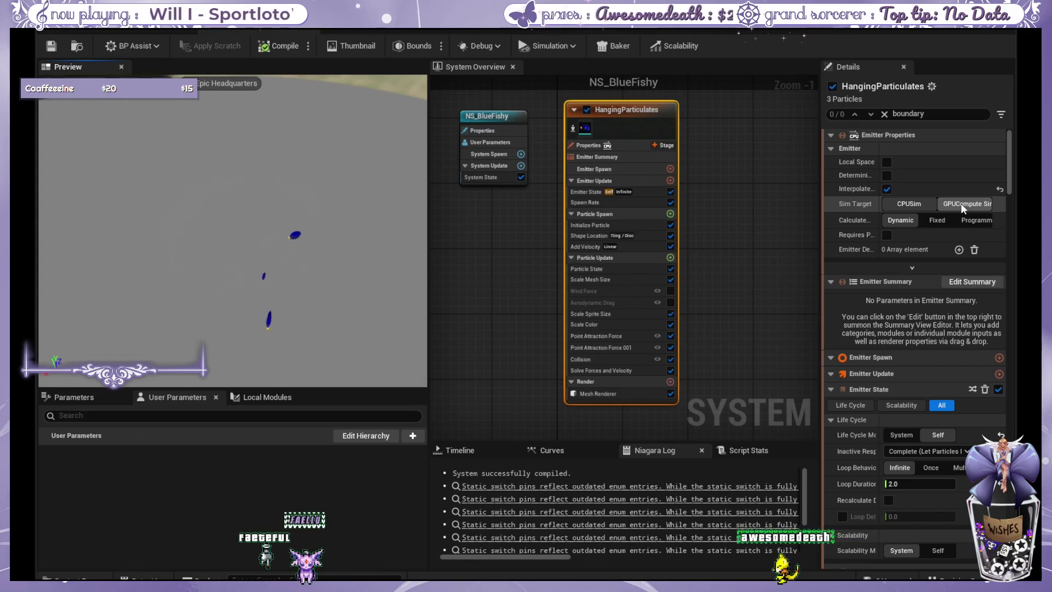
click(953, 204)
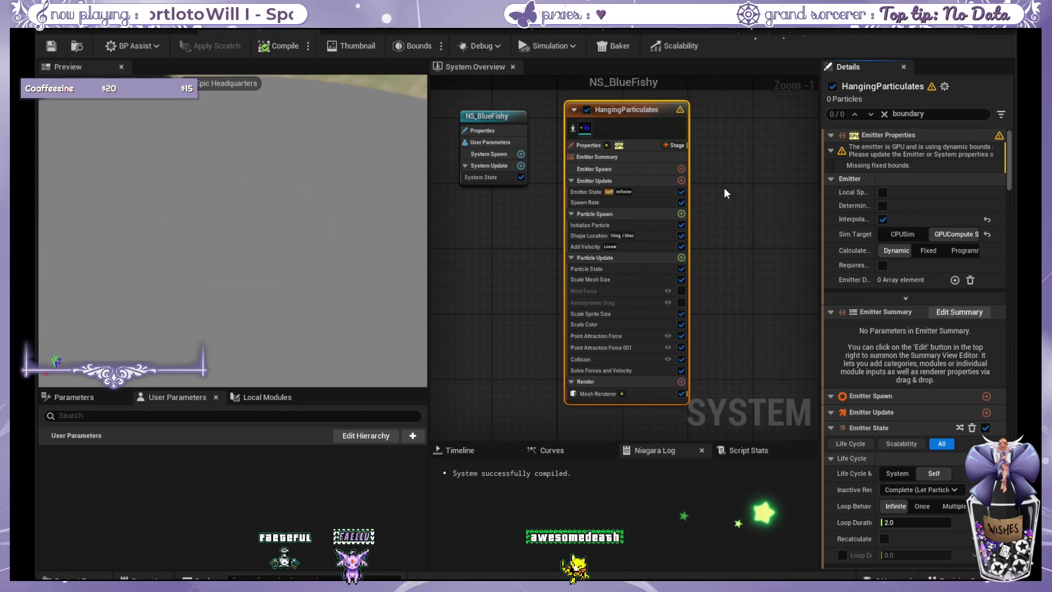
click(509, 116)
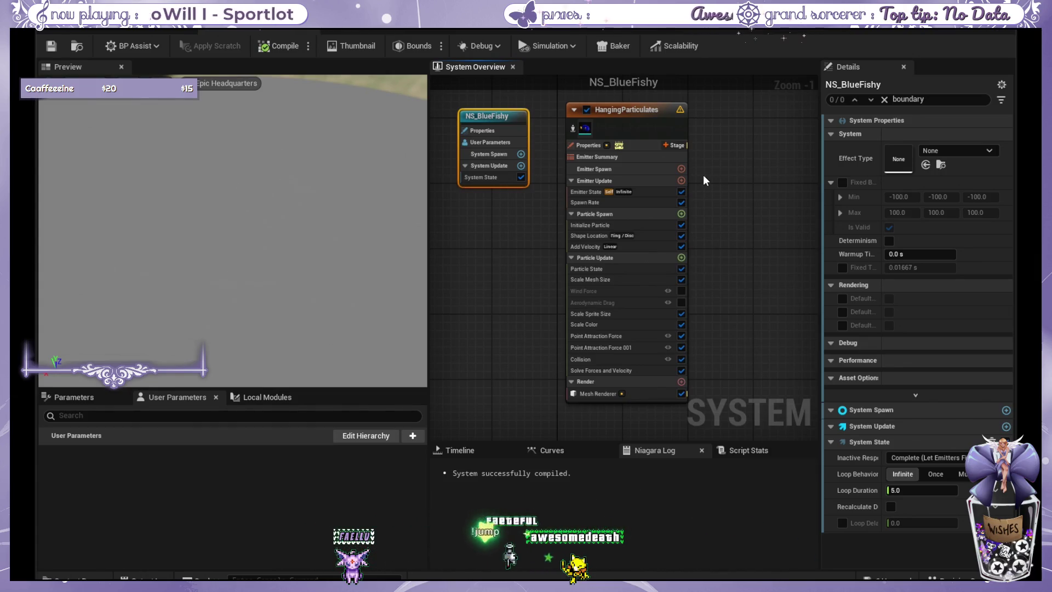
click(639, 111)
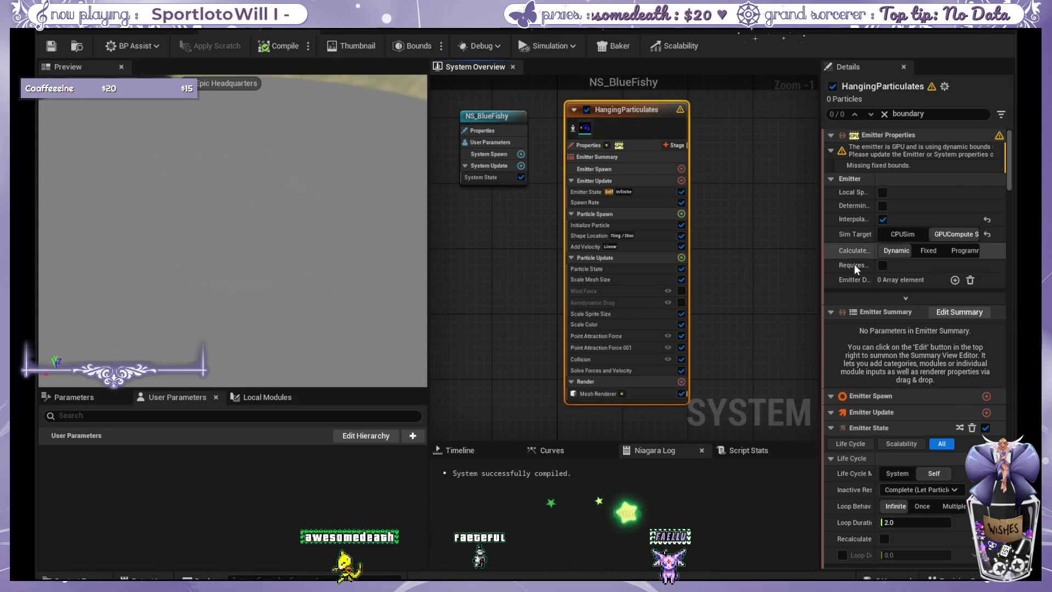
scroll(865, 274, down, 2)
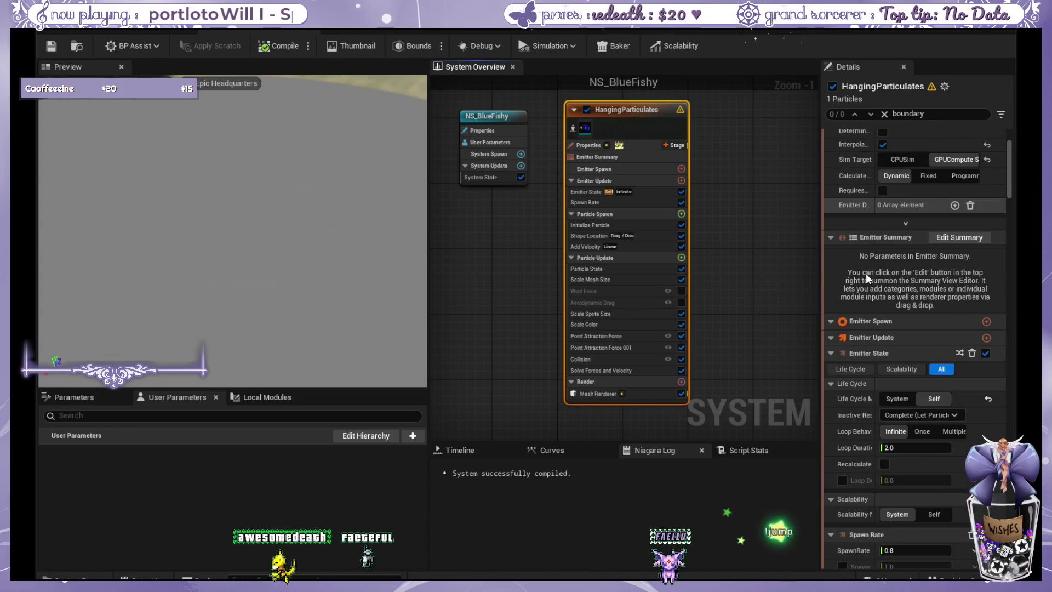
click(473, 115)
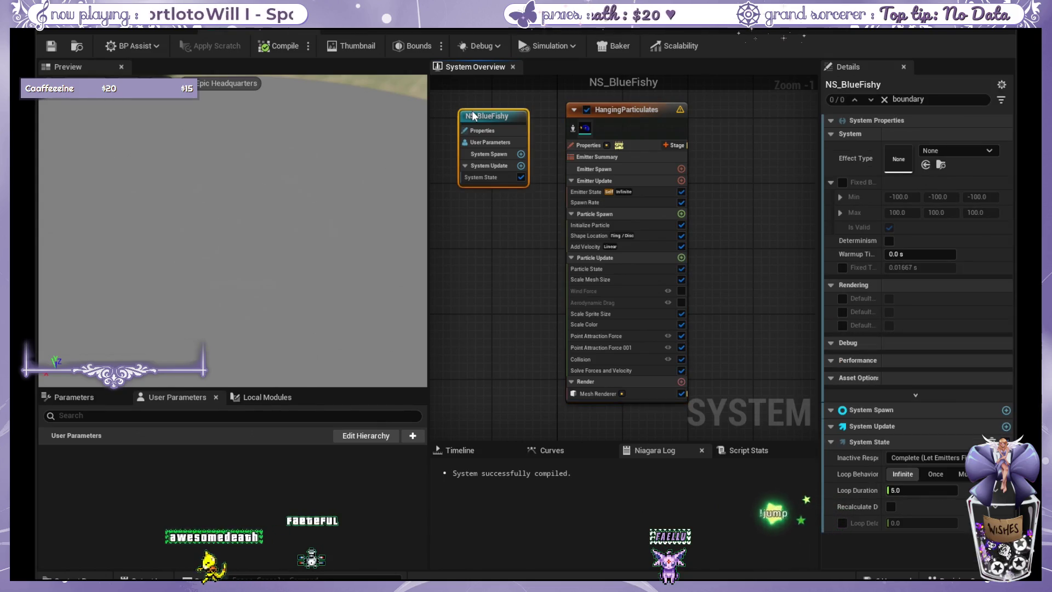
- Enable Fixed Bounds on NS_BlueFishy and enter the minimum bound values
click(842, 183)
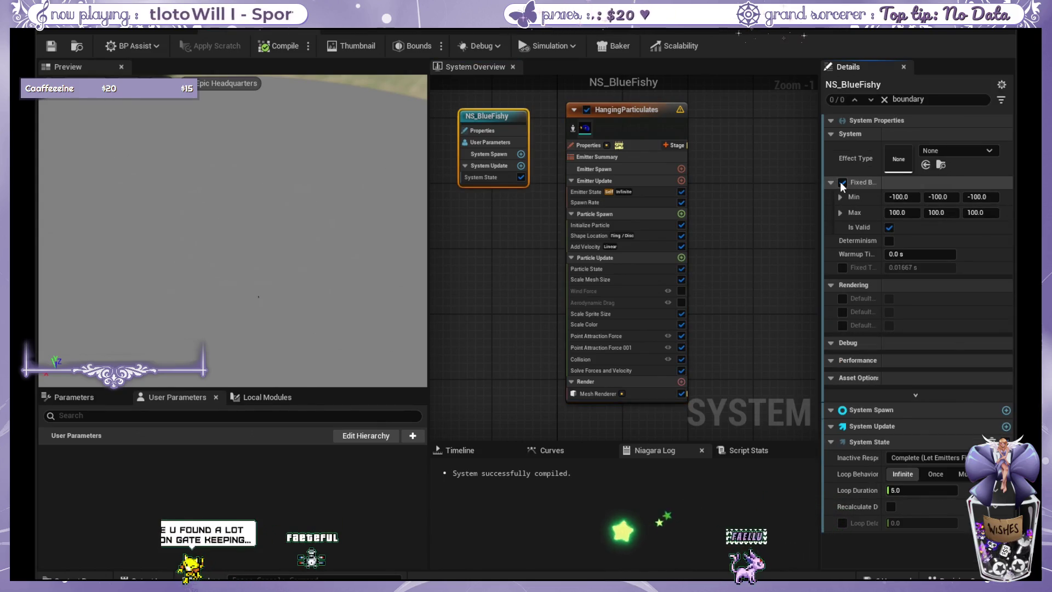
click(908, 196)
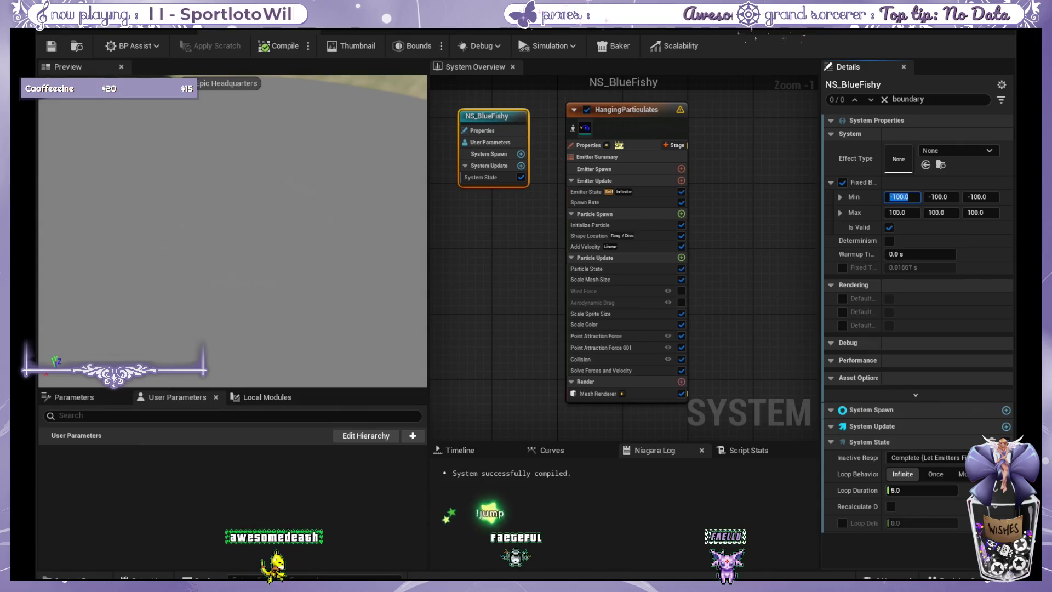
text(179)
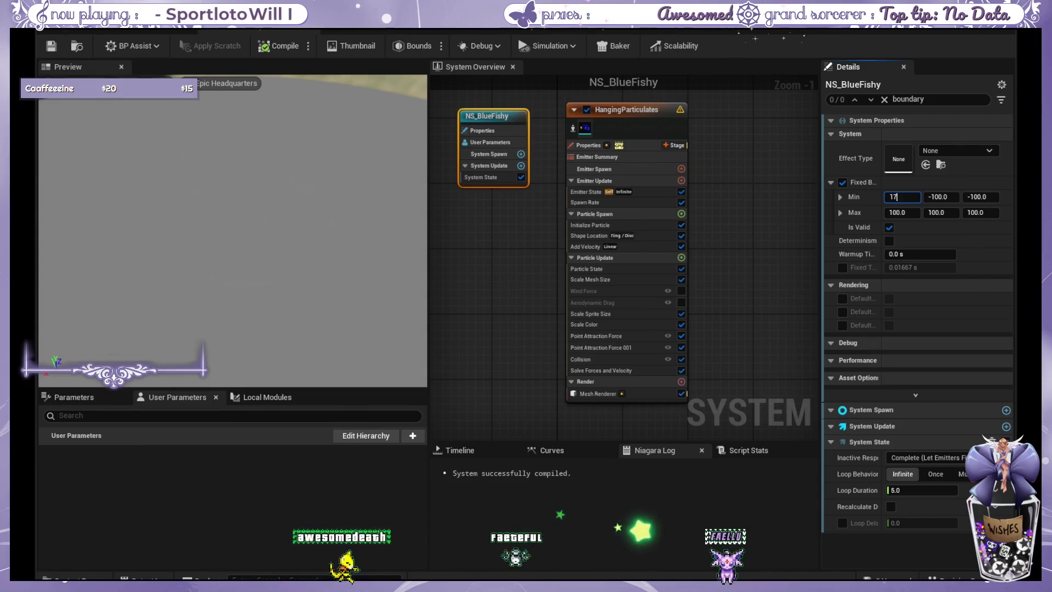
key(Tab)
text(170)
key(Tab)
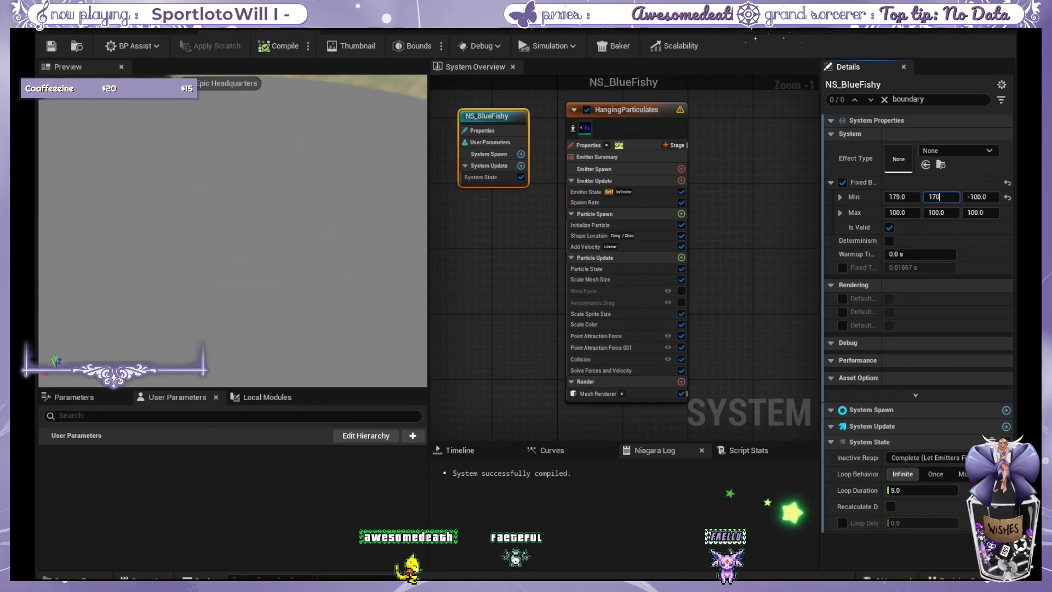
text(170)
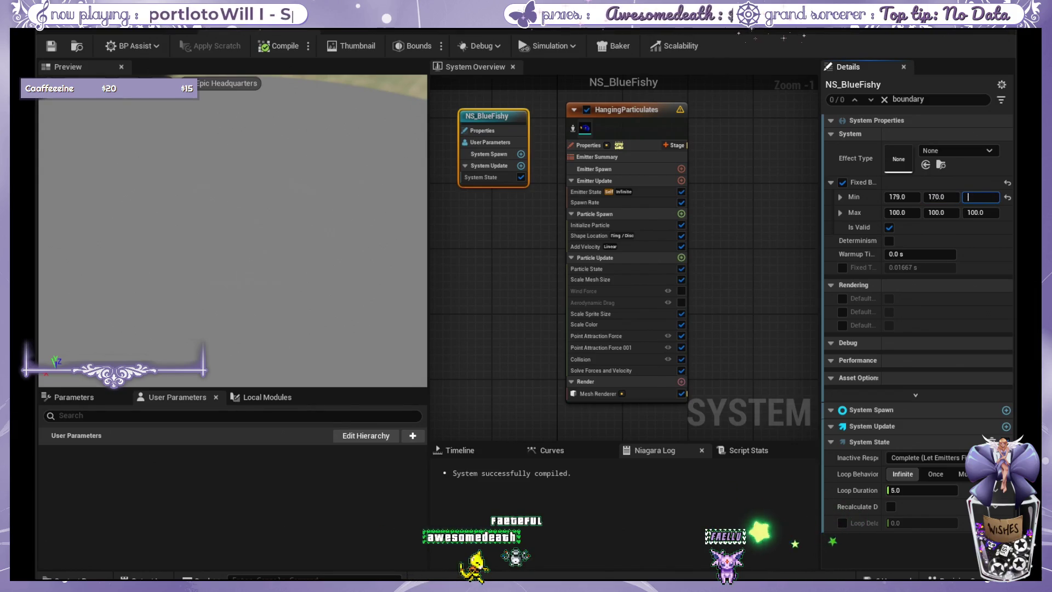
key(BackSpace)
key(BackSpace)
key(BackSpace)
text(20)
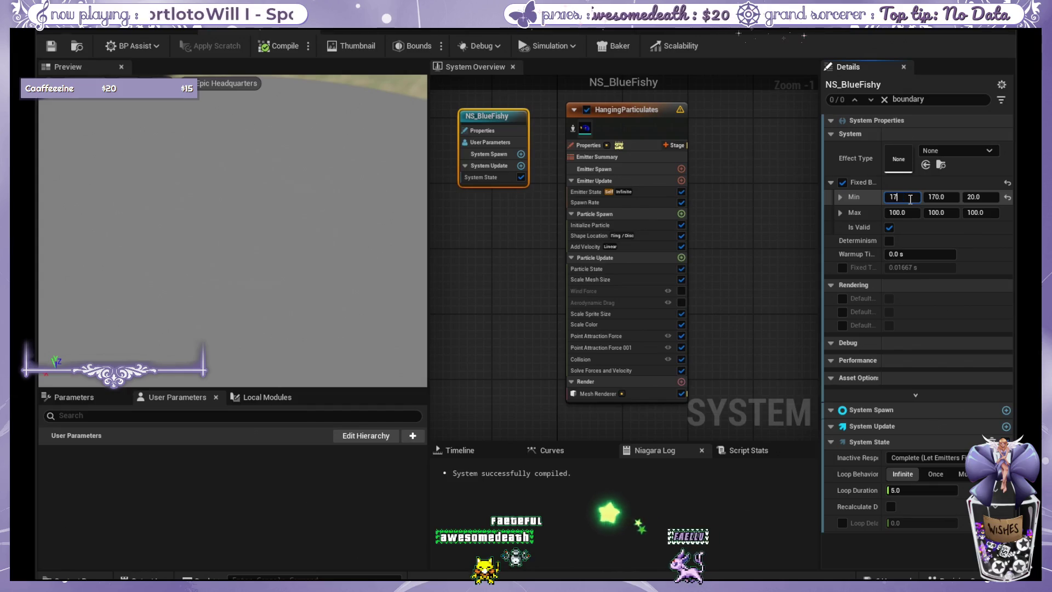
- Set the maximum bounds to 170, 170, 29 and drag the minimum bounds down toward 0
click(907, 197)
text(170)
click(901, 213)
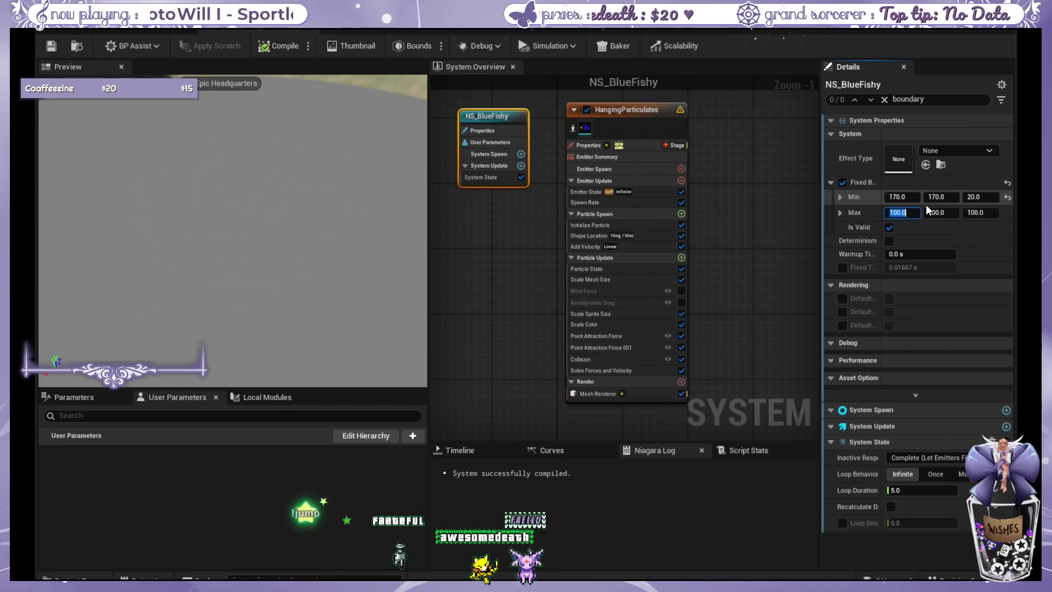
text(170)
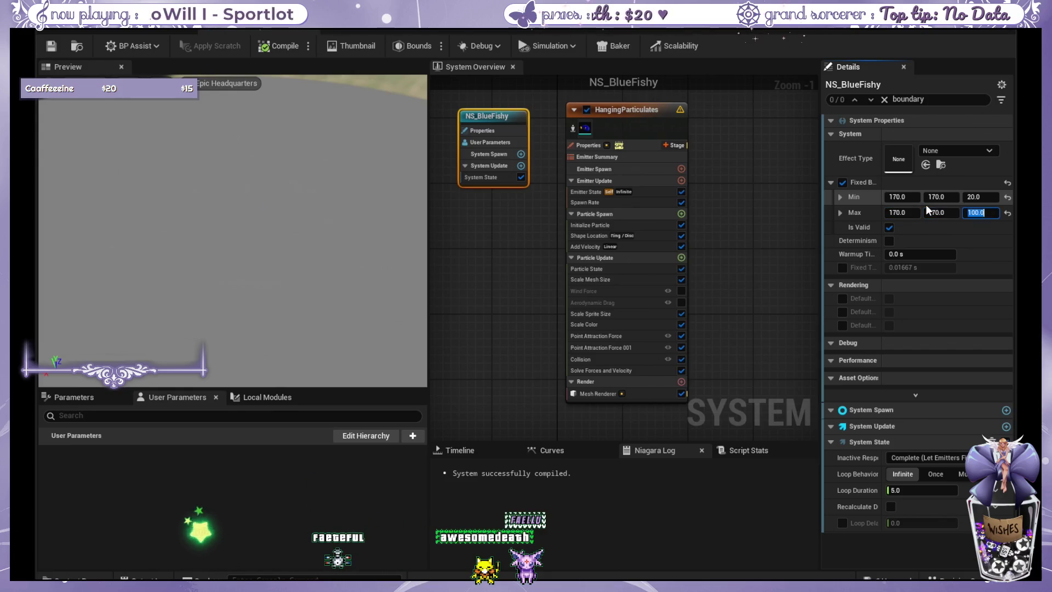
key(Tab)
text(29)
key(Return)
text(0)
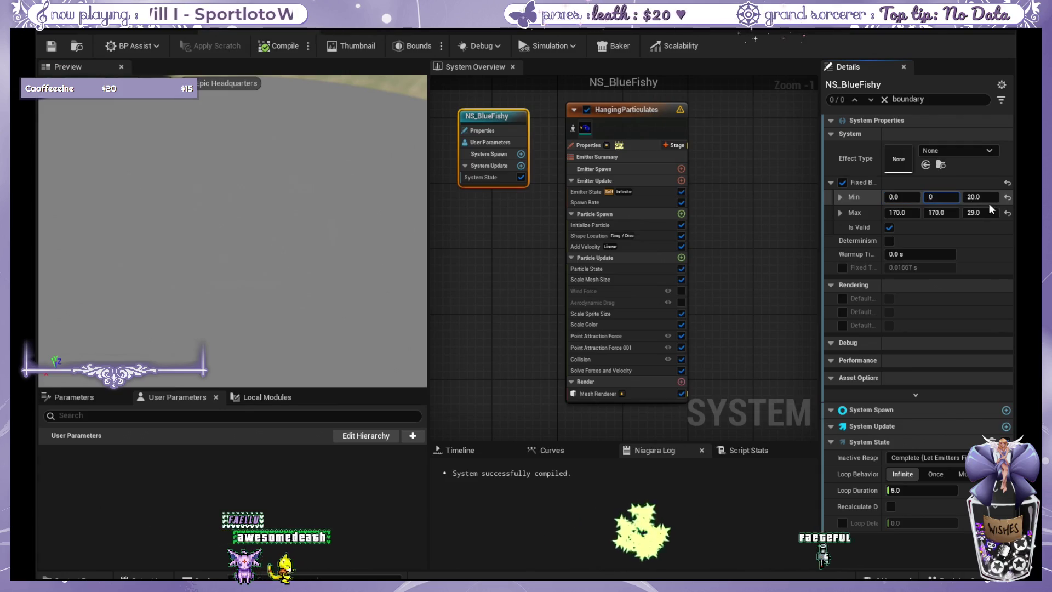
mouse_move(899, 194)
mouse_down()
mouse_move(986, 202)
mouse_move(932, 202)
mouse_up()
text(0)
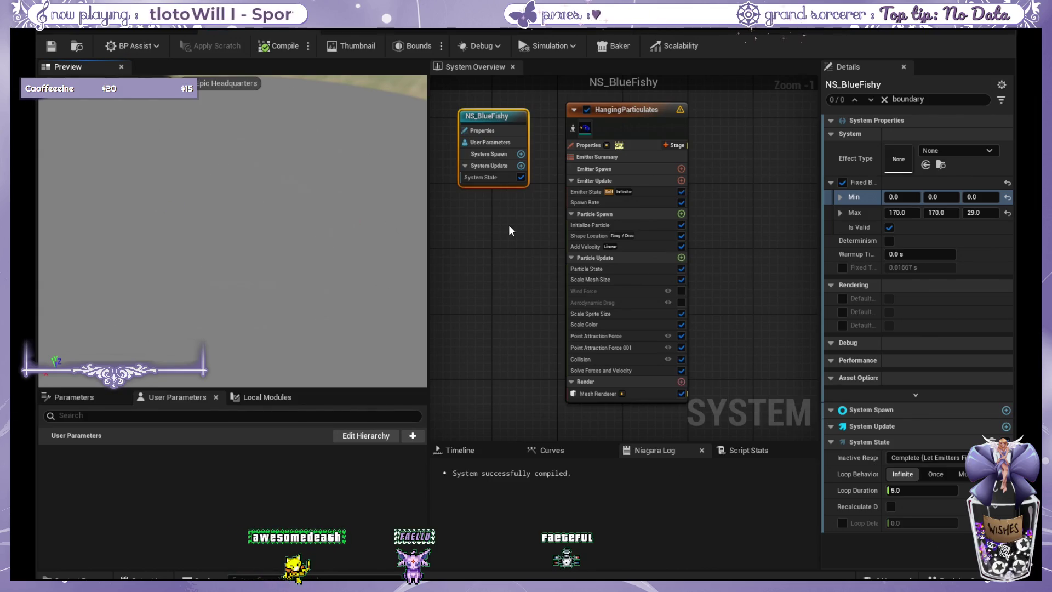
- Set NS_BlueFishy's Fixed Bounds minimum to 170, 170, 29
click(603, 108)
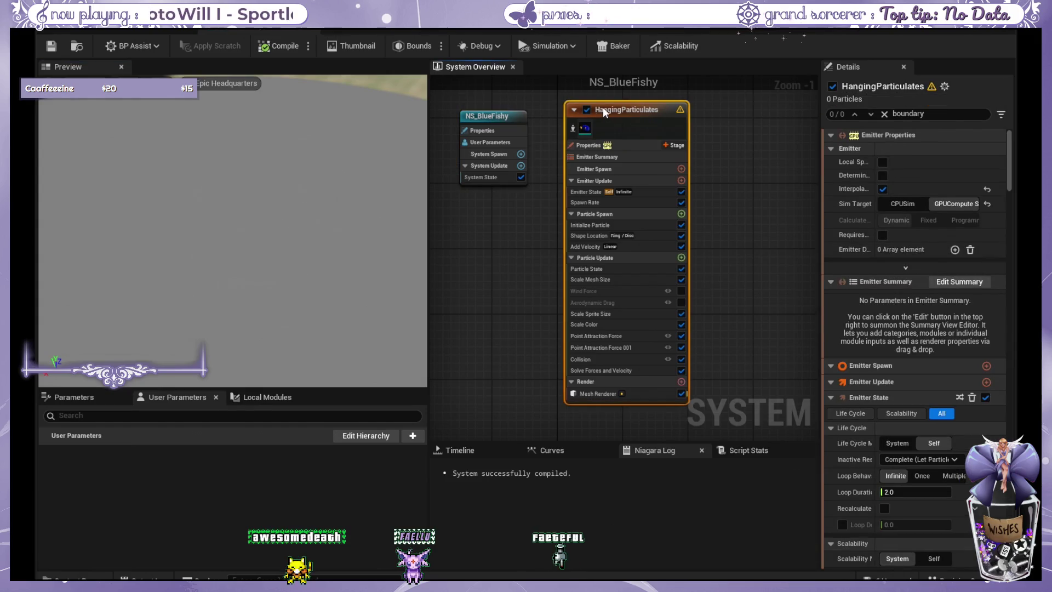
click(514, 118)
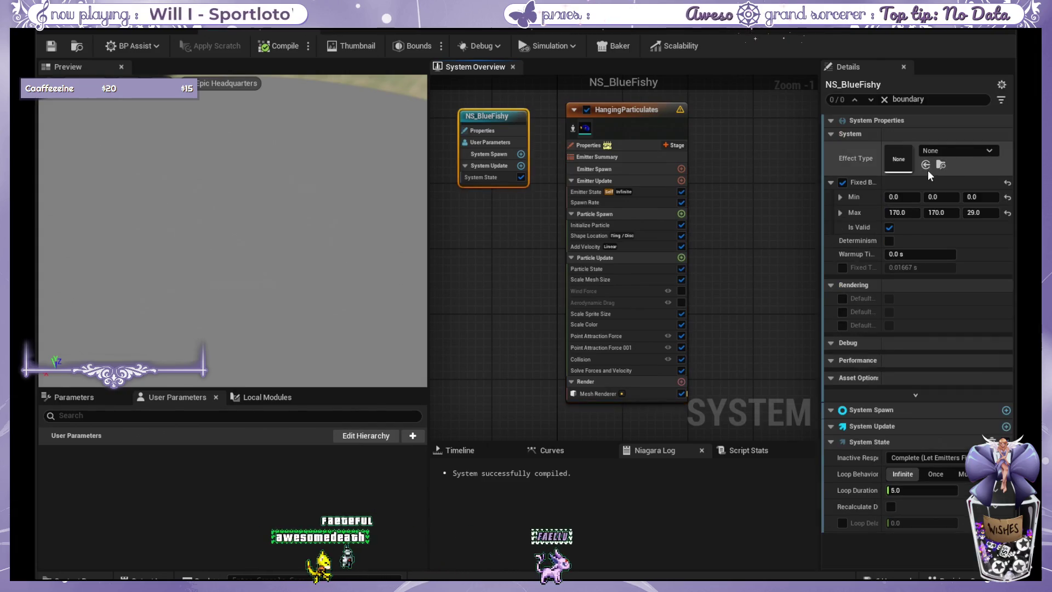
click(904, 197)
text(170)
key(Tab)
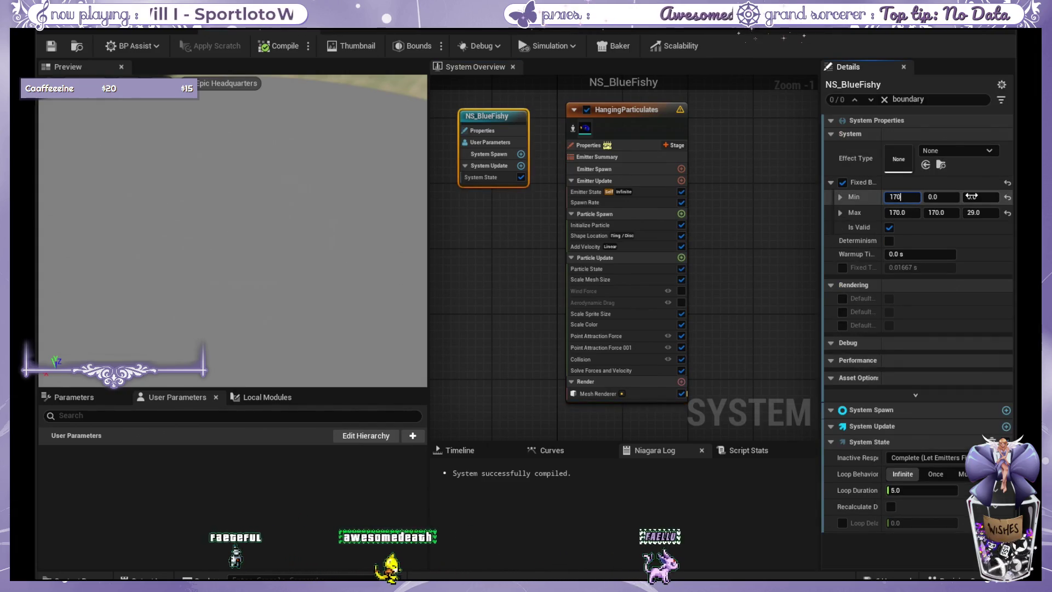
text(170)
key(Tab)
text(29)
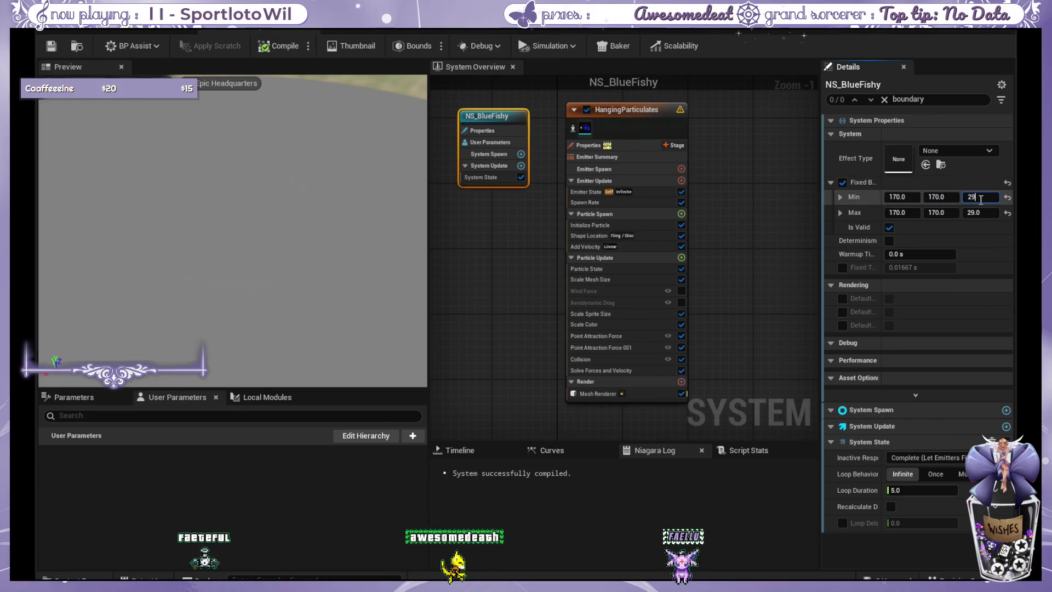
key(Return)
- Edit the maximum Z bound, set Point Attraction Force radius to 170, then uncheck Fixed Bounds
click(986, 208)
text(20)
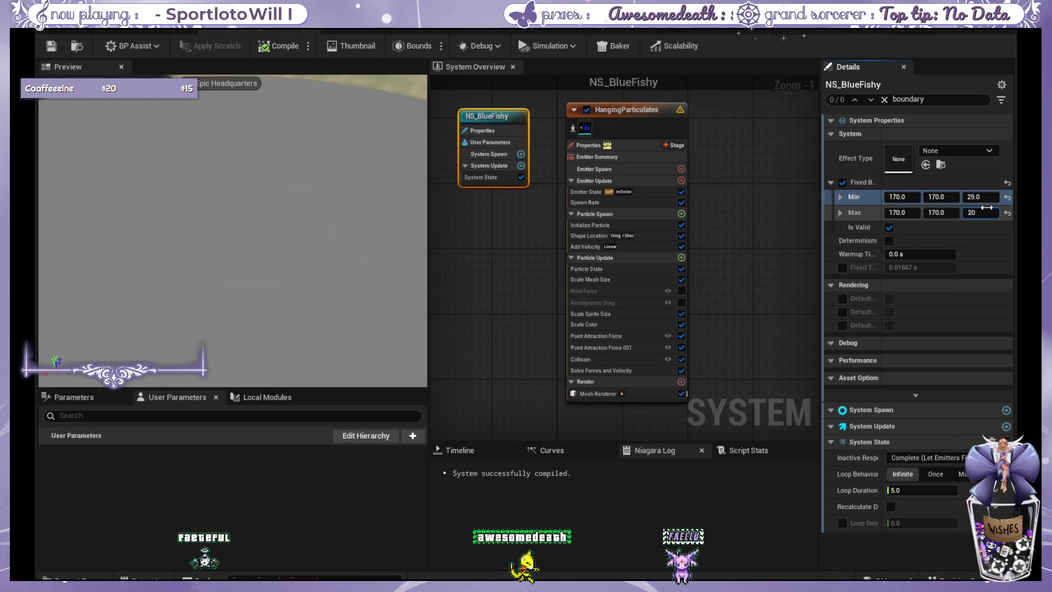
click(753, 295)
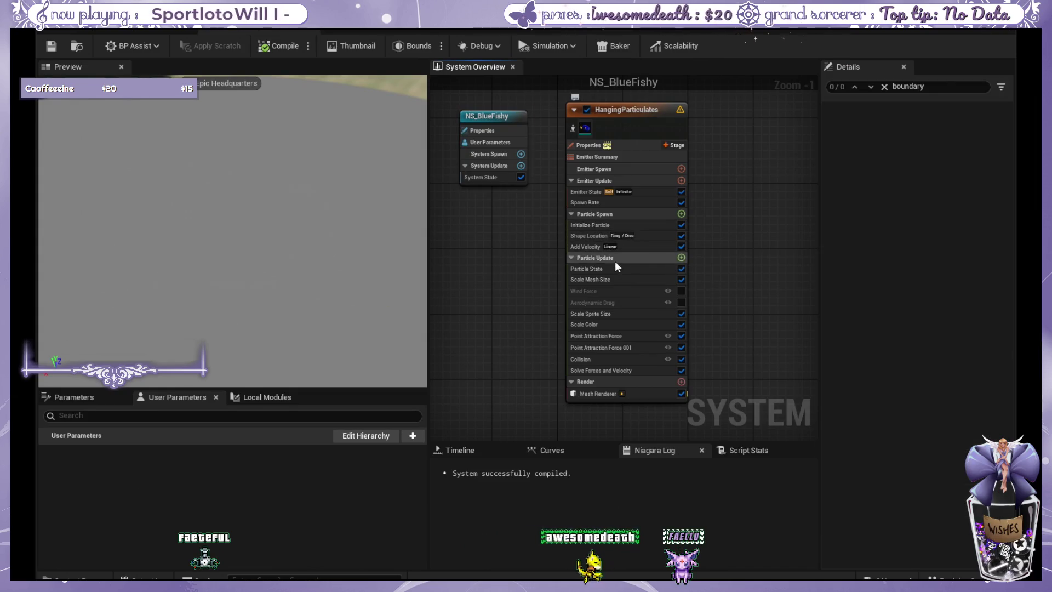
click(630, 336)
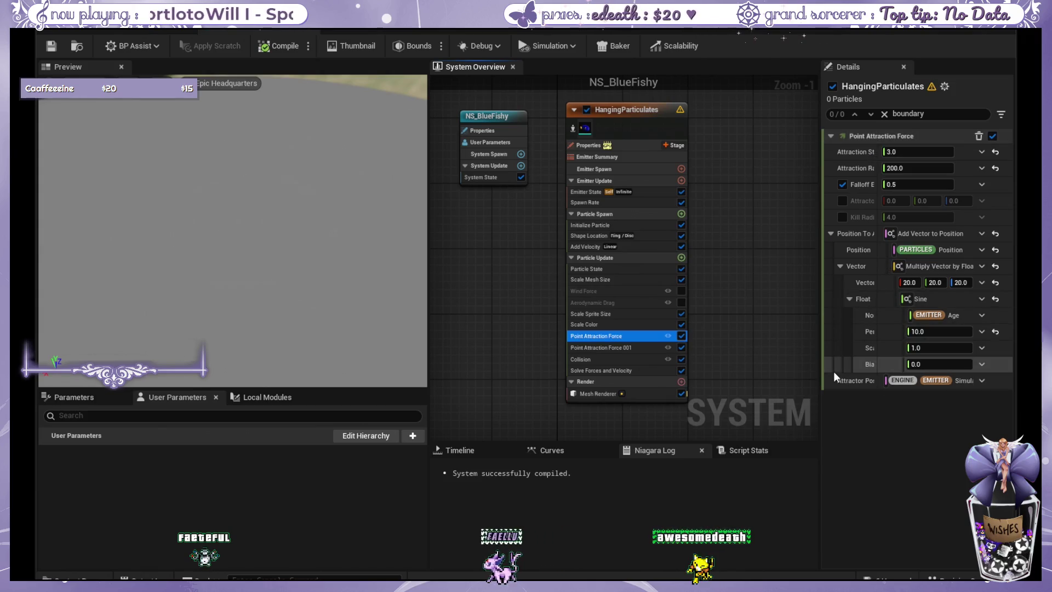
click(894, 167)
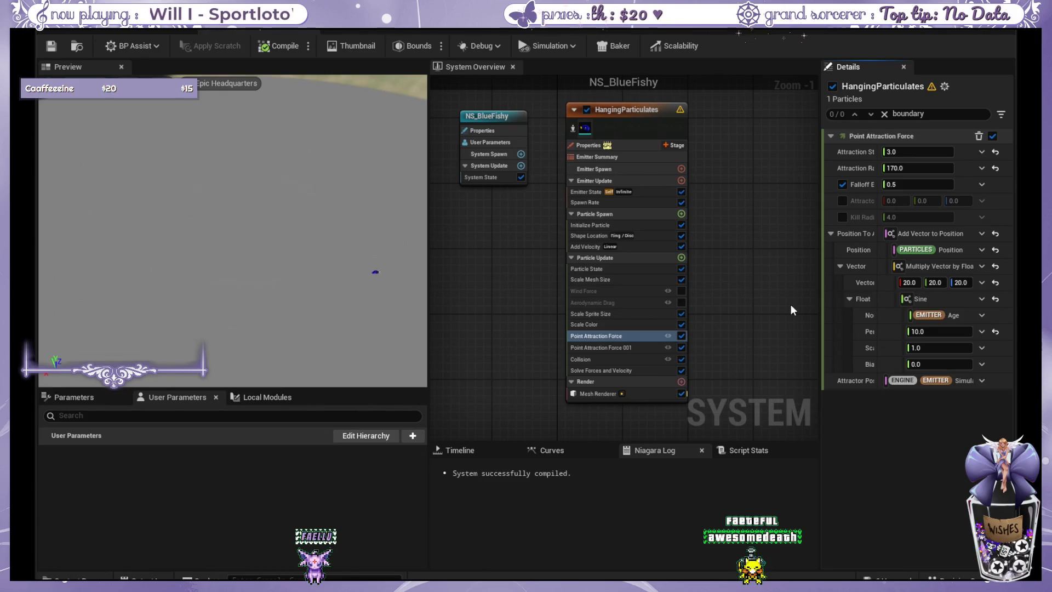
click(517, 114)
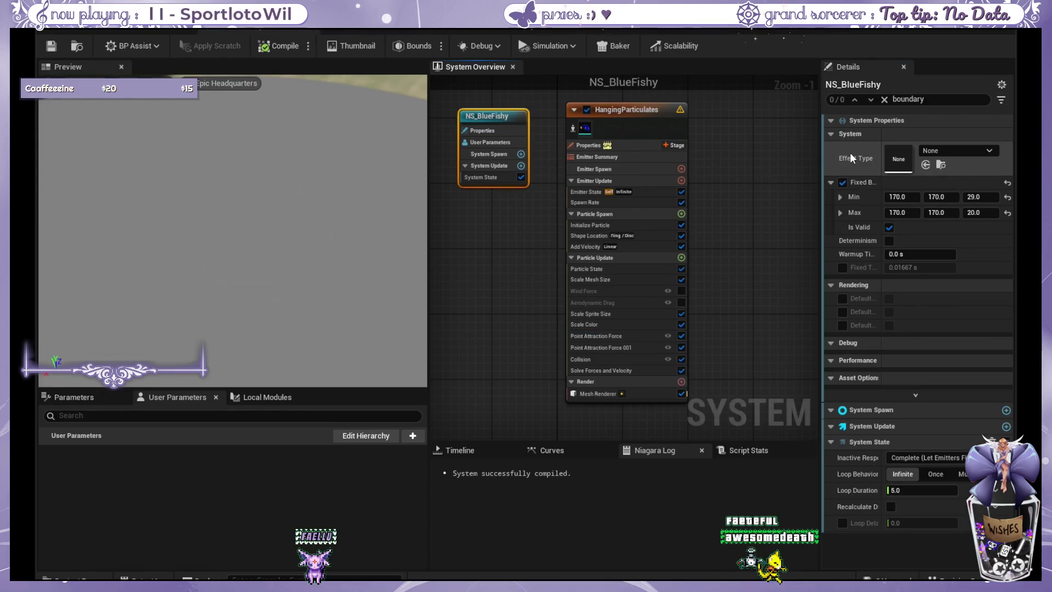
click(842, 183)
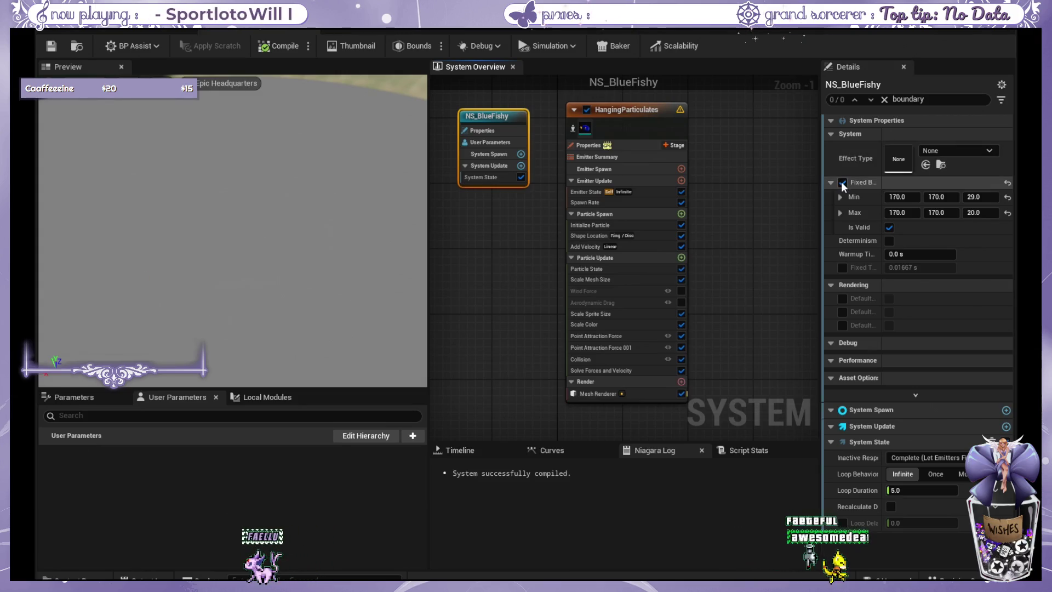
- Select the HangingParticulates emitter, save NS_BlueFishy, and clear the selection
click(636, 108)
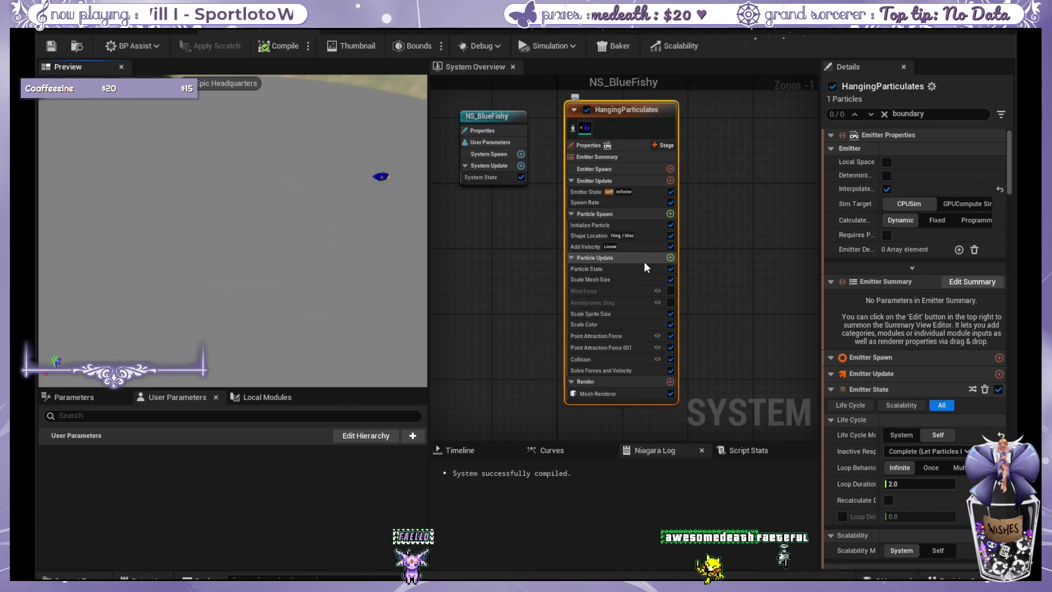
click(50, 45)
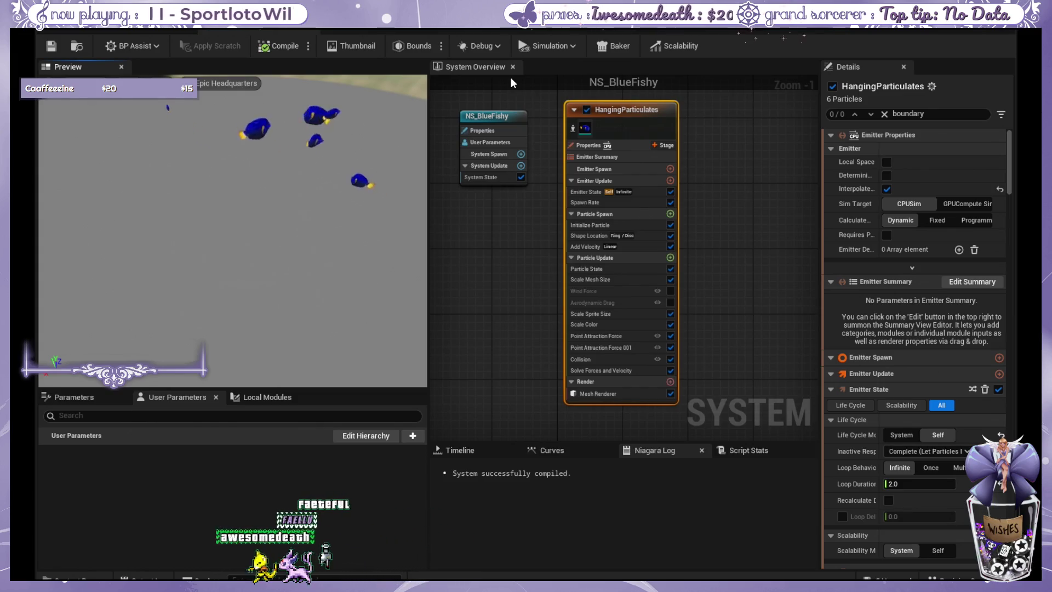
click(764, 270)
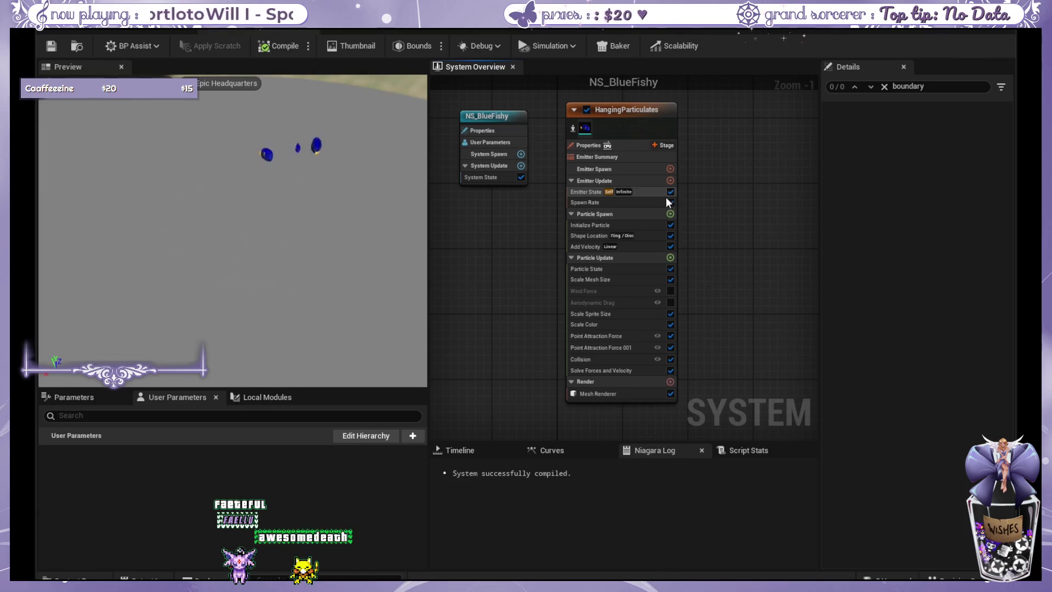
- Show the Shape Location settings: a Ring / Disc spawn shape with radius 100
click(636, 233)
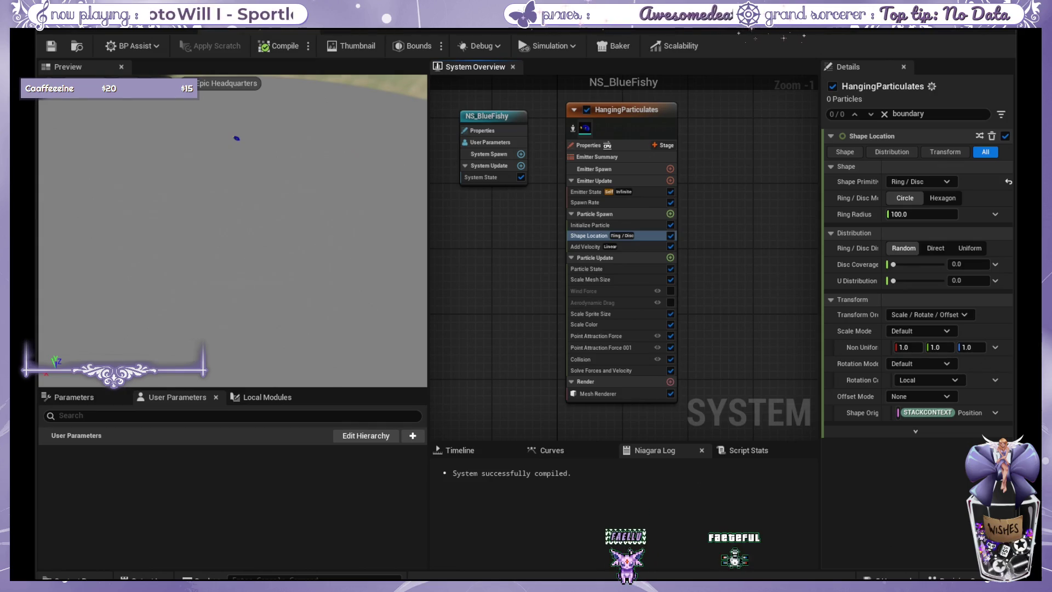
- Review the Collision module's settings, then add a new Scratch Pad module and open its graph
click(574, 351)
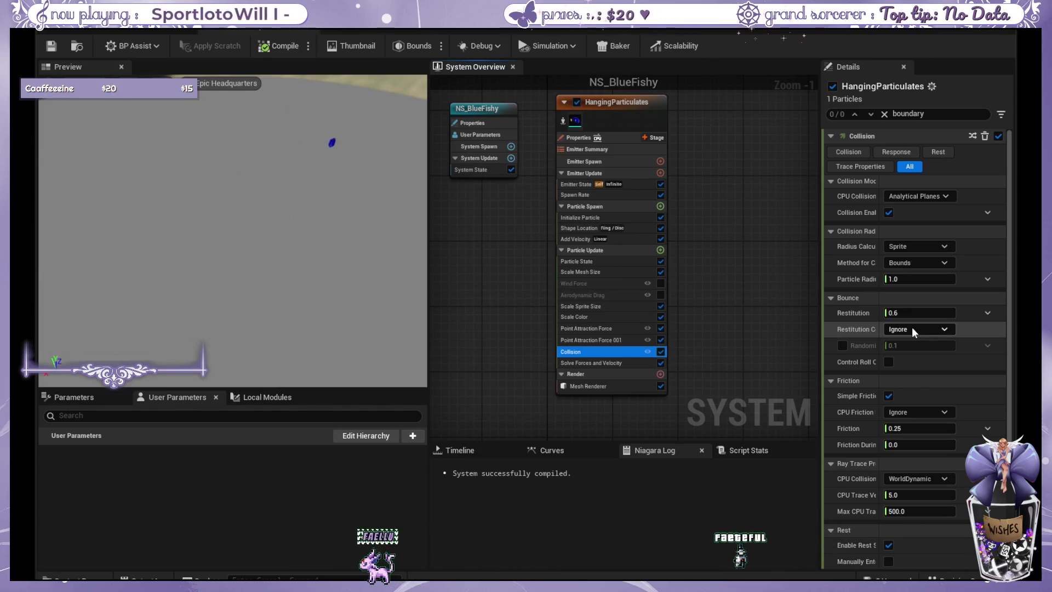
scroll(912, 359, down, 5)
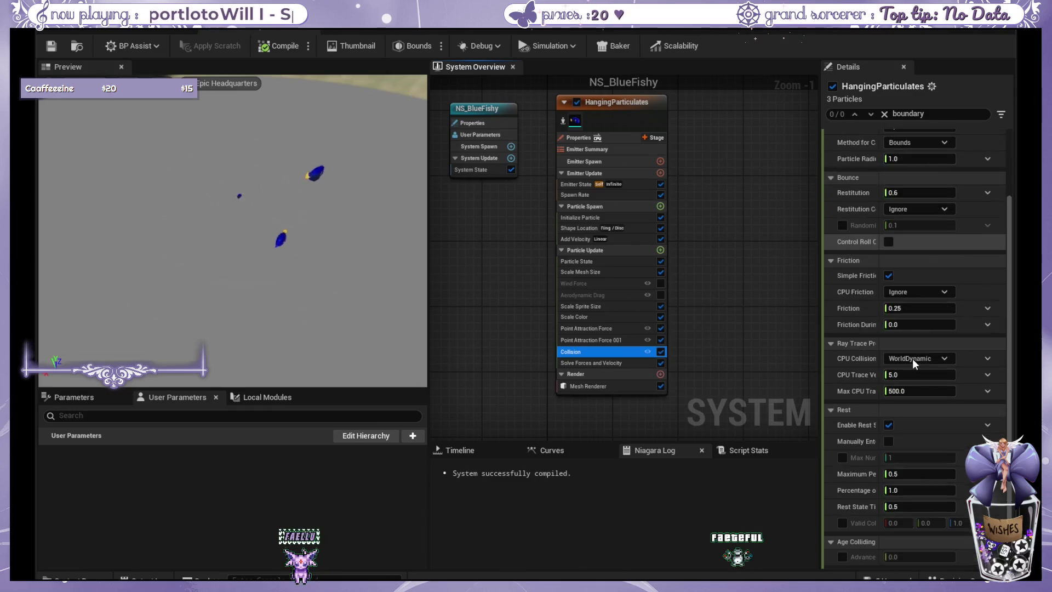
scroll(913, 358, down, 2)
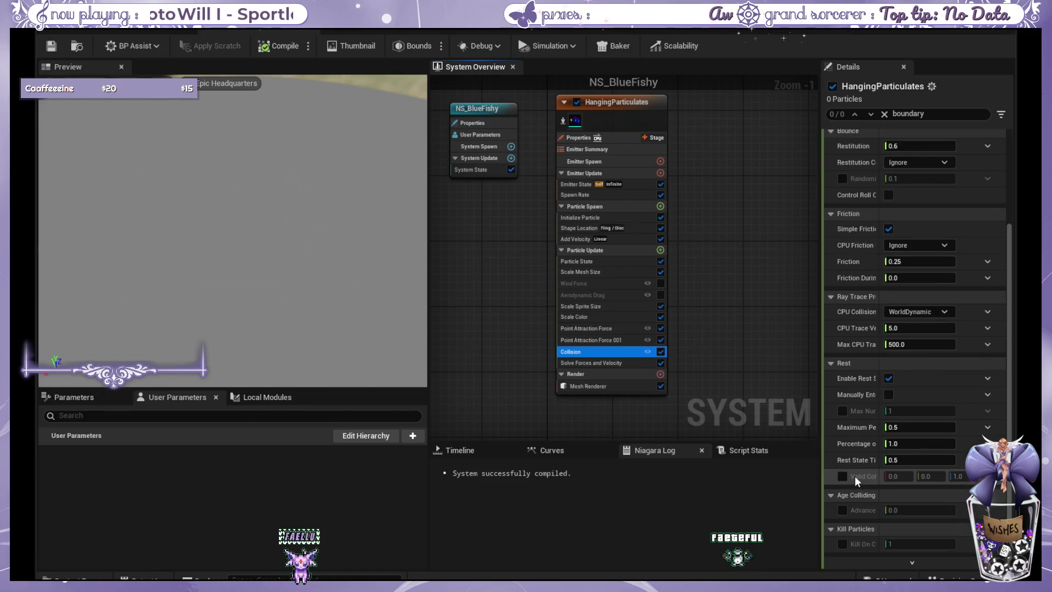
scroll(848, 457, up, 2)
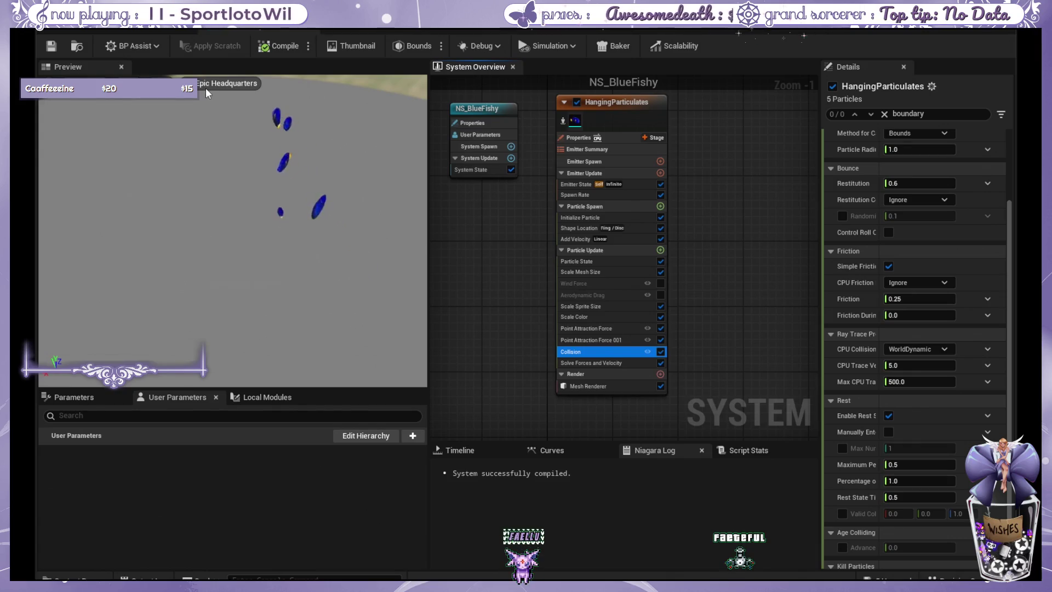
click(665, 251)
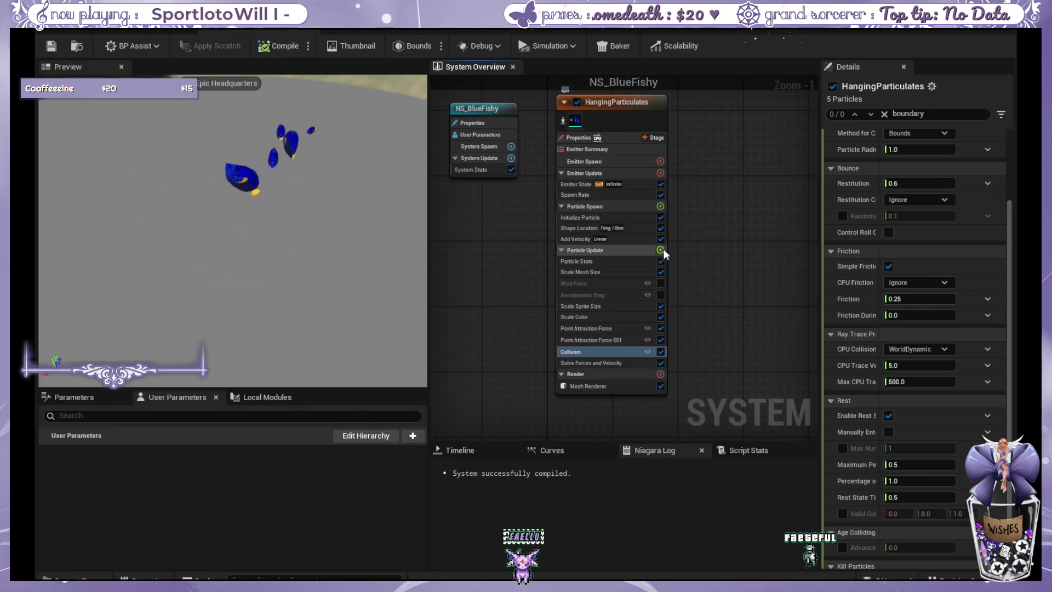
double_click(601, 354)
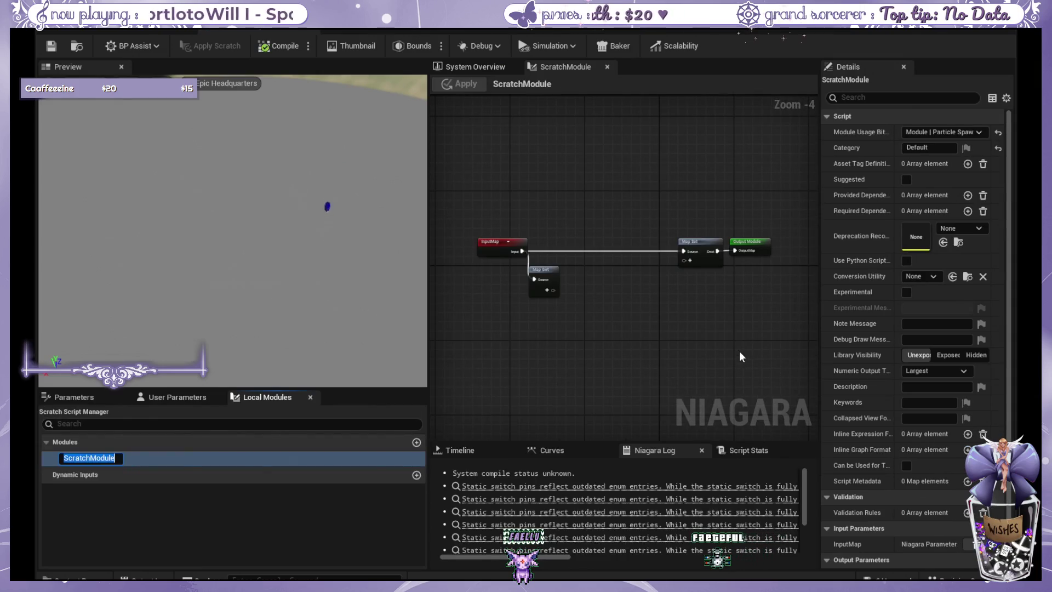
- In the ScratchModule graph, add then delete a Map For node, and close the tab
scroll(544, 205, up, 3)
drag(645, 184, 625, 196)
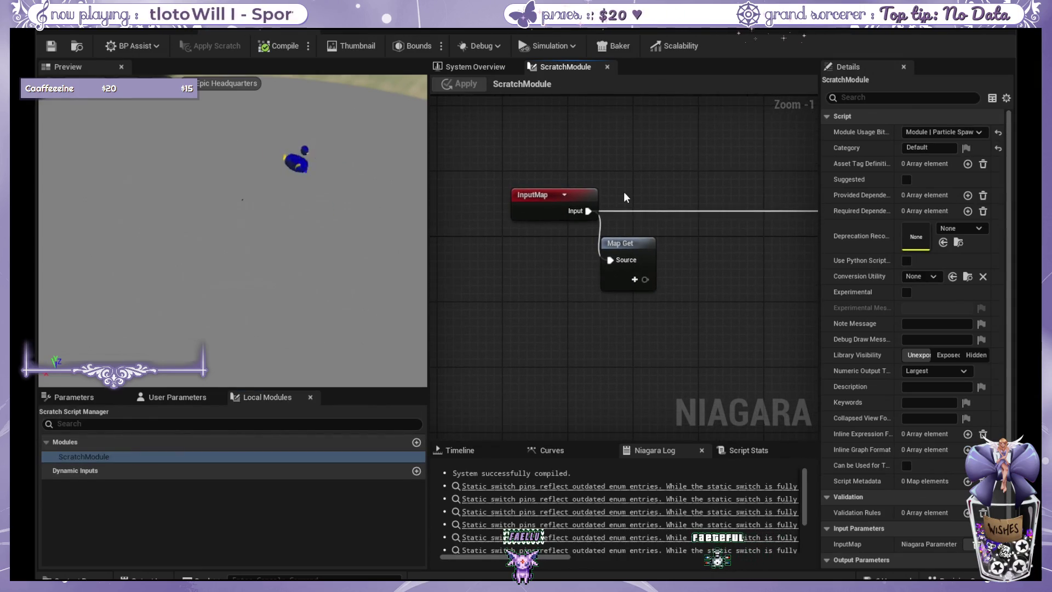
mouse_move(738, 171)
mouse_down()
mouse_move(465, 185)
mouse_move(659, 188)
mouse_up()
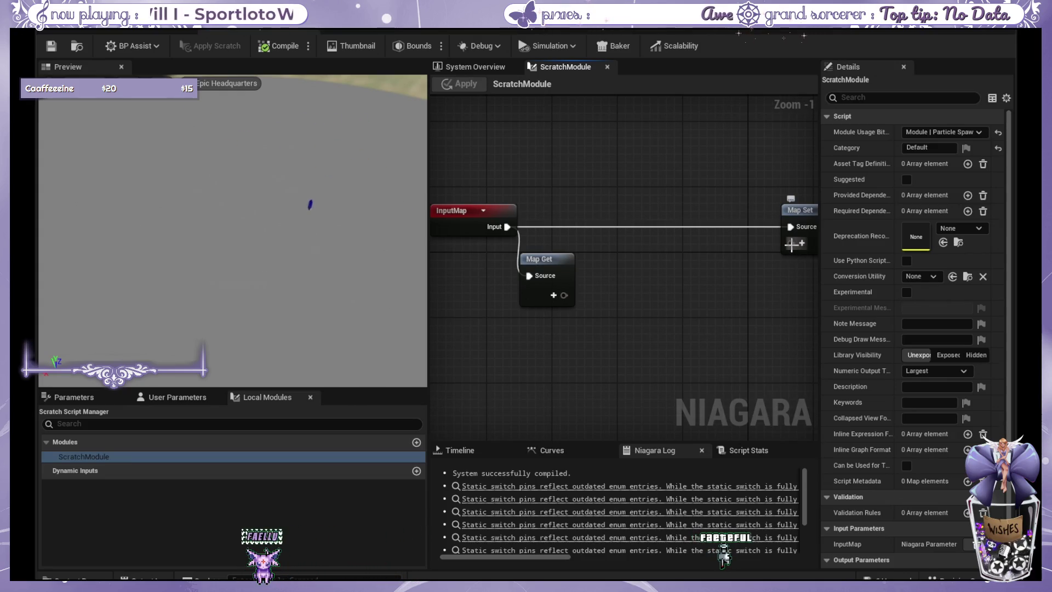
drag(797, 244, 504, 291)
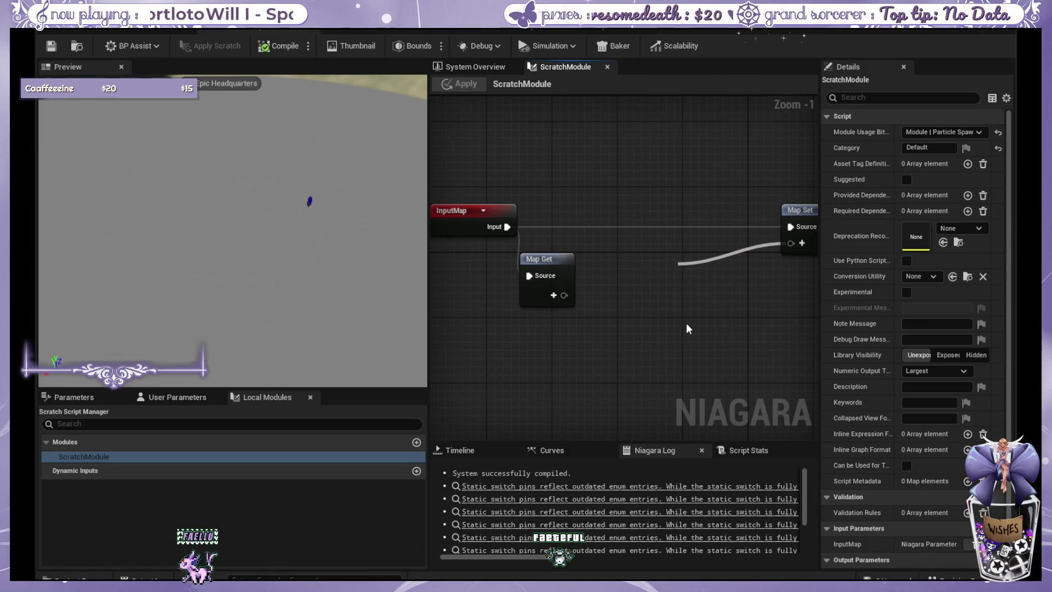
click(699, 360)
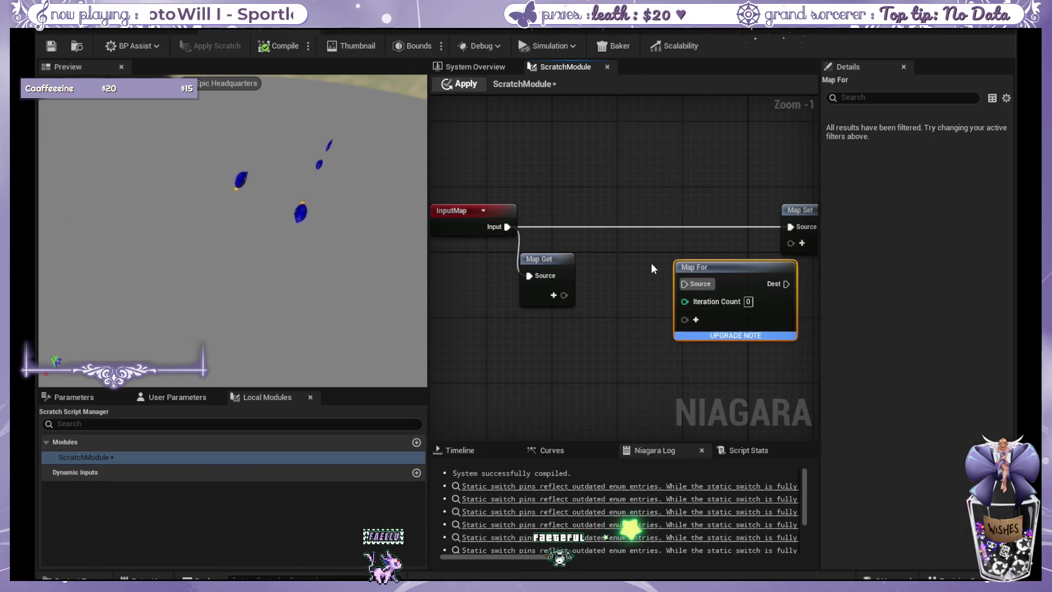
drag(707, 267, 602, 248)
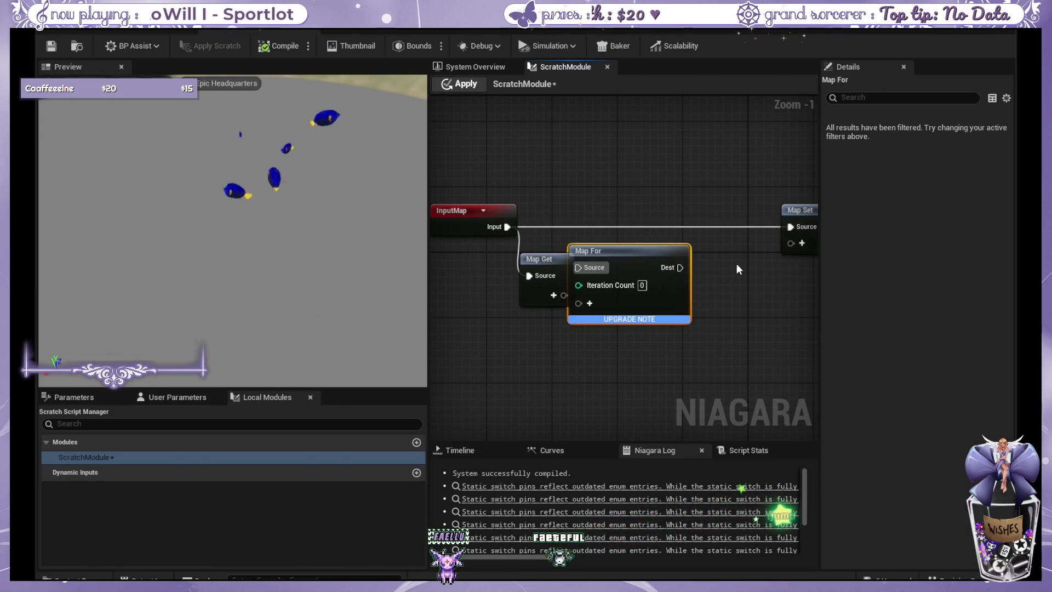
key(Delete)
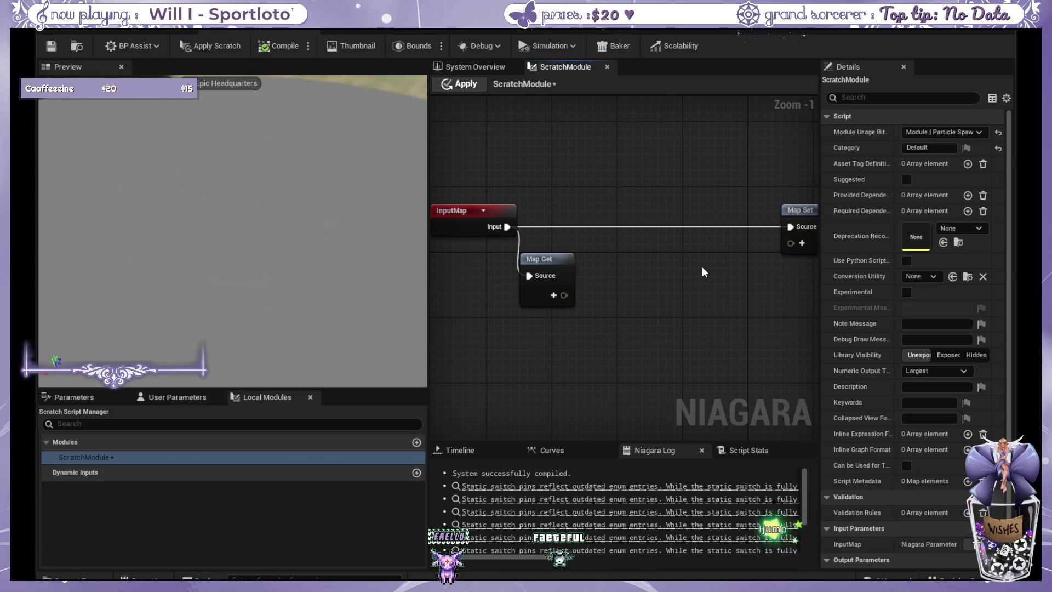
drag(703, 266, 757, 278)
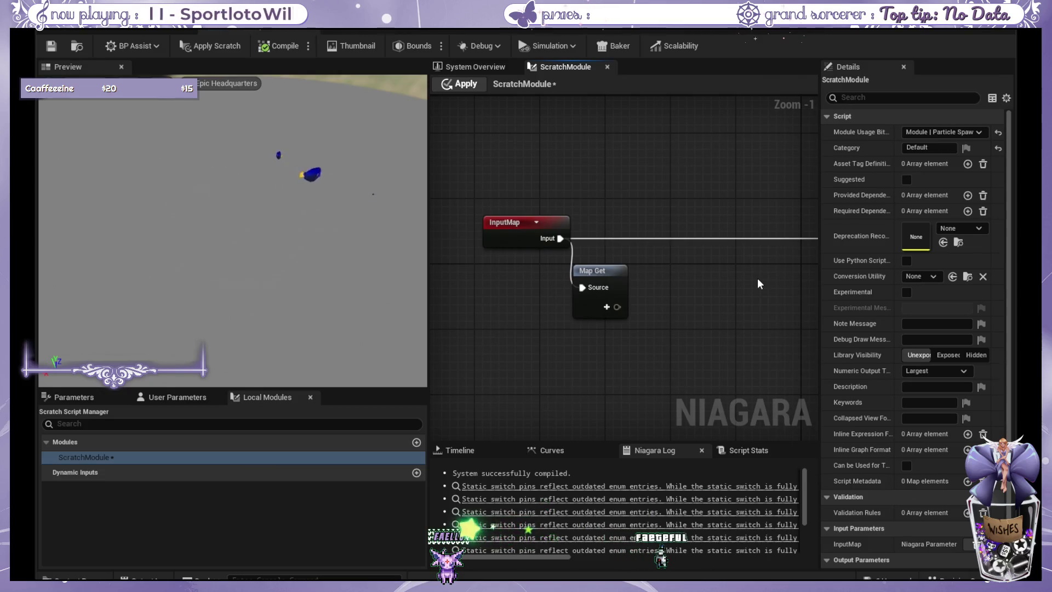
drag(707, 226, 622, 199)
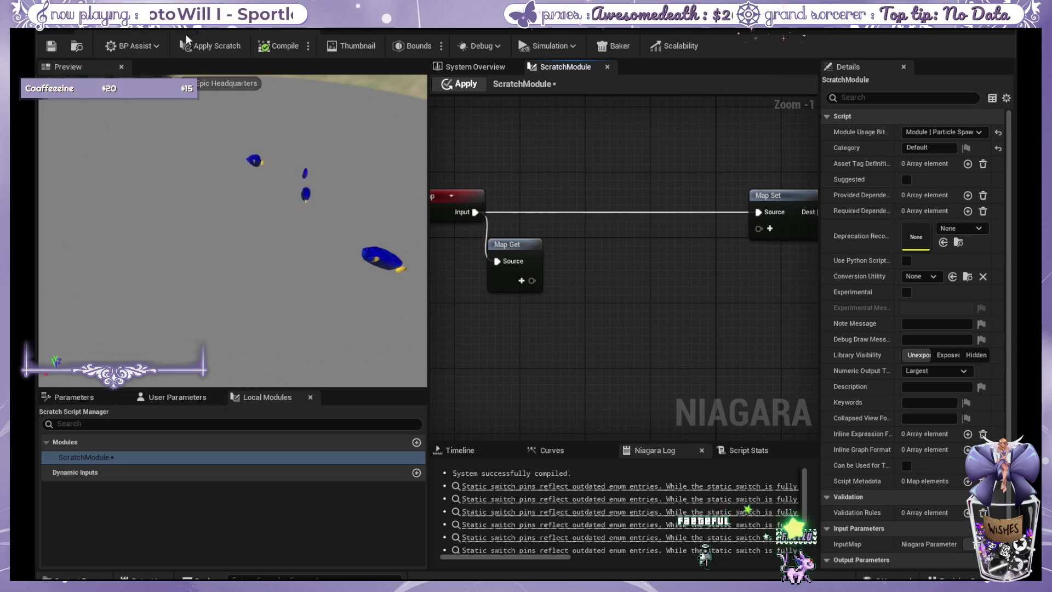
click(607, 66)
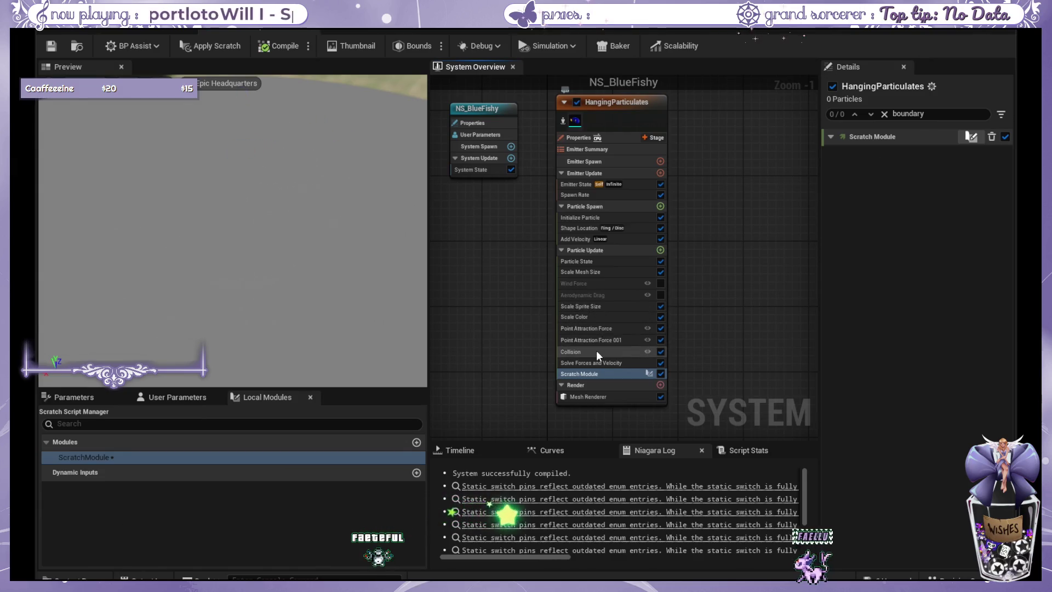
- Search the parameters for 'scra', delete the Scratch Module, and reselect the Collision module
click(77, 397)
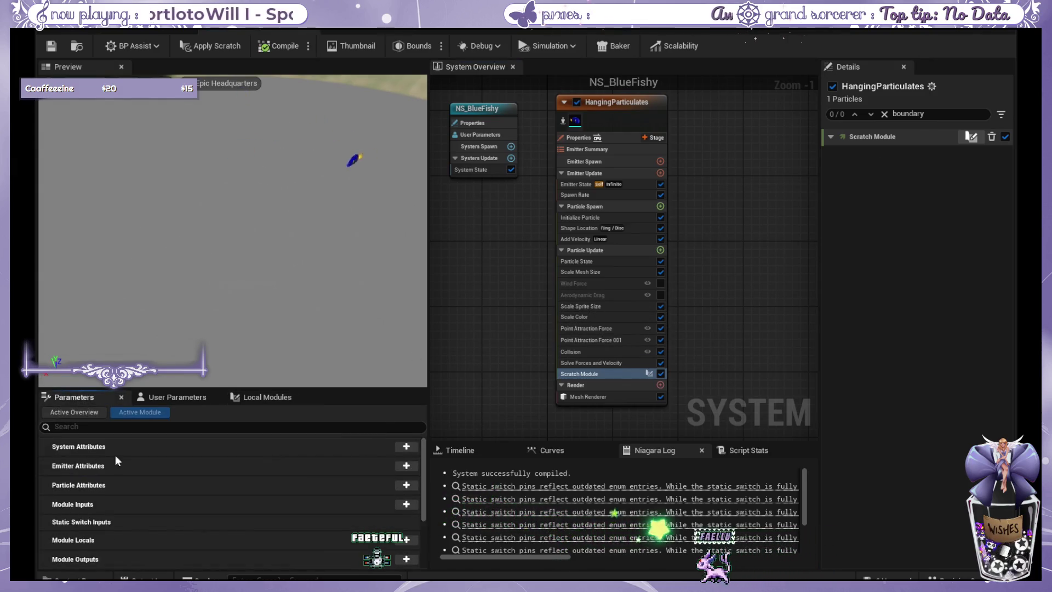
scroll(132, 471, down, 3)
click(137, 426)
text(scra)
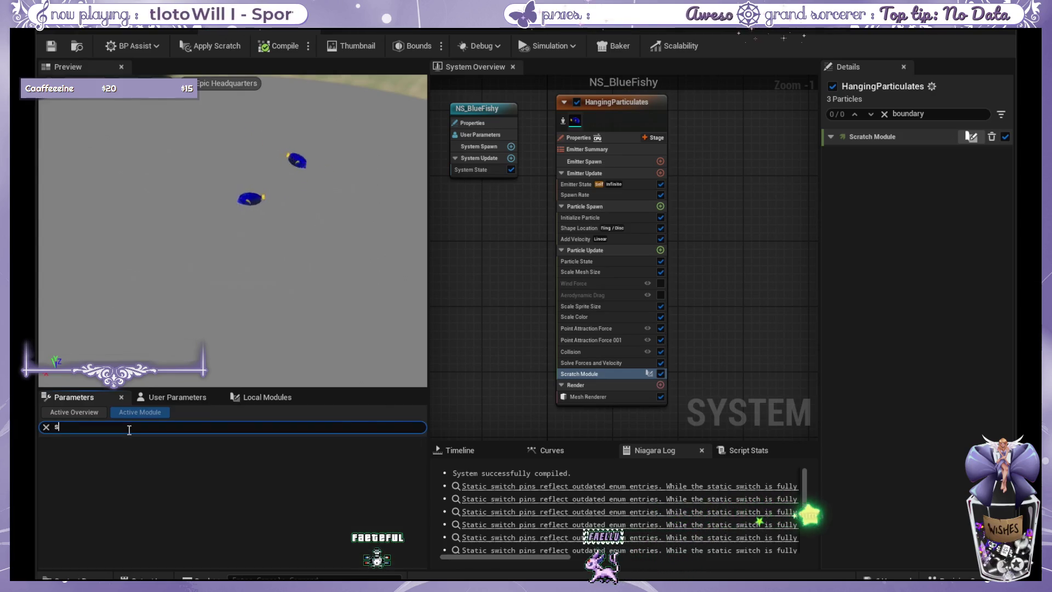
key(BackSpace)
key(BackSpace)
key(BackSpace)
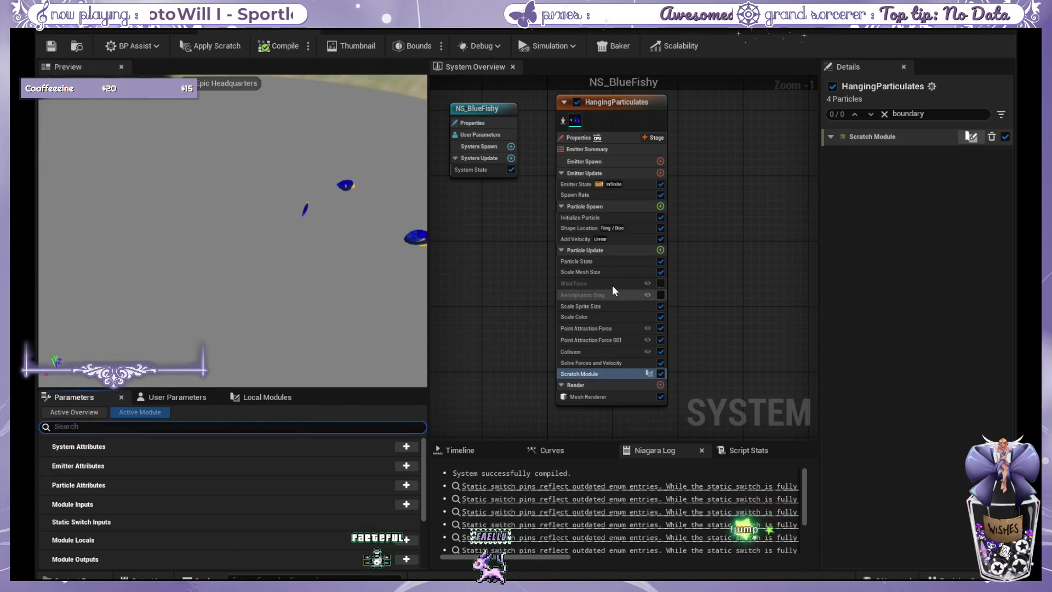
click(991, 137)
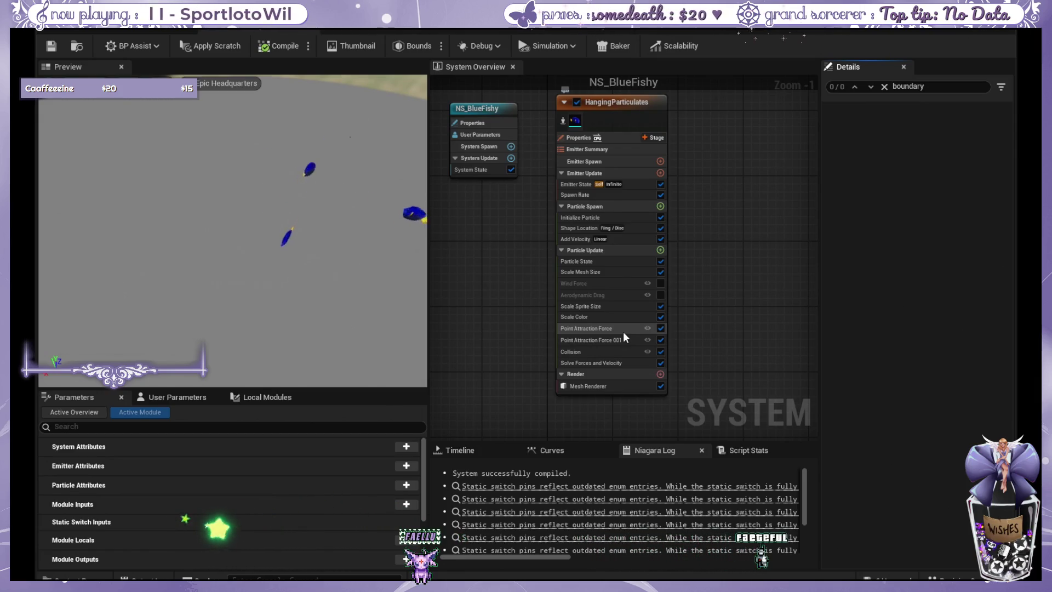
click(597, 352)
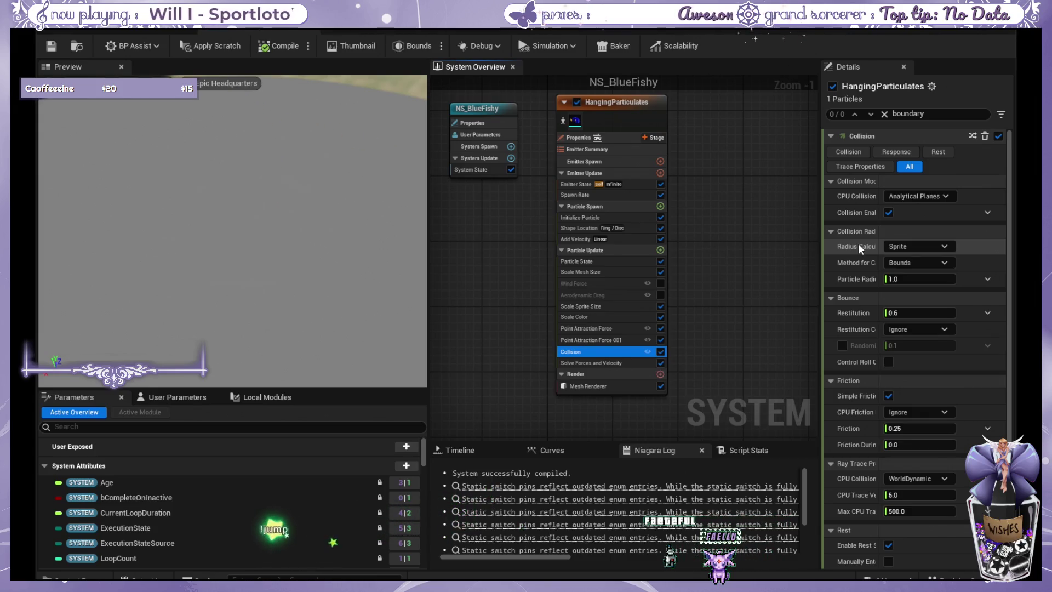
- Change the Collision module's Radius Calculation Type from Sprite to Mesh
click(933, 245)
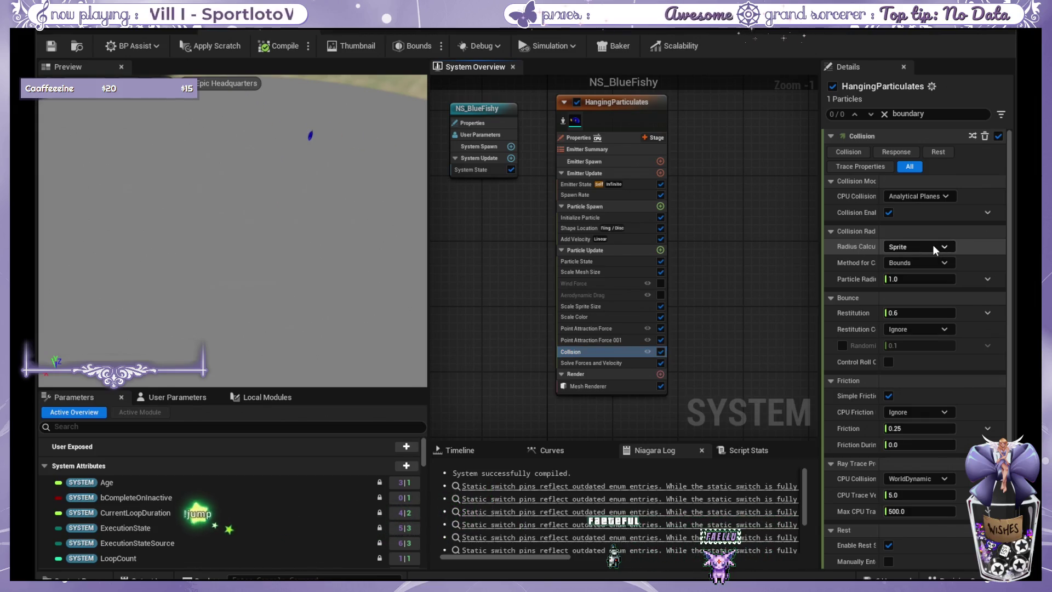
click(924, 275)
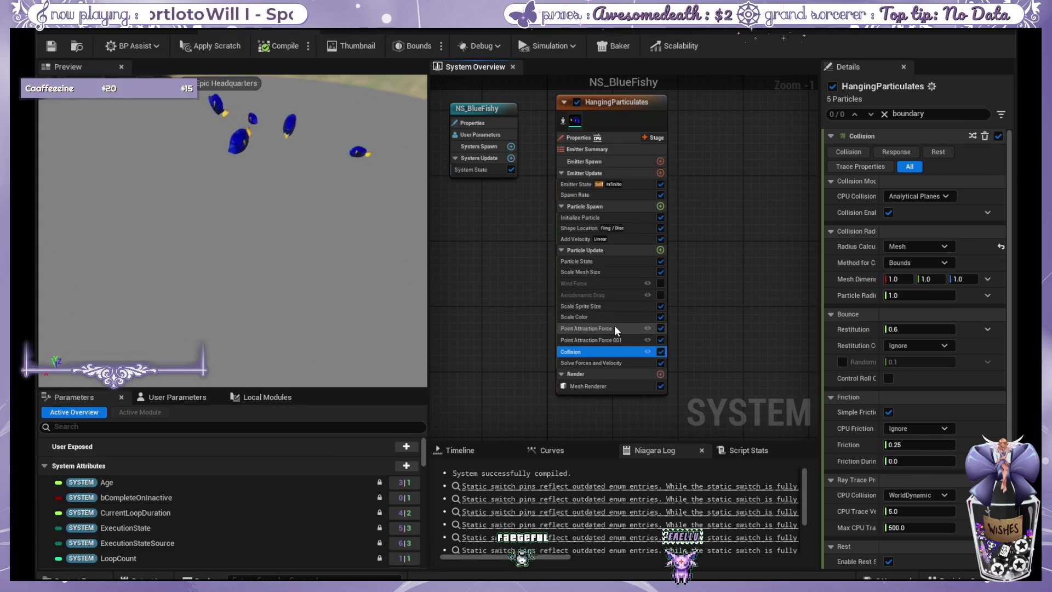
click(614, 217)
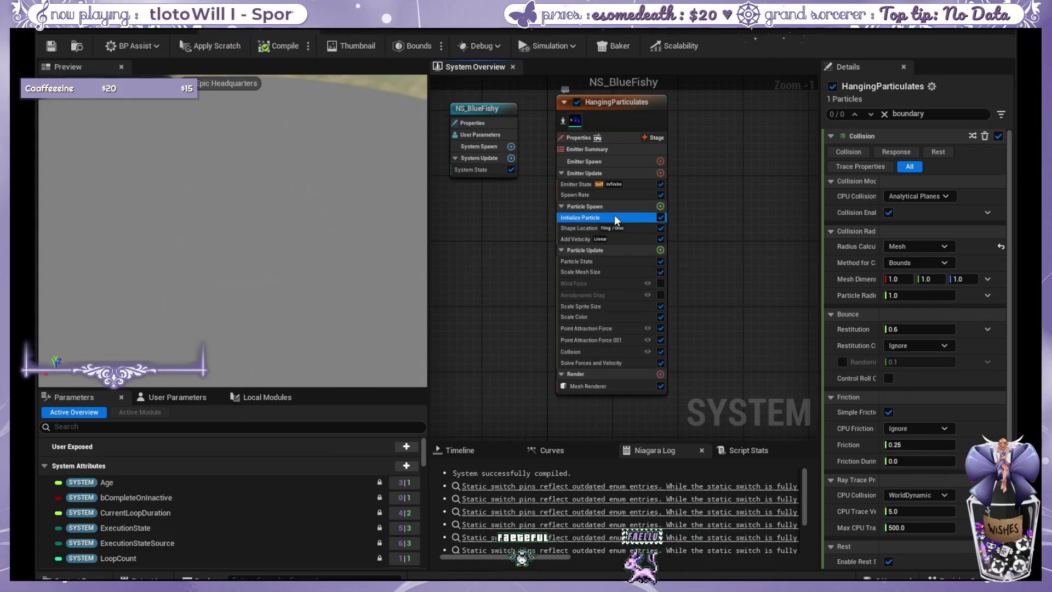
- Review the spawn rate and Shape Location ring radius settings
click(627, 195)
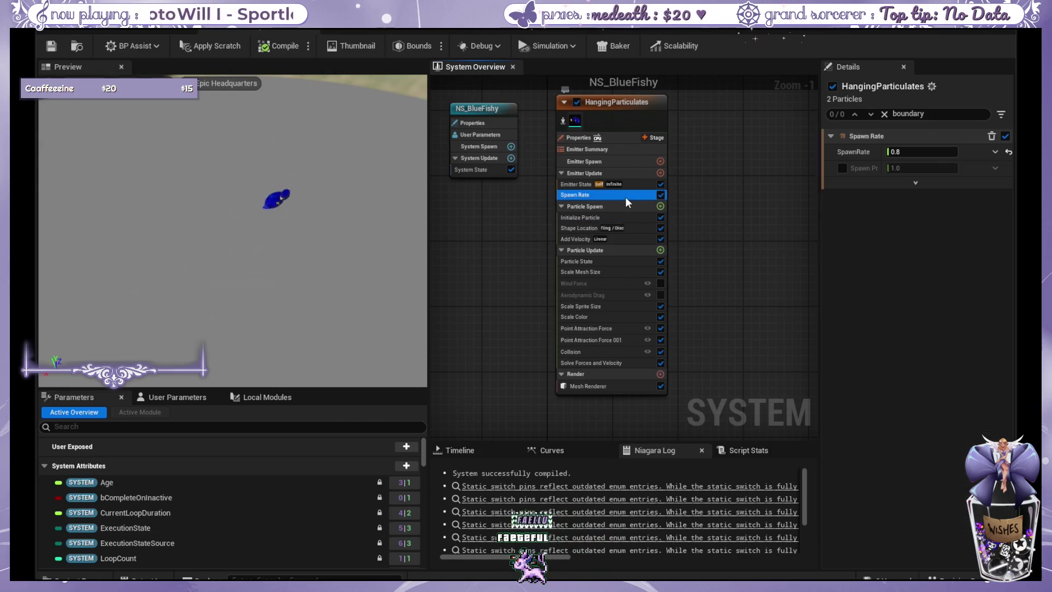
click(628, 218)
click(630, 231)
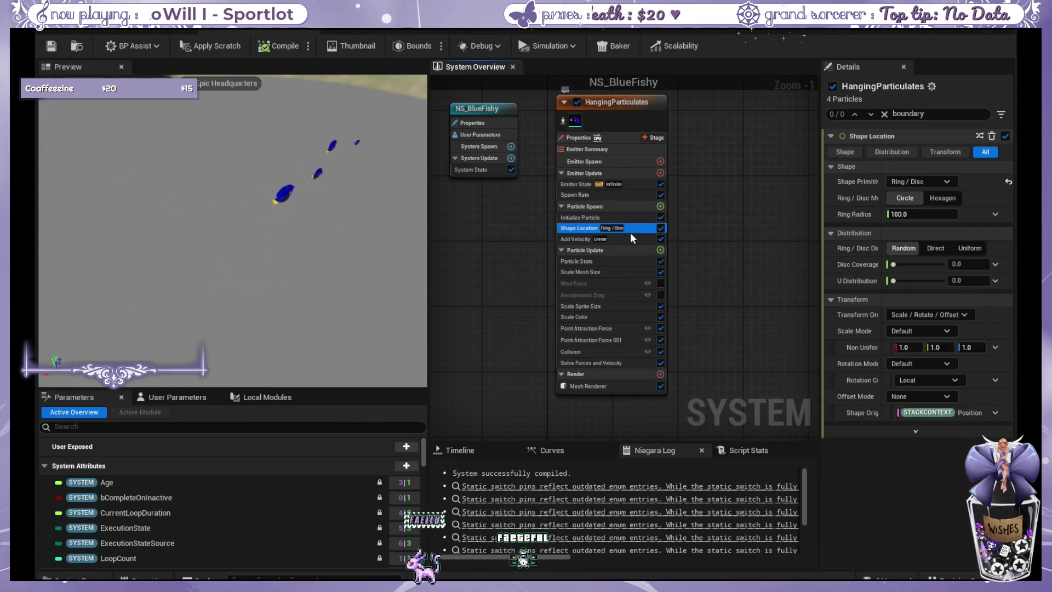
click(925, 214)
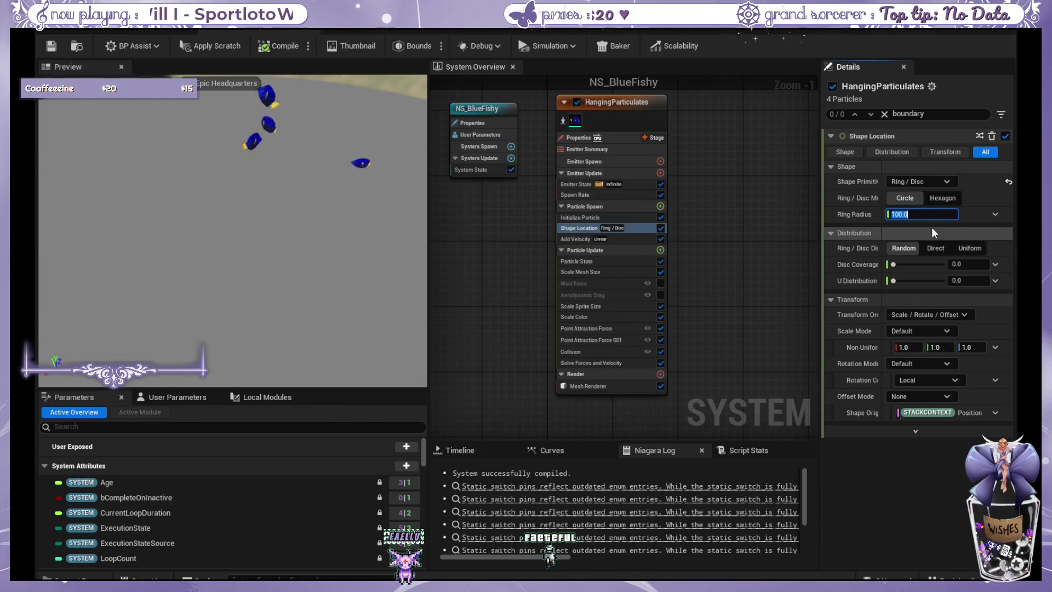
- Set the Point Attraction Force's attraction radius from 170 to 150
click(622, 219)
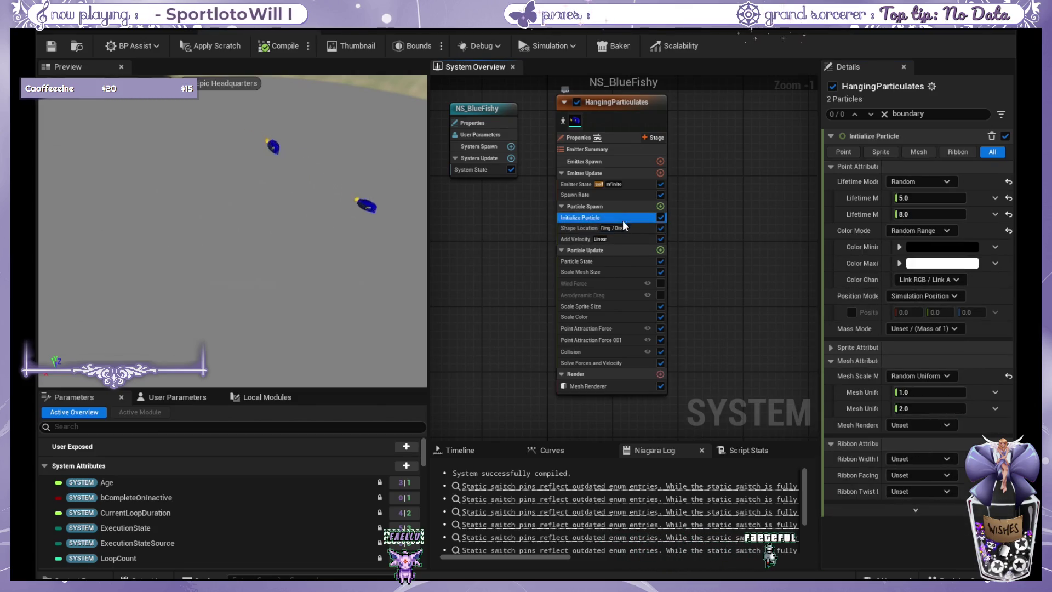
click(621, 260)
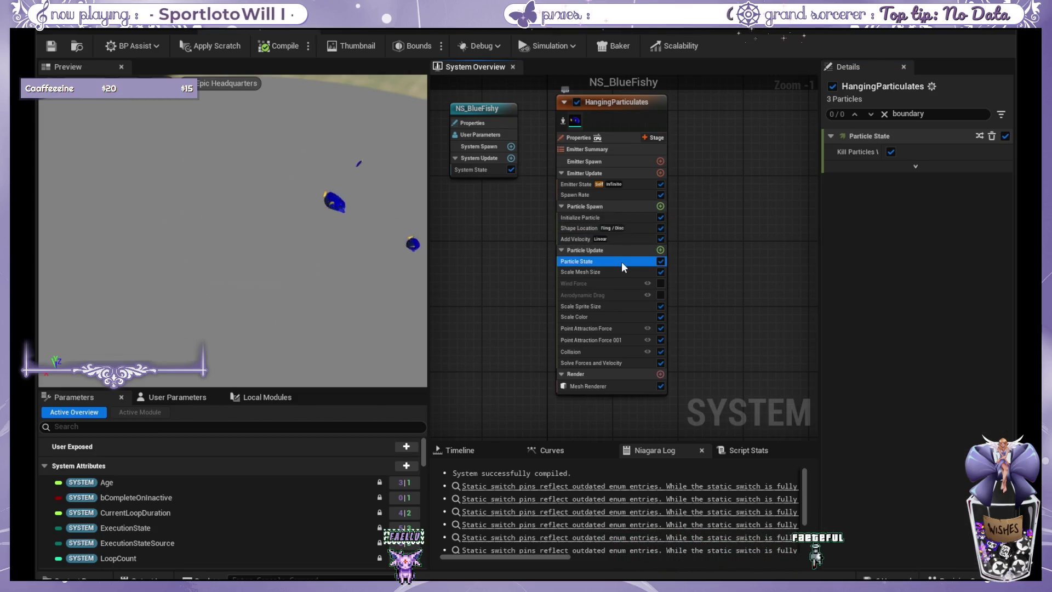
click(606, 327)
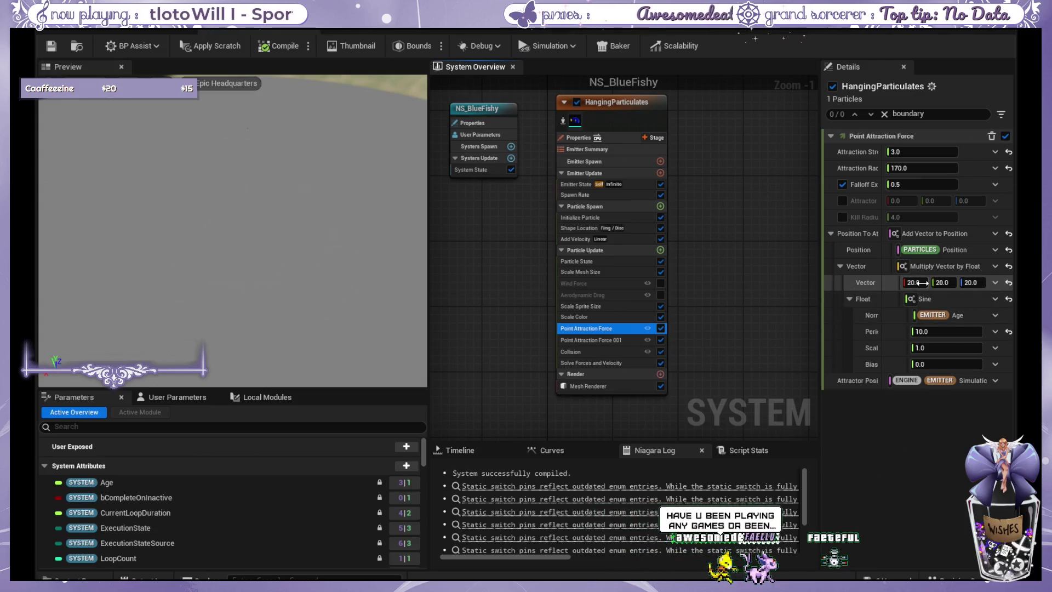
click(922, 168)
text(150)
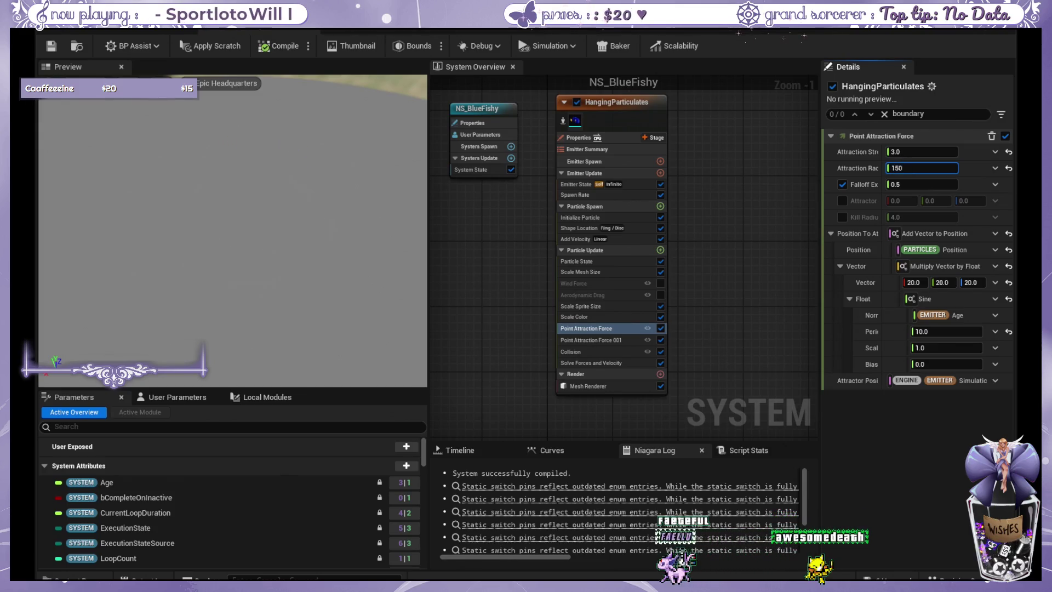
- Set Point Attraction Force 001's attraction radius to 150, after briefly trying 165
click(610, 340)
click(917, 169)
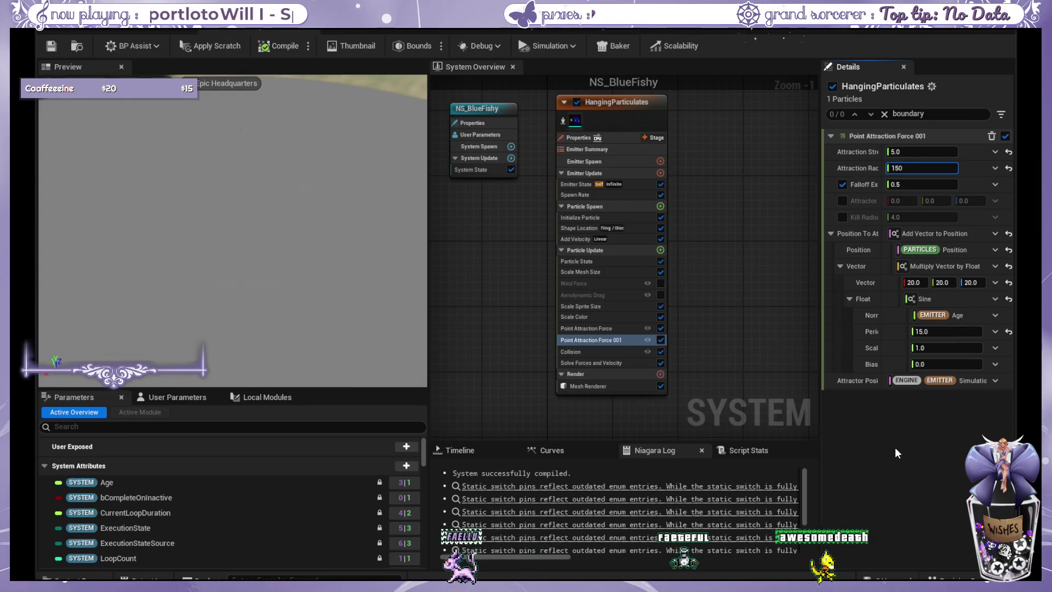
key(BackSpace)
key(BackSpace)
text(65)
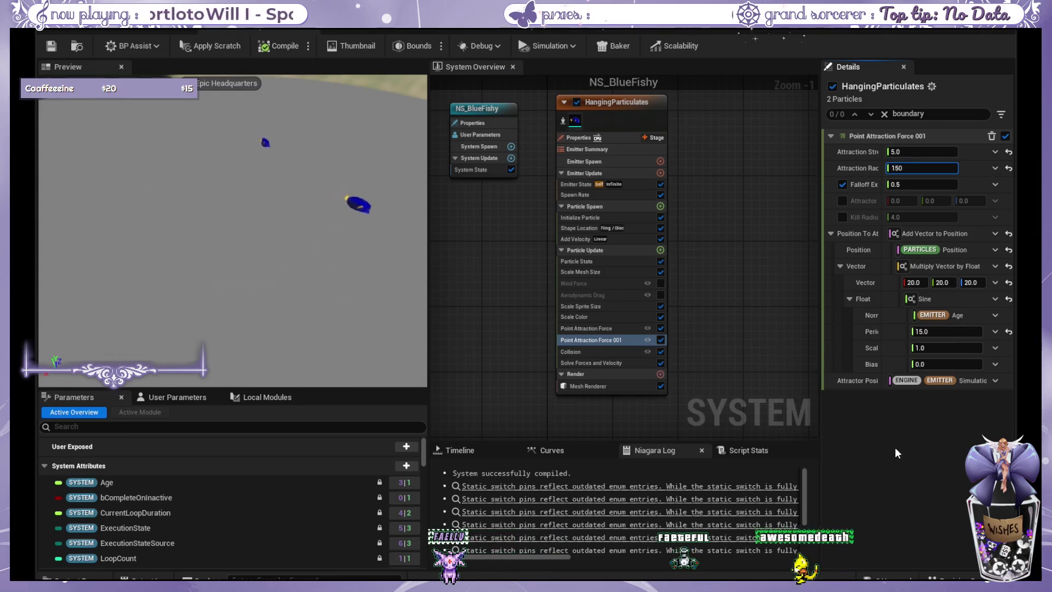
key(Return)
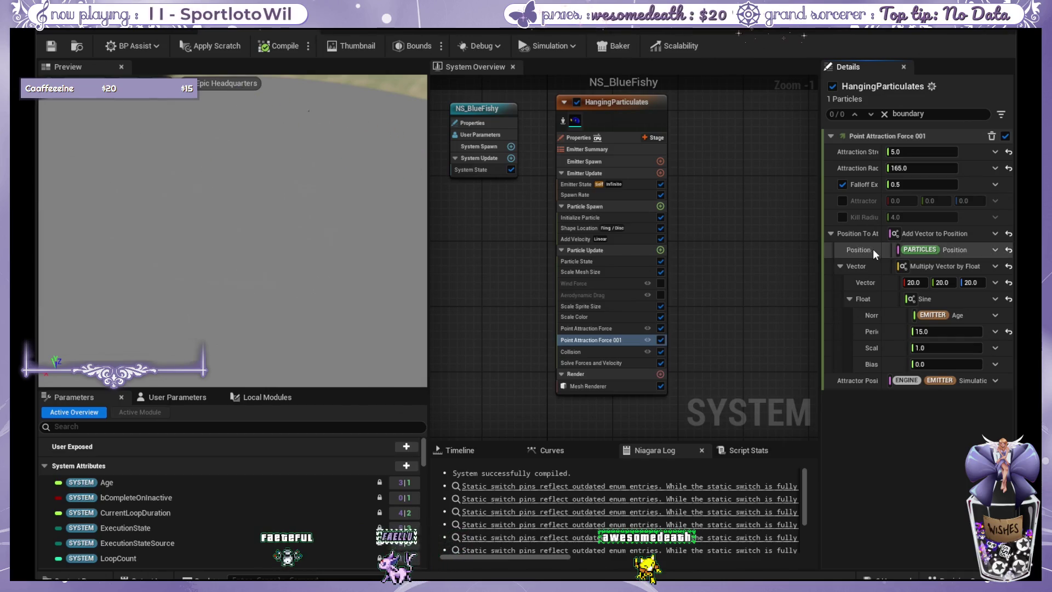
click(910, 169)
text(150)
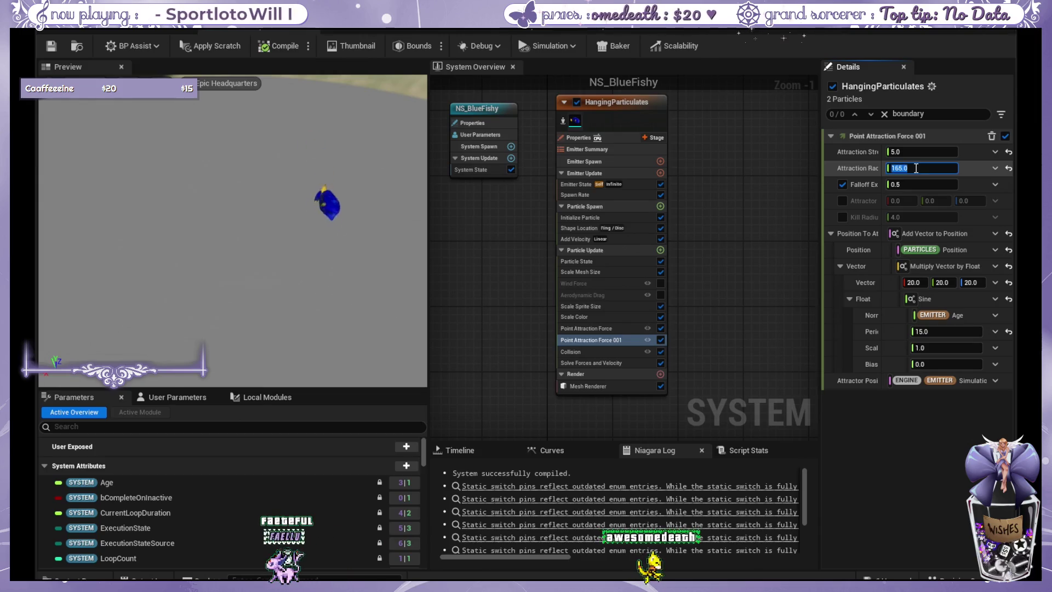
- Compare against the first Point Attraction Force and review the Particle Update settings
click(595, 329)
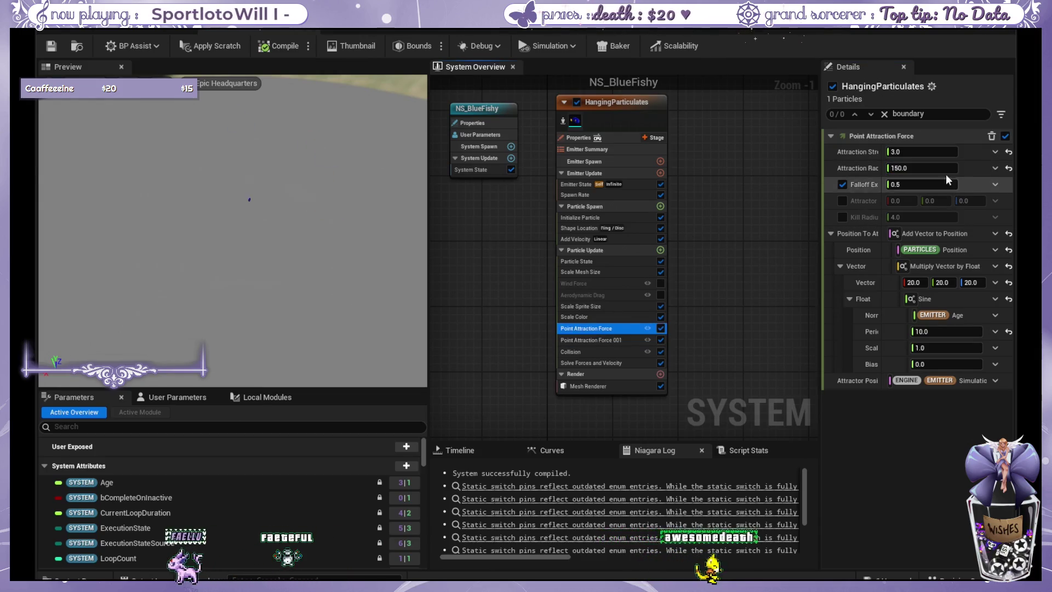
click(940, 168)
click(637, 252)
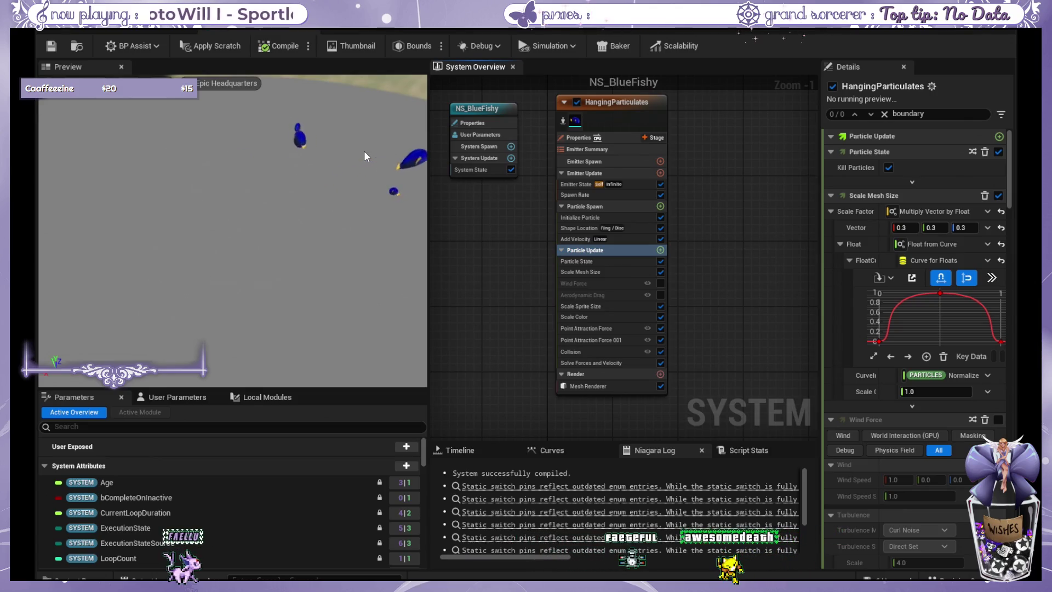
- Review the Emitter Spawn, Emitter Update, Emitter State and Initialize Particle settings
click(606, 161)
click(614, 173)
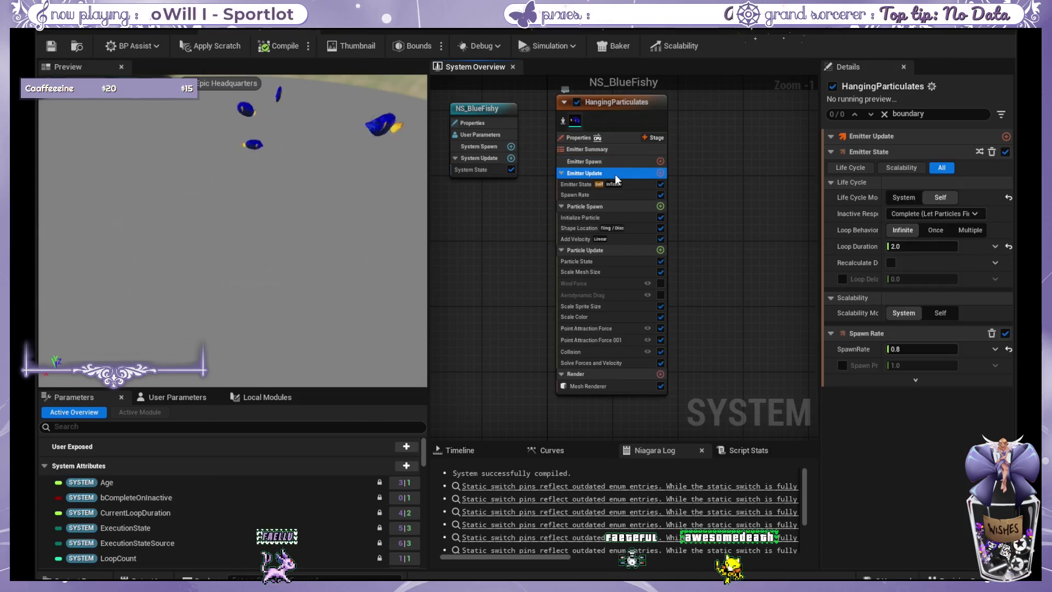
click(620, 187)
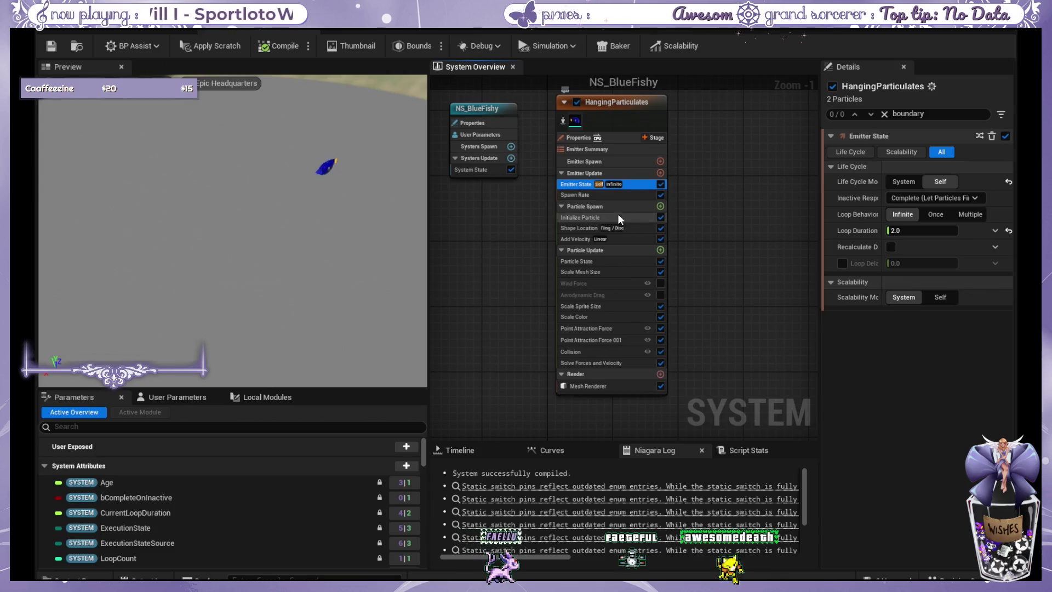
click(618, 217)
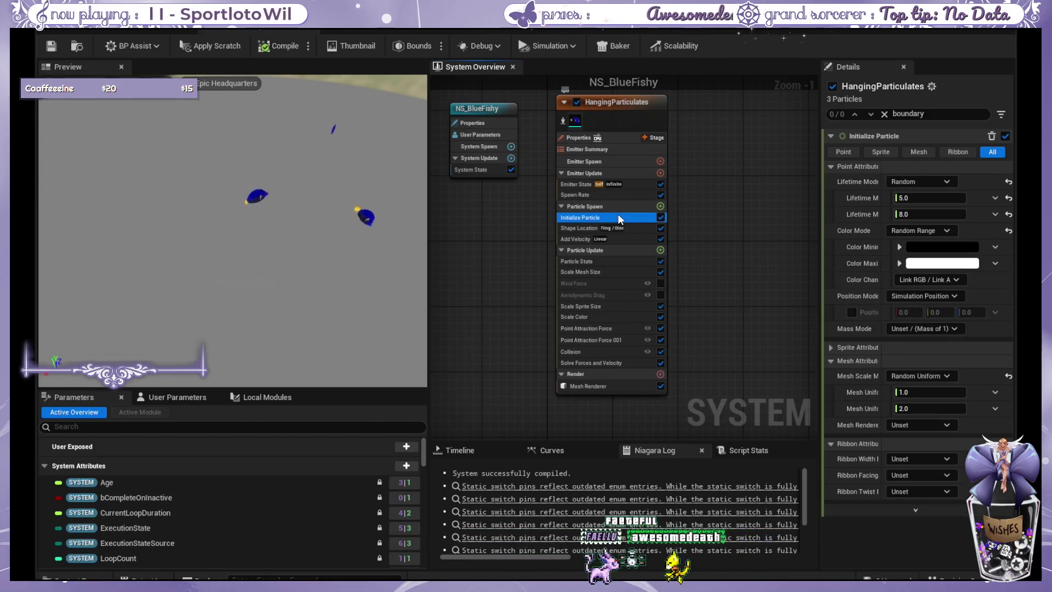
- Set the Shape Location ring radius to 70 and watch the fish in the preview
click(617, 226)
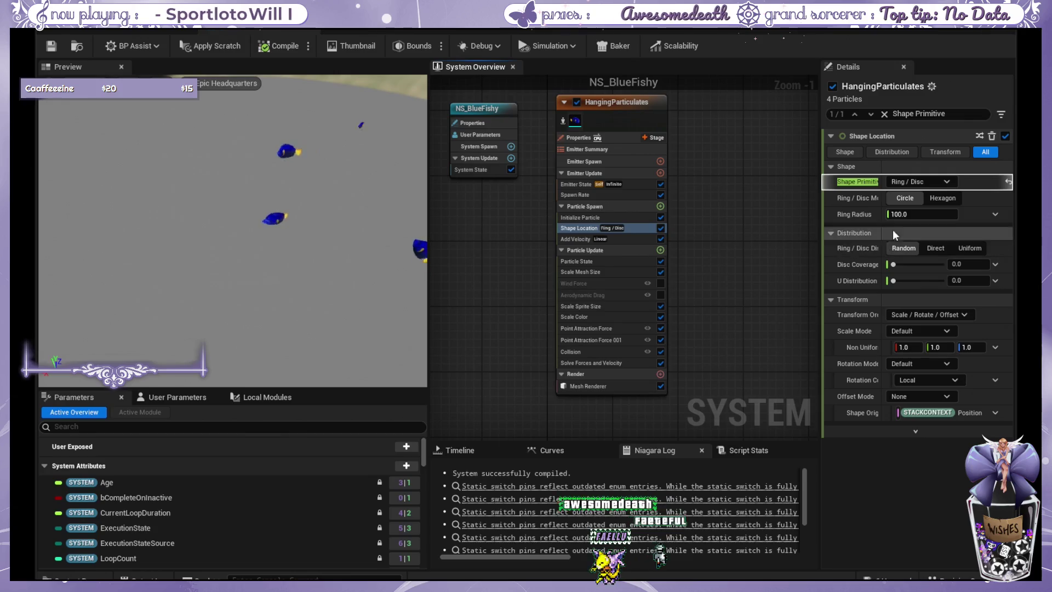
text(70)
key(Return)
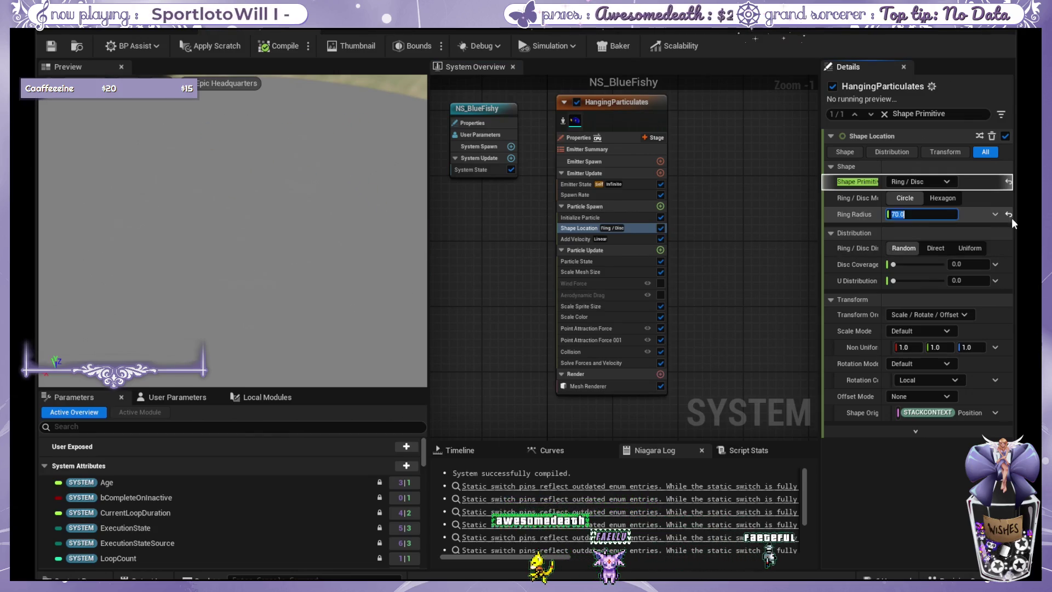
click(307, 219)
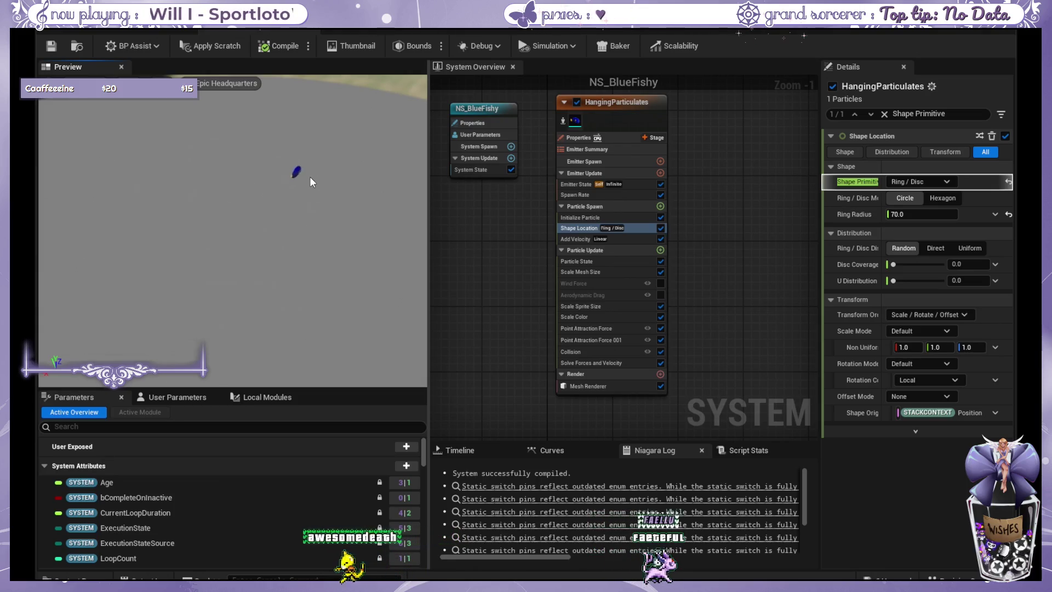
click(636, 340)
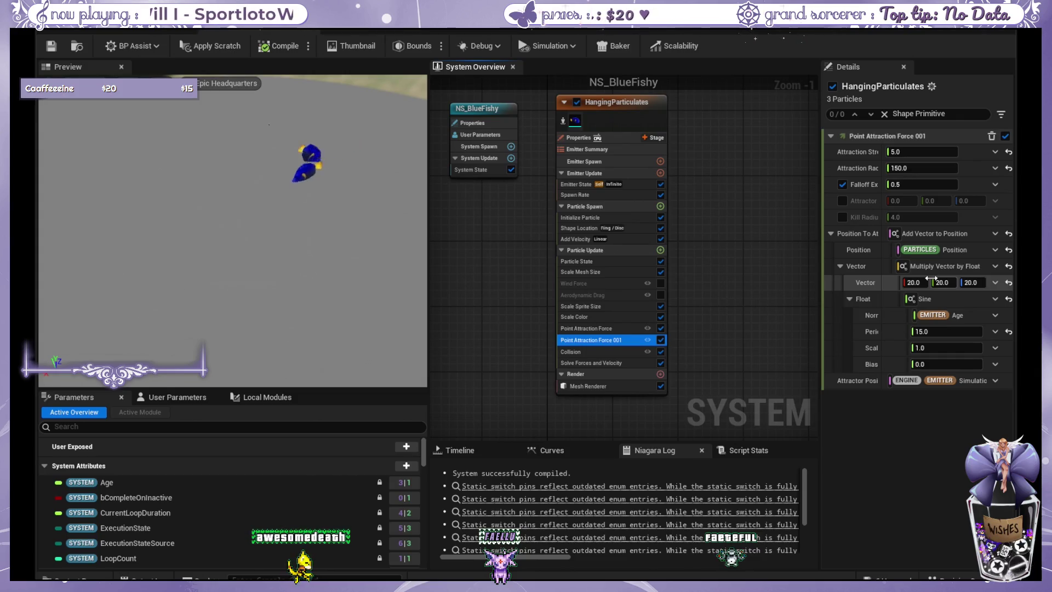
- Change both attraction forces' position vectors from 20 to 1.0 on each axis
click(928, 282)
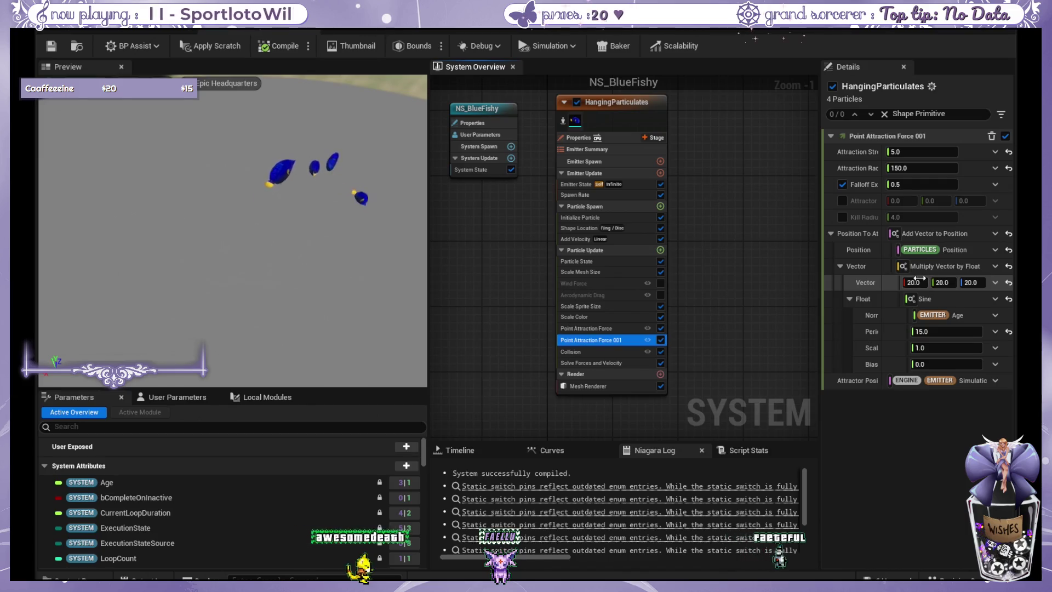
text(1)
key(Tab)
text(1)
key(Tab)
text(1)
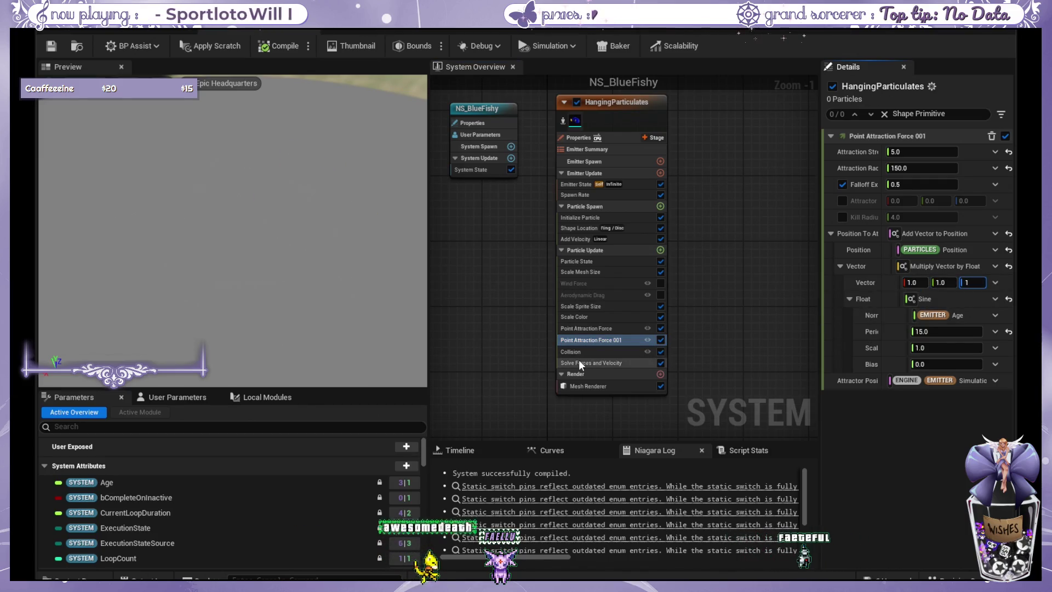
click(613, 328)
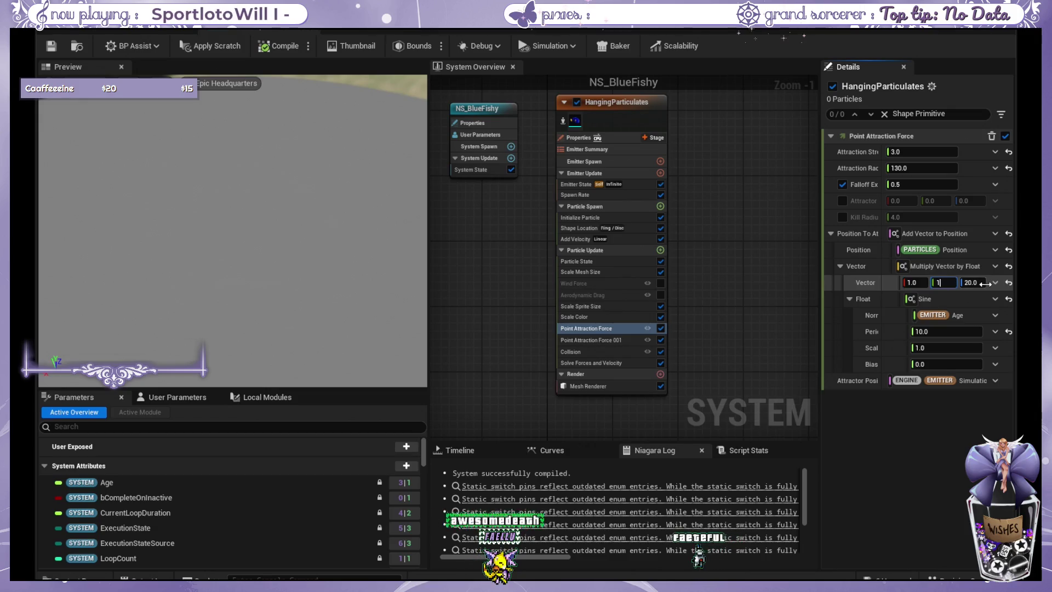
key(Return)
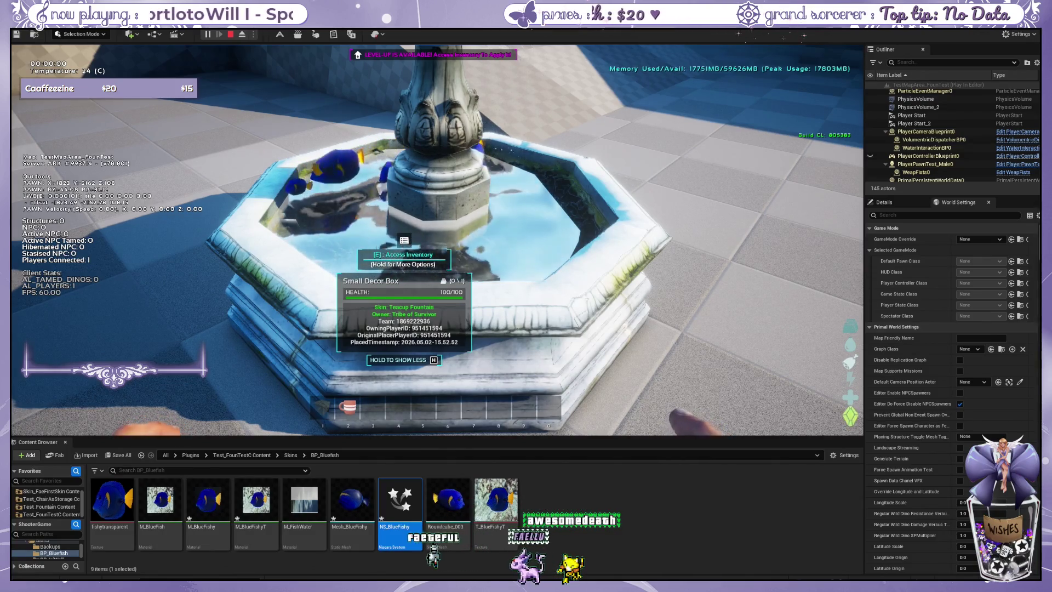
- Step back from the fountain, then browse into Skins and BP_TeaCupFountain in the Content Browser
key(s)
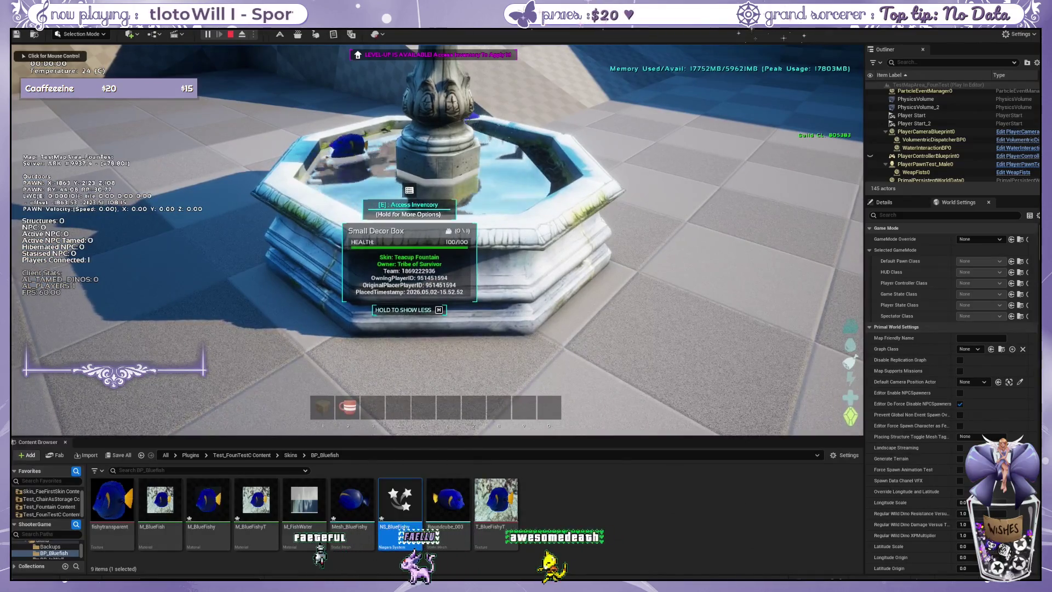
click(550, 487)
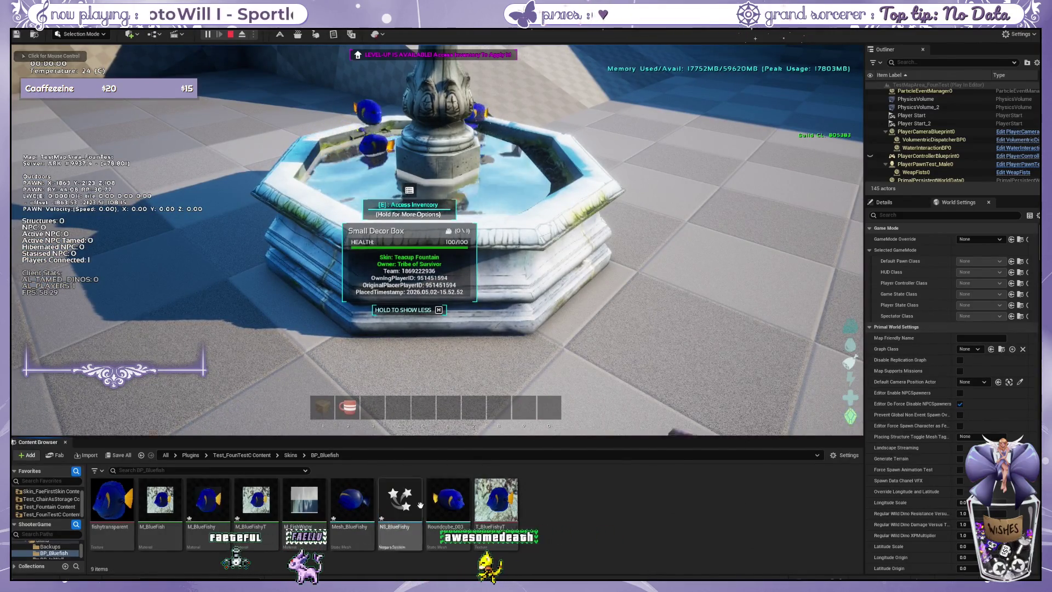
click(241, 455)
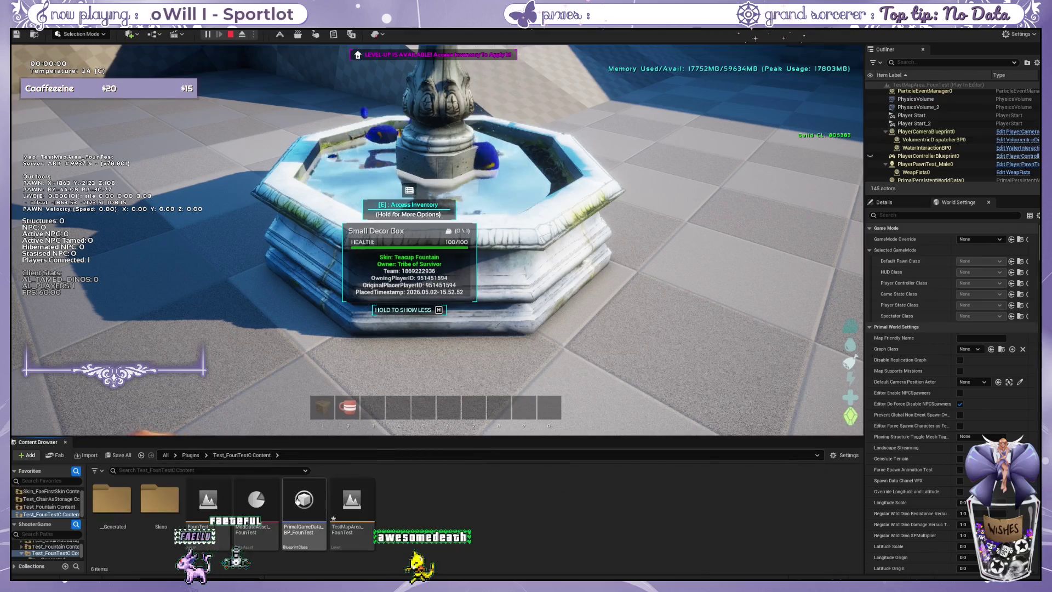
click(167, 495)
double_click(168, 495)
double_click(351, 498)
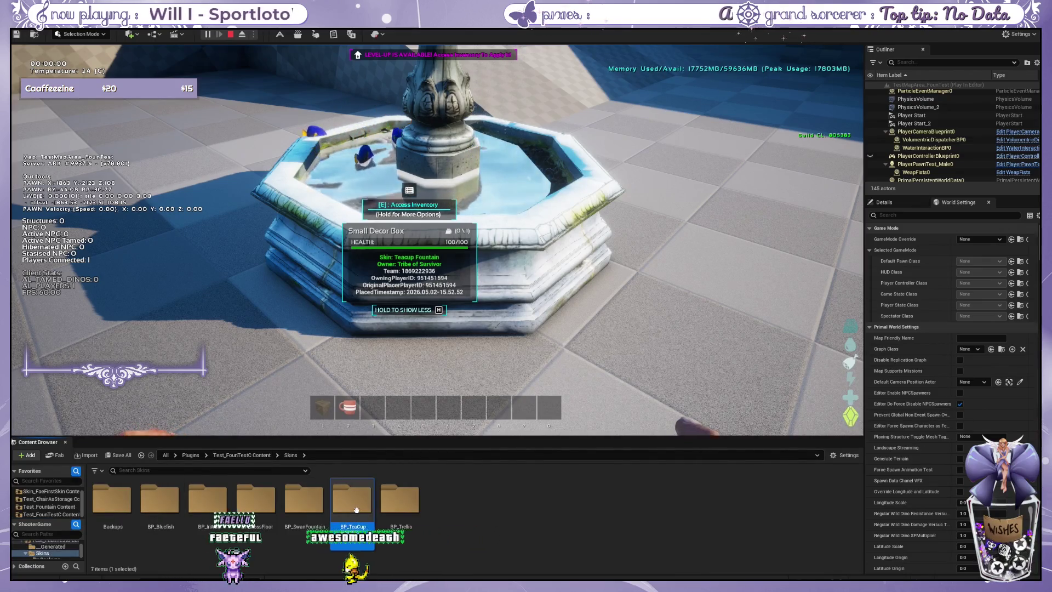
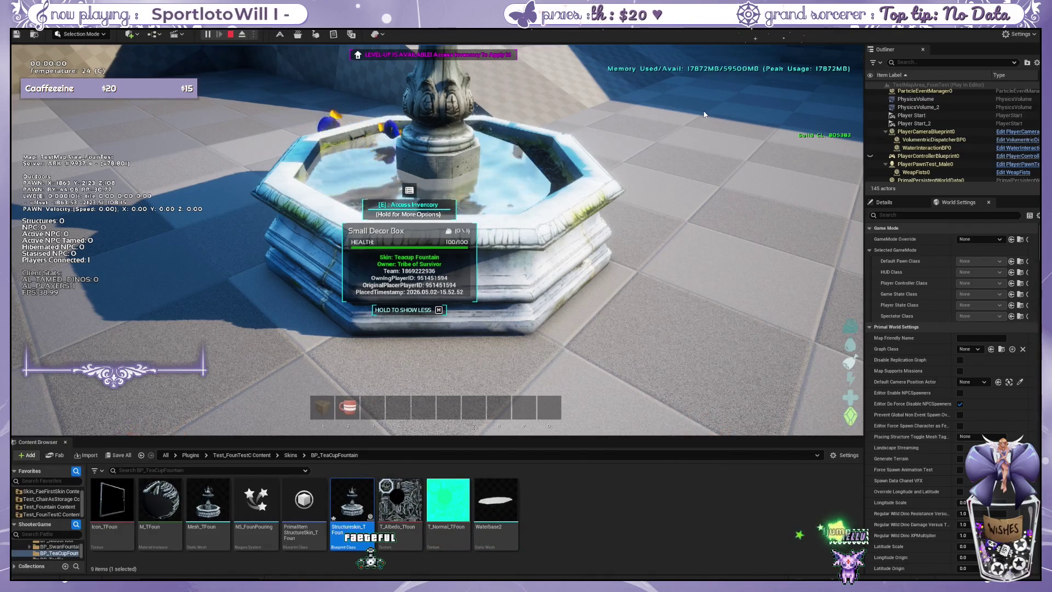
- In the game, approach the fountain and open, then dismiss, its skin options
click(557, 284)
key(e)
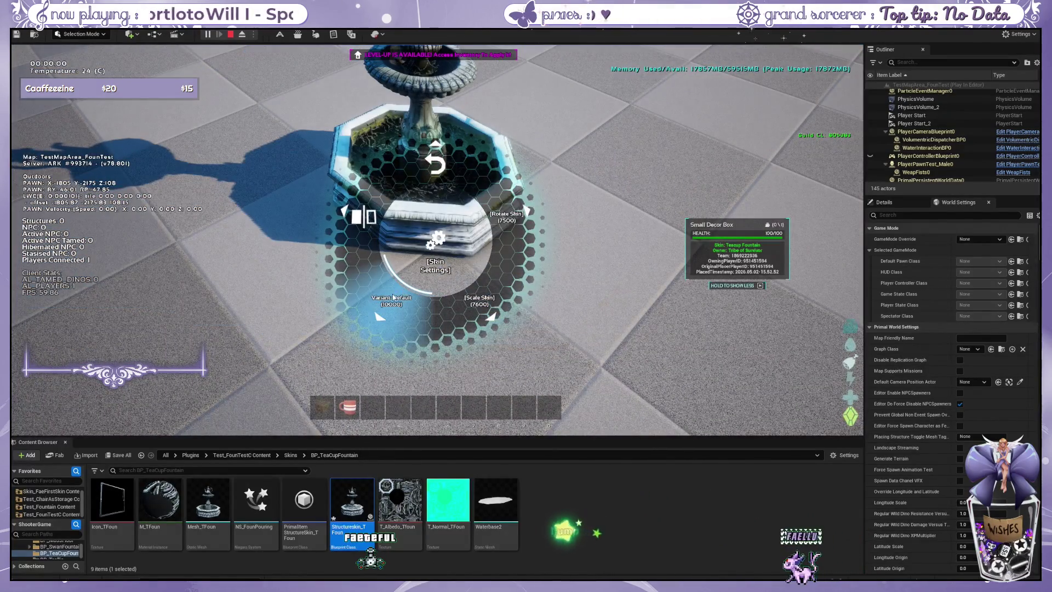
key(w)
key(s)
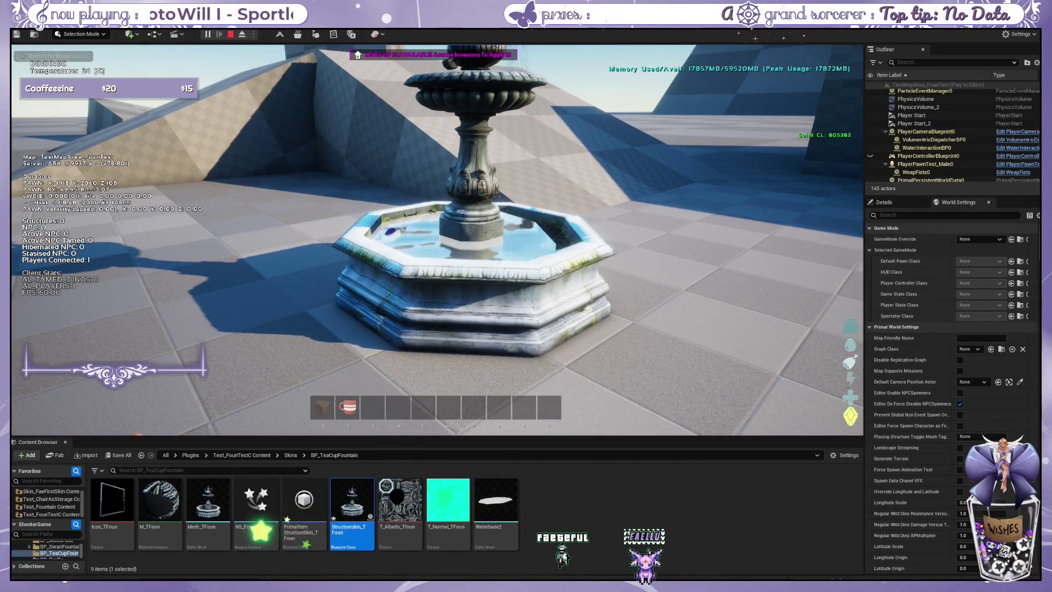
key(w)
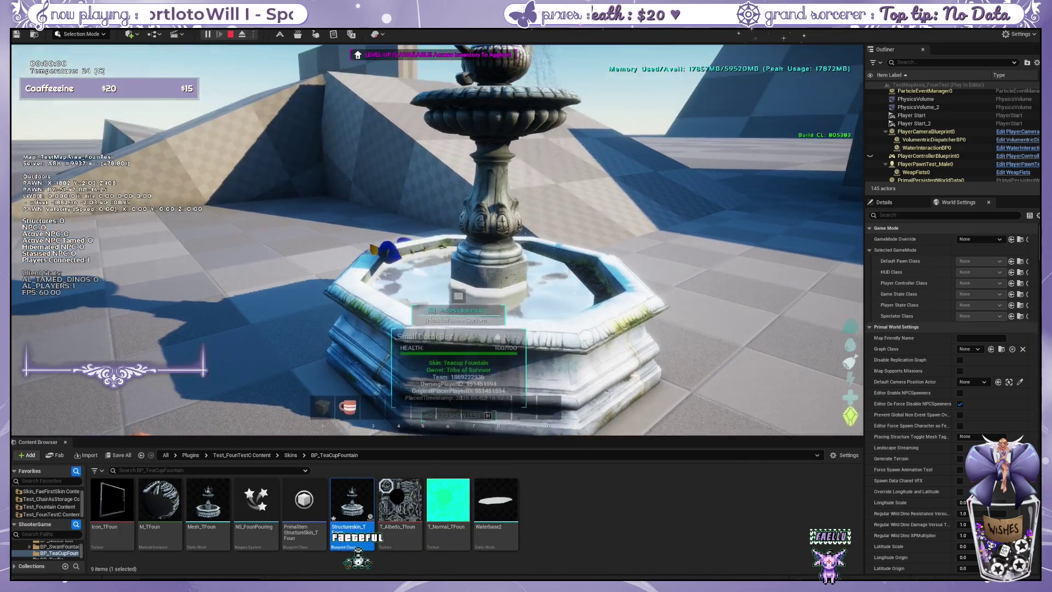
key(shift+F1)
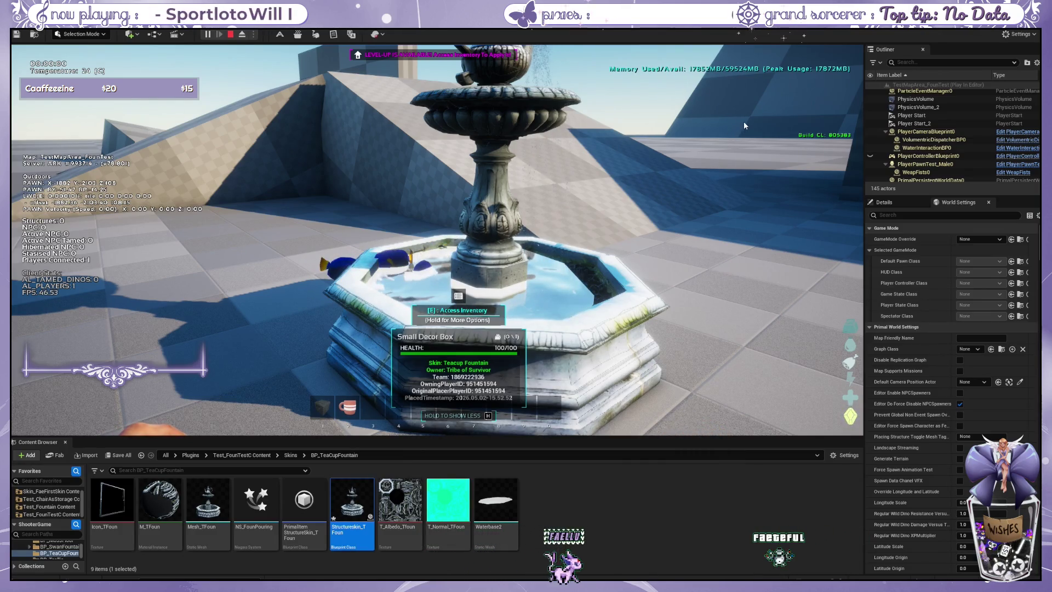
key(w)
key(e)
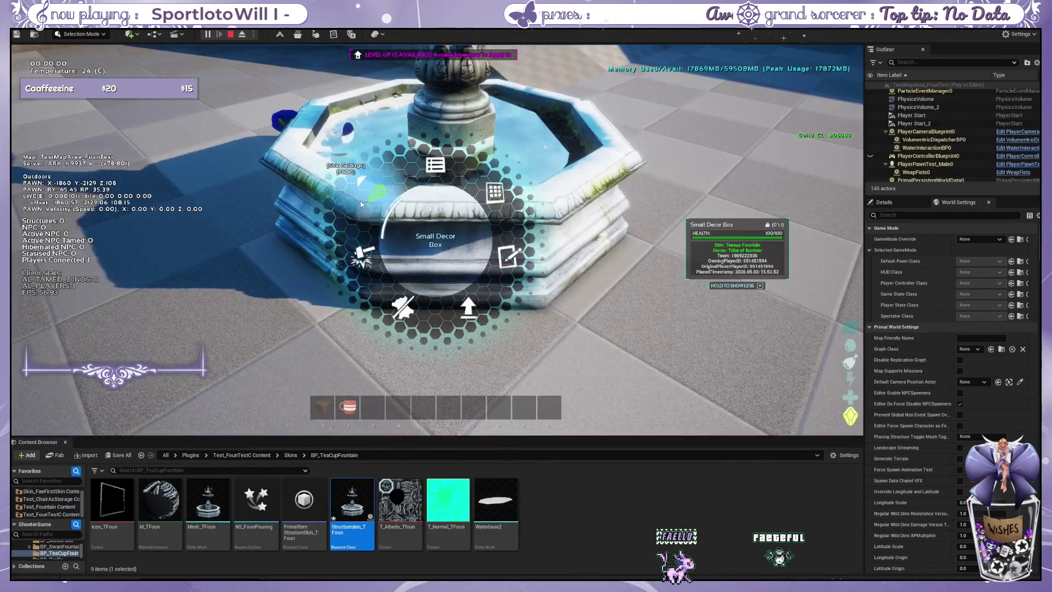
click(361, 204)
- Walk around the octagonal fountain in-game, looking down into its basin from several sides
key(s)
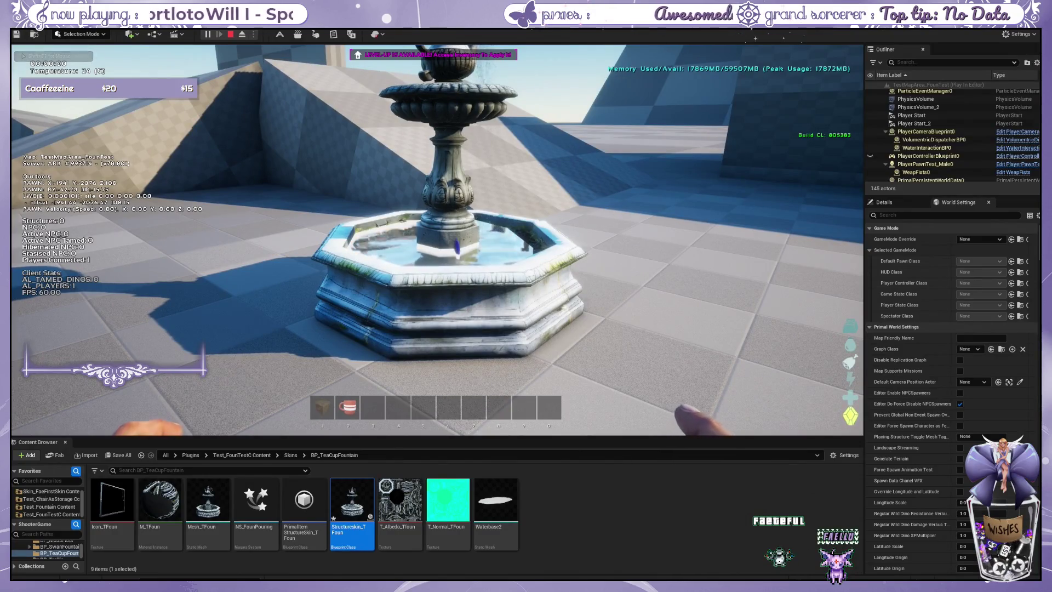
key(w)
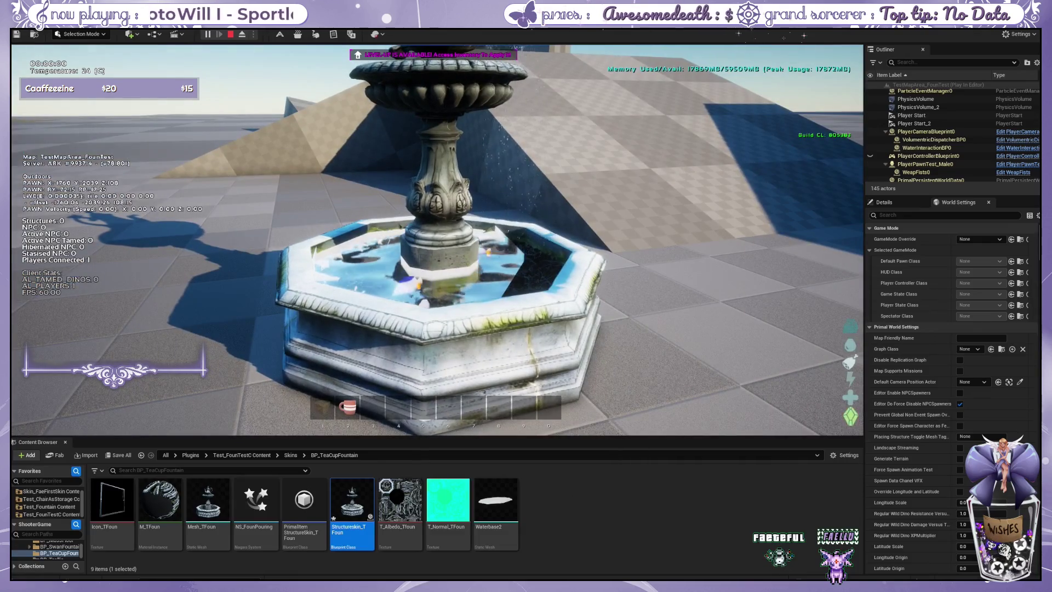
key(w)
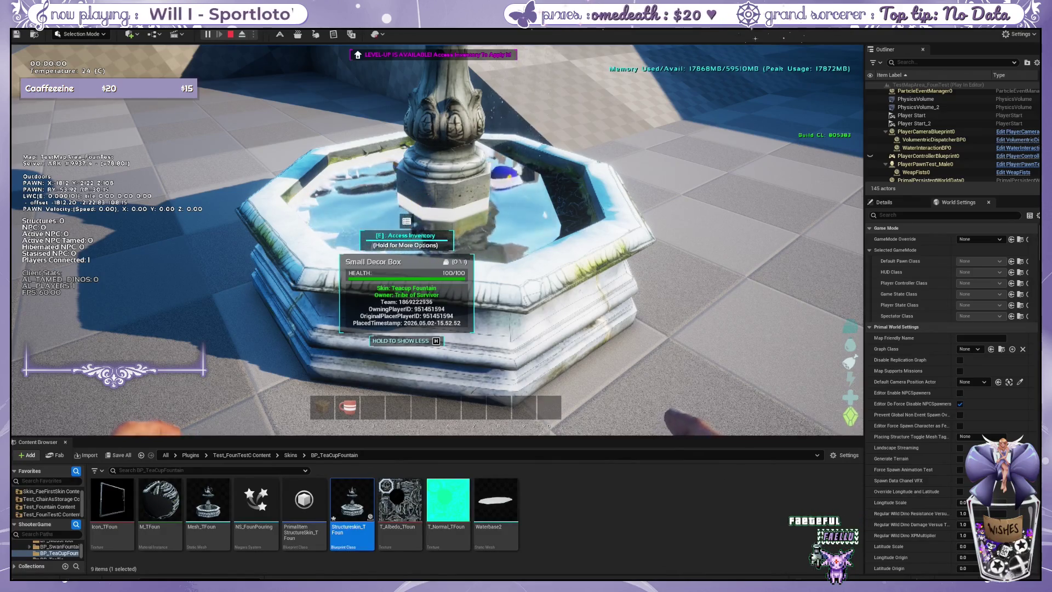
key(w)
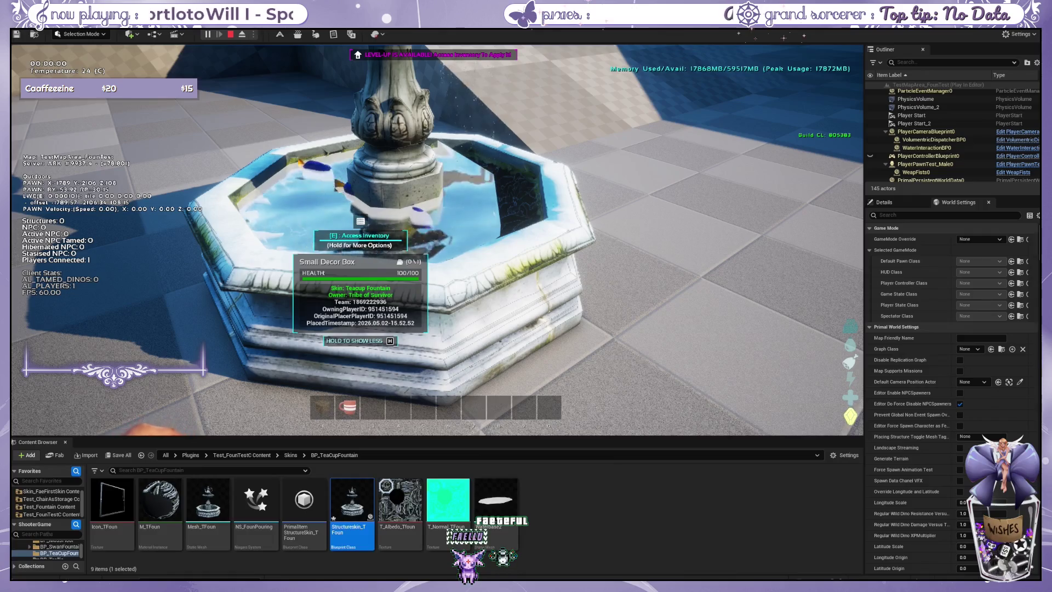
key(d)
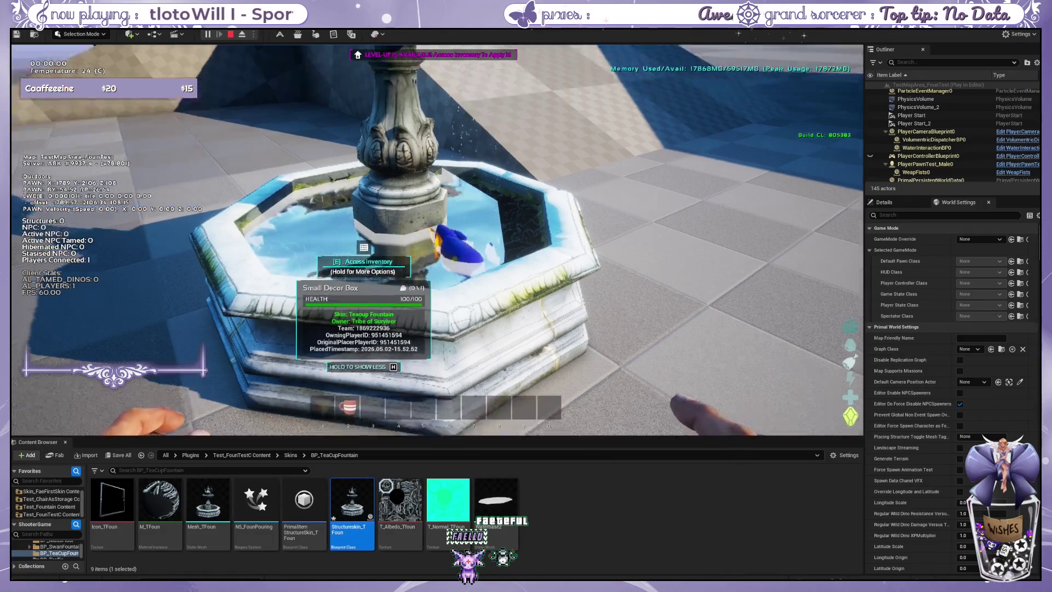
key(d)
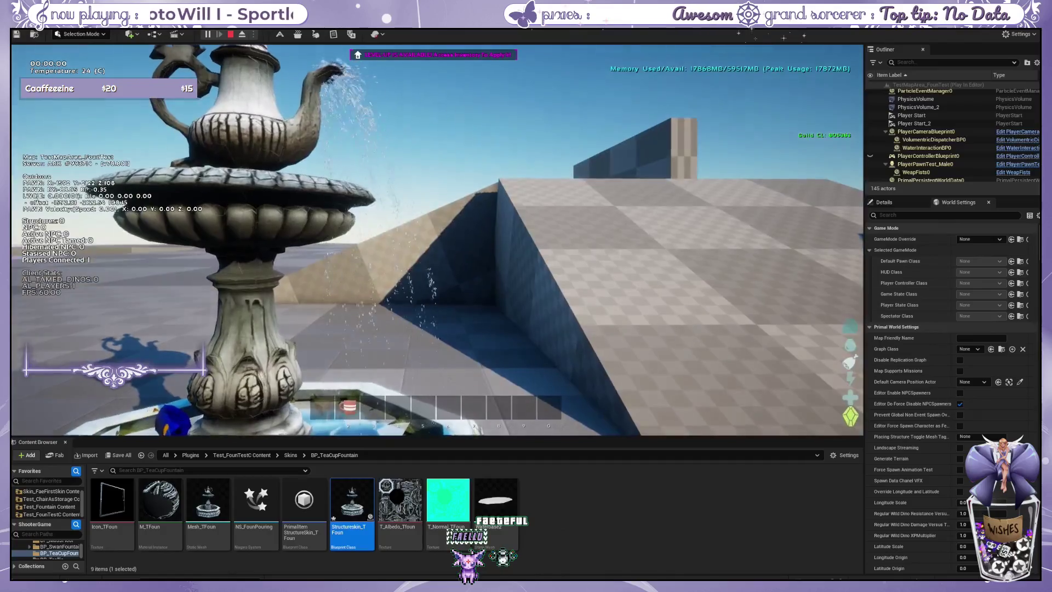
key(a)
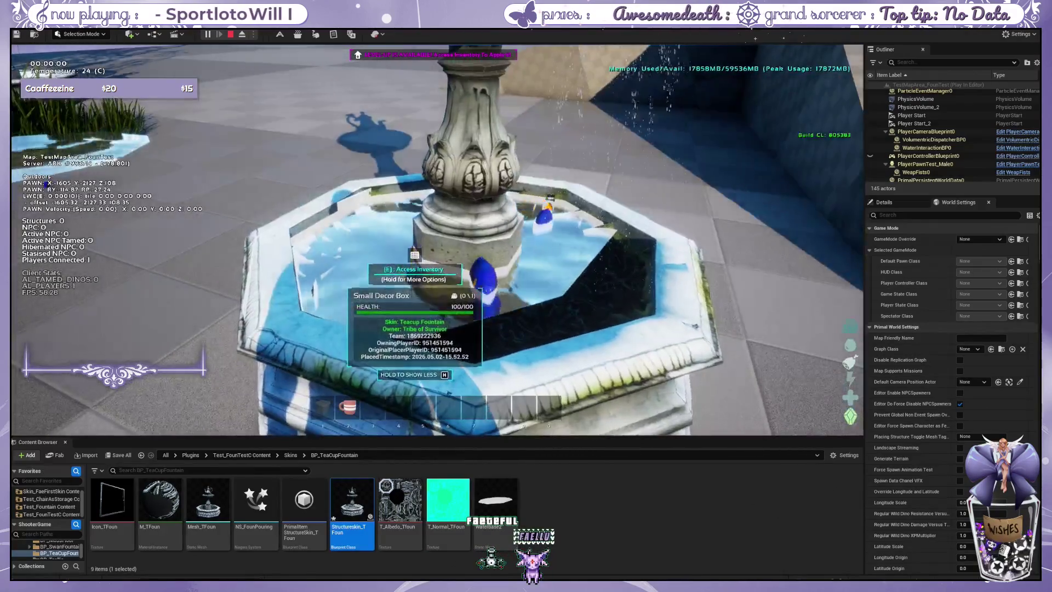
key(w)
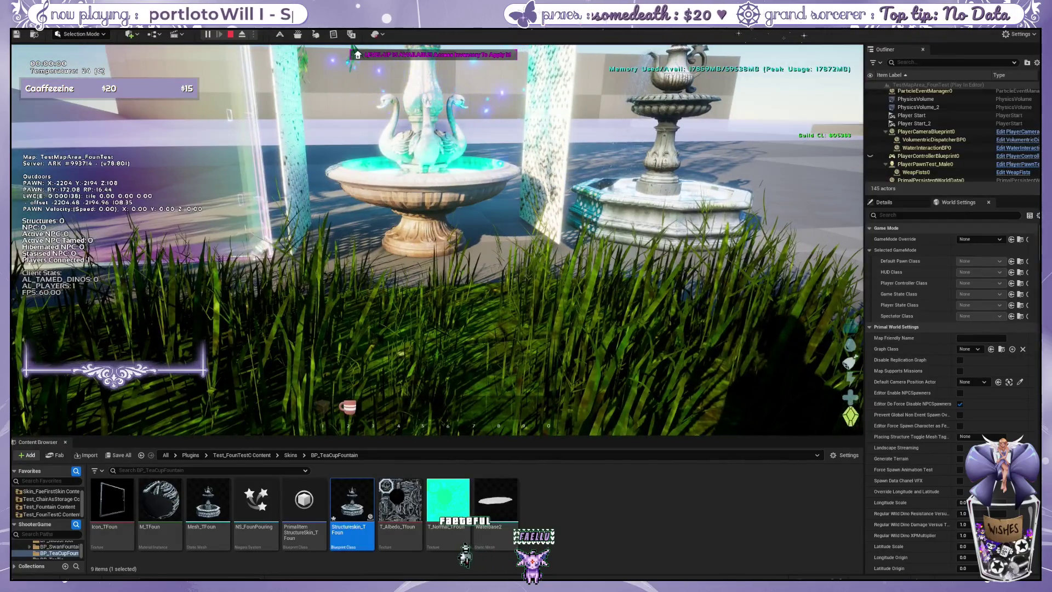
key(w)
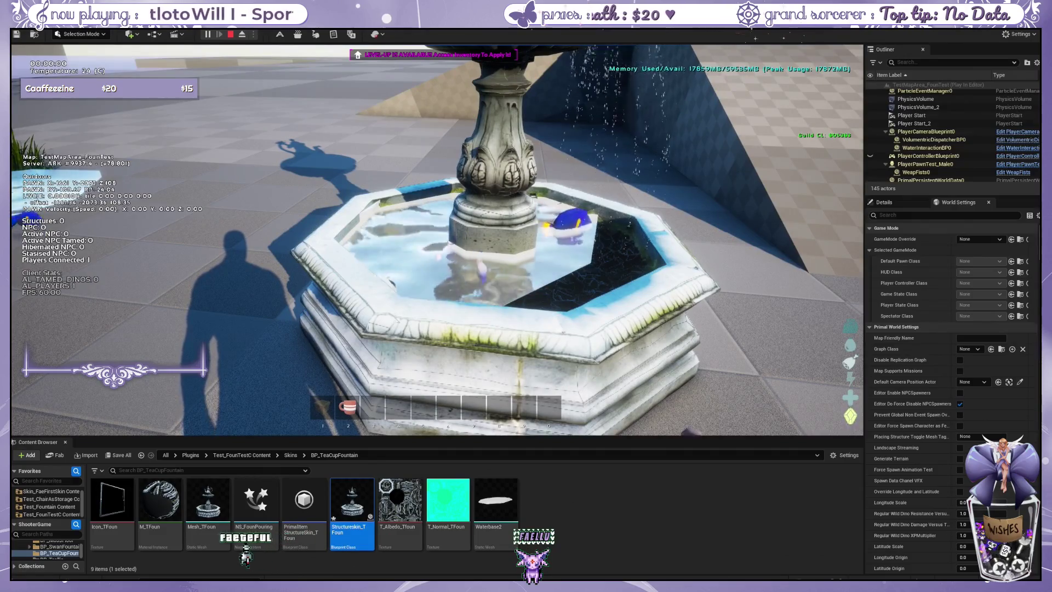
key(w)
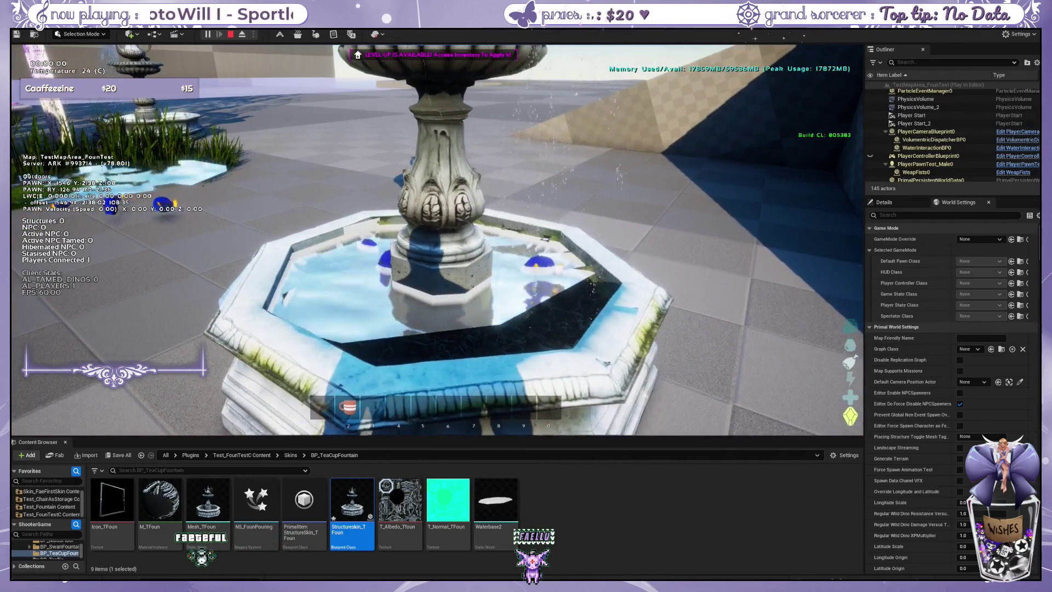
key(w)
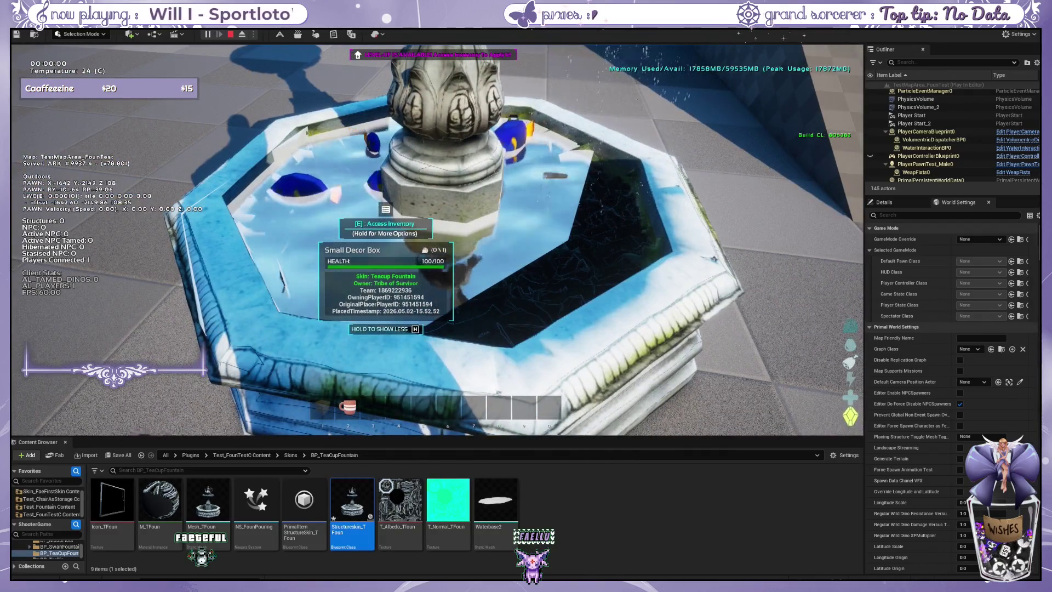
key(w)
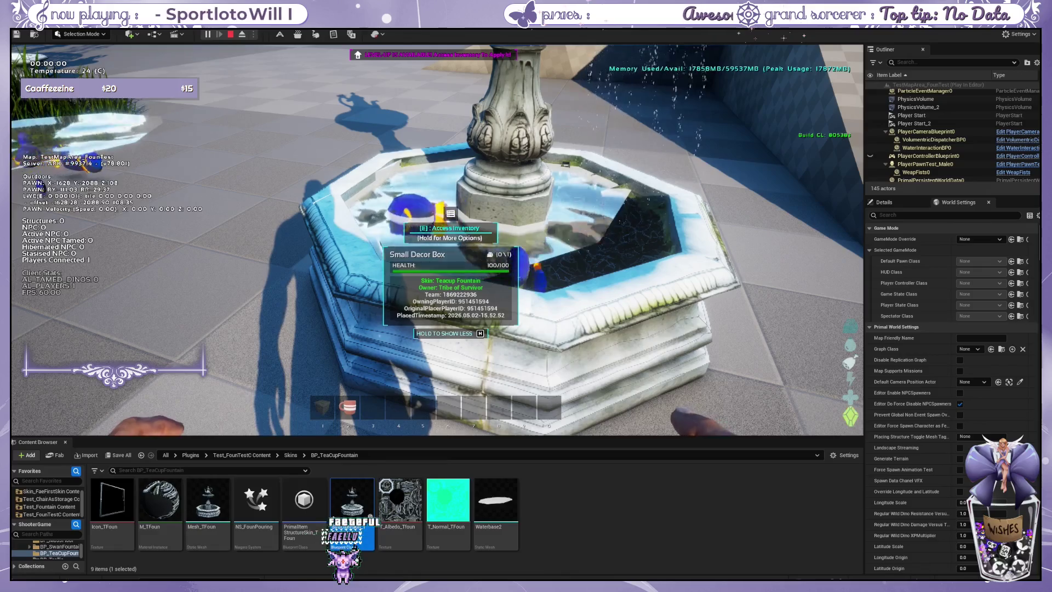
key(s)
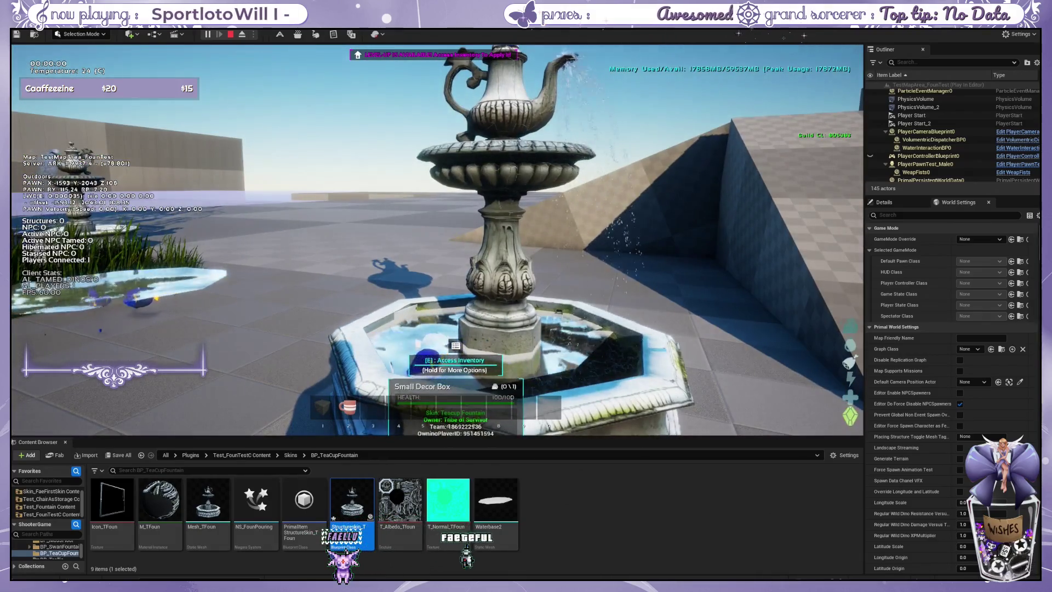
key(w)
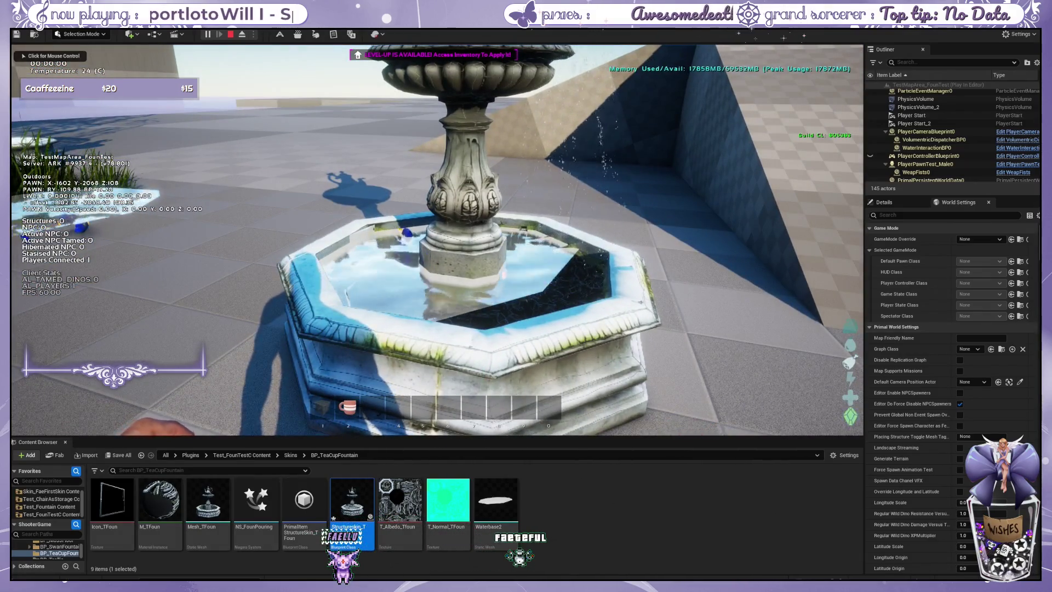
- Return to the Skins folder and view the grey Roundcube.003 fish in Blender's Layout workspace
click(288, 456)
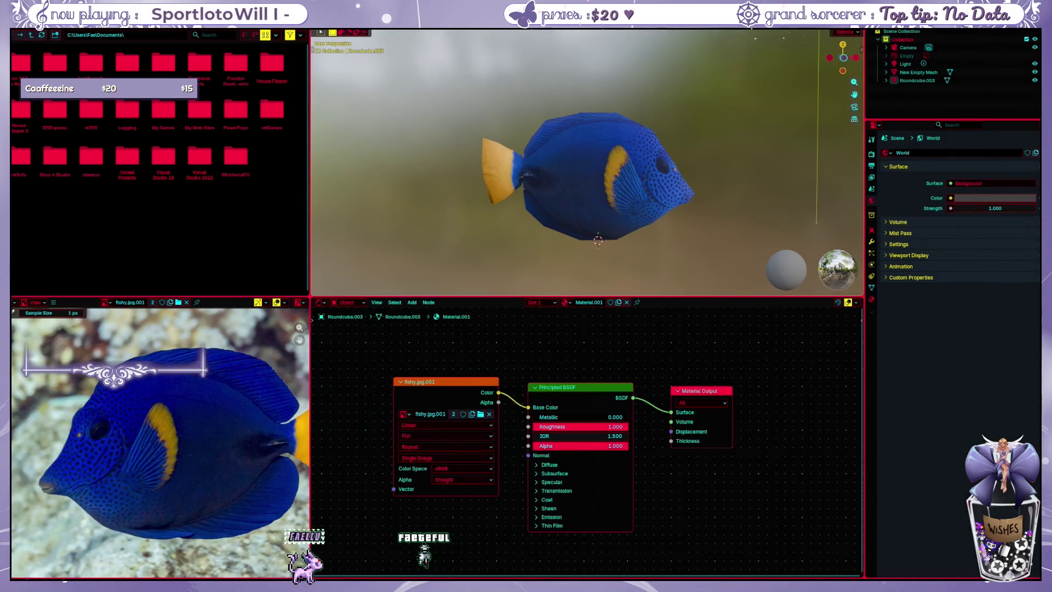
mouse_move(495, 163)
mouse_down()
mouse_move(498, 180)
mouse_move(632, 208)
mouse_move(510, 201)
mouse_up()
key(ctrl+Page_Up)
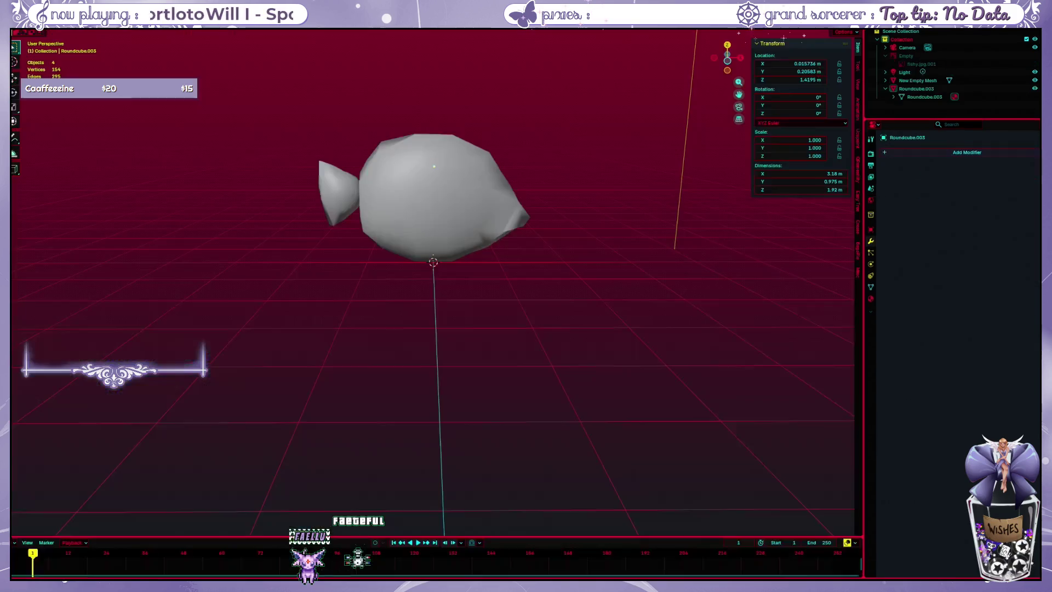
mouse_move(373, 285)
mouse_down()
mouse_move(400, 252)
mouse_move(429, 281)
mouse_move(408, 270)
mouse_up()
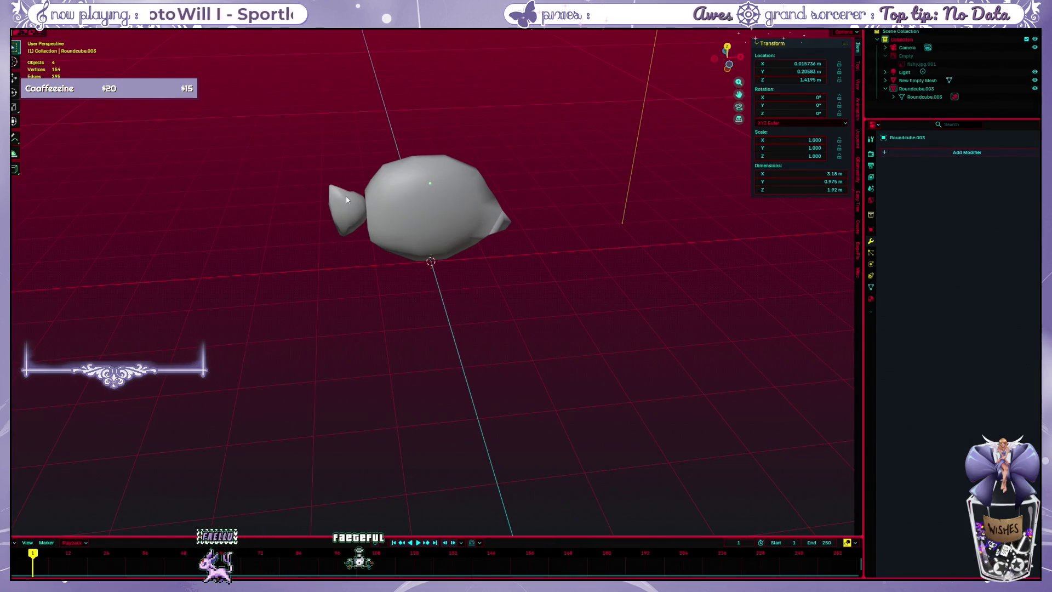
mouse_move(347, 195)
mouse_down()
mouse_move(356, 263)
mouse_move(366, 264)
mouse_up()
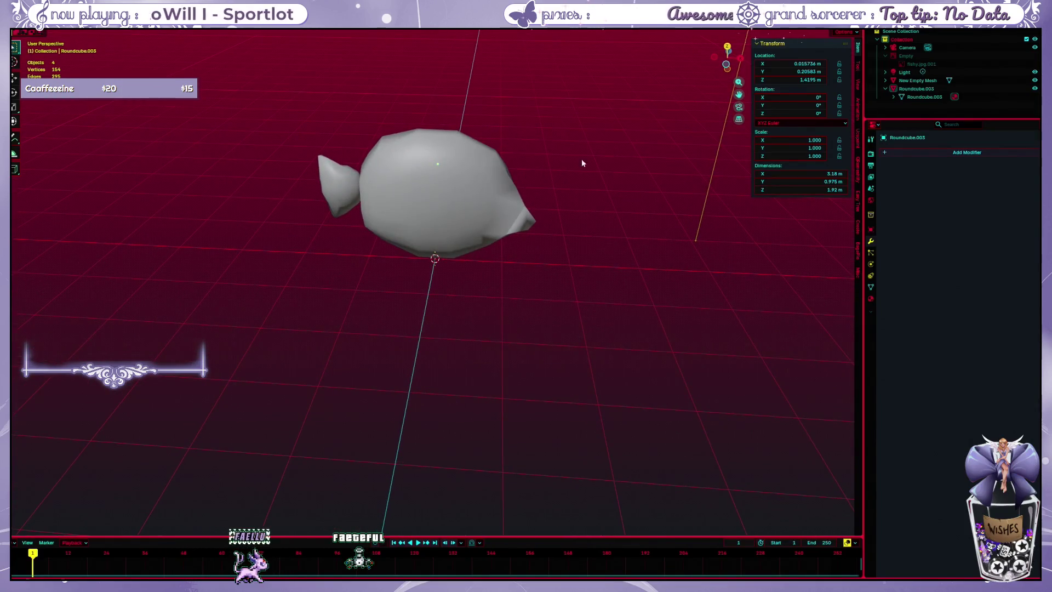
- Run the Quick Ucupaint Node Setup from the Ucupaint sidebar panel
click(858, 138)
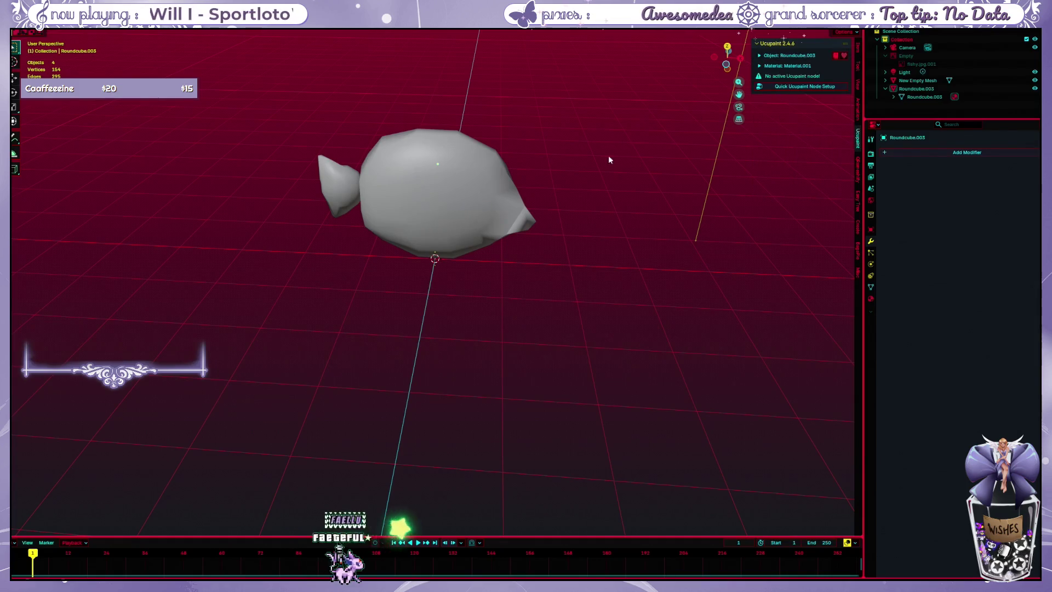
click(789, 88)
click(775, 184)
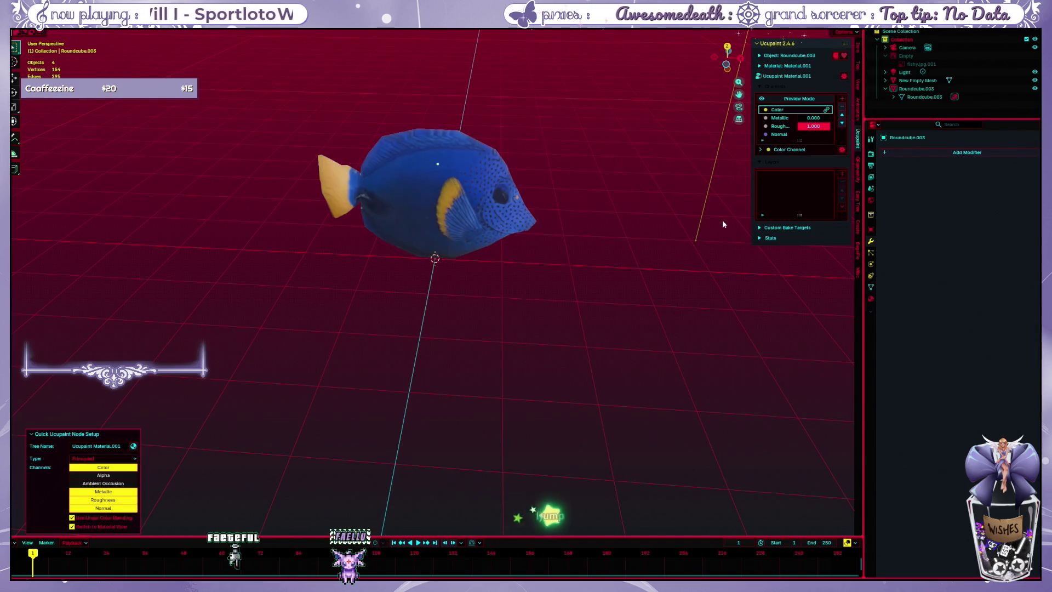
scroll(421, 190, up, 2)
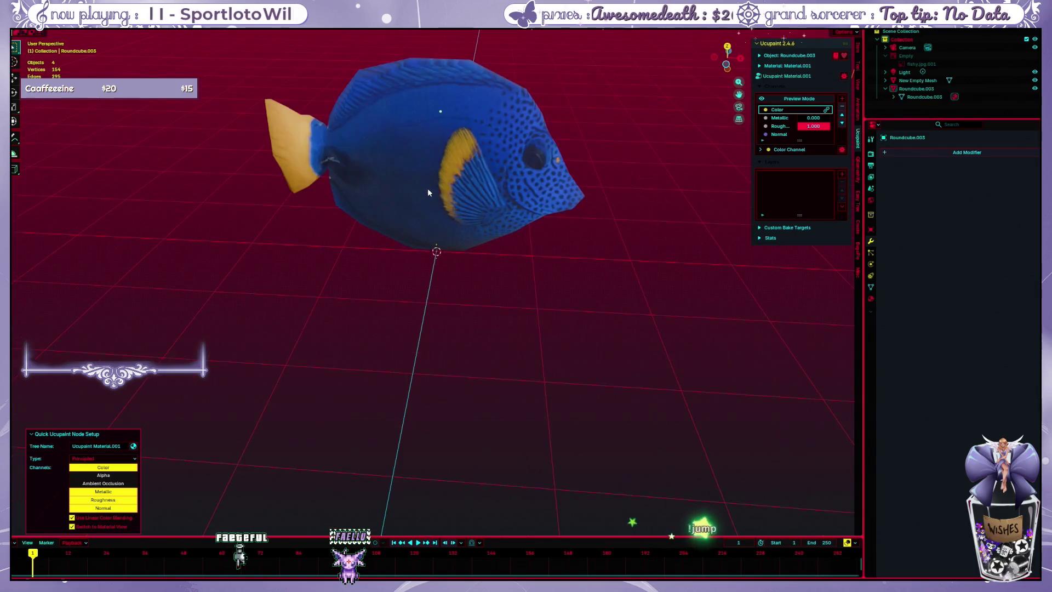
- Add a new 1024 image layer, Material.001 Layer, and select the fish
click(842, 174)
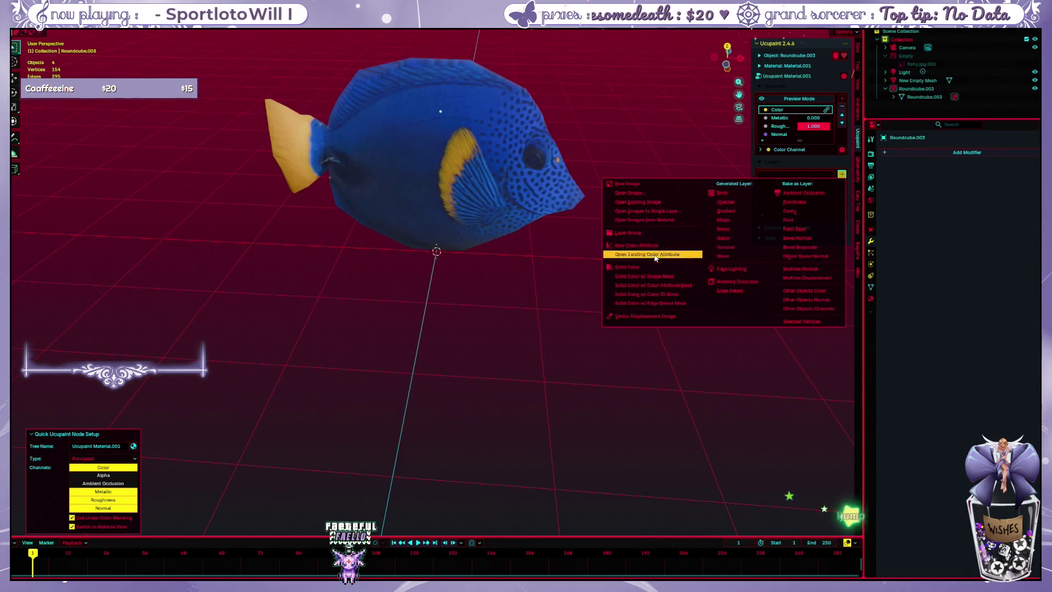
click(638, 189)
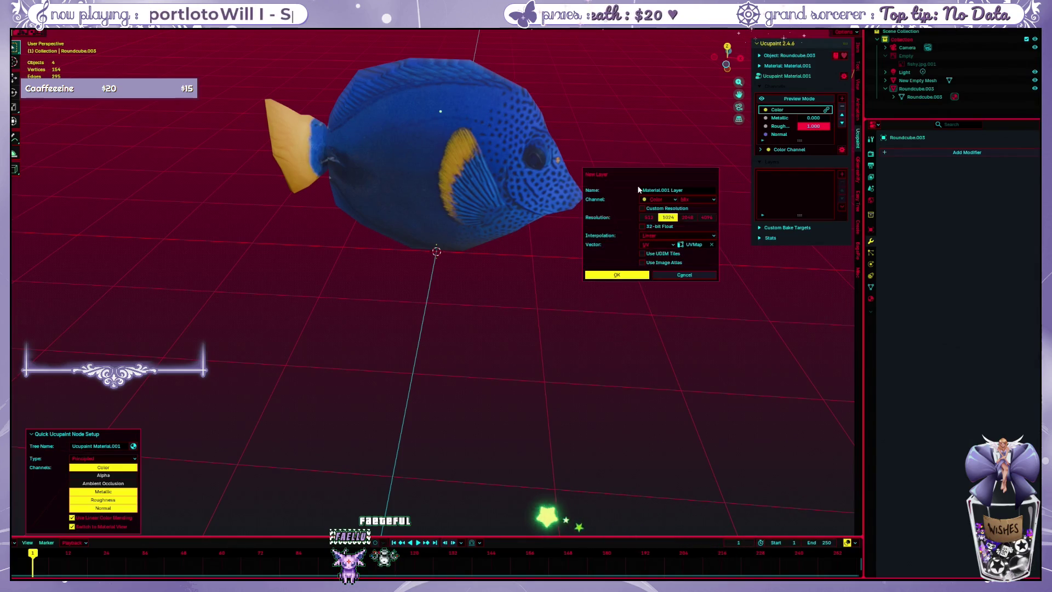
click(635, 272)
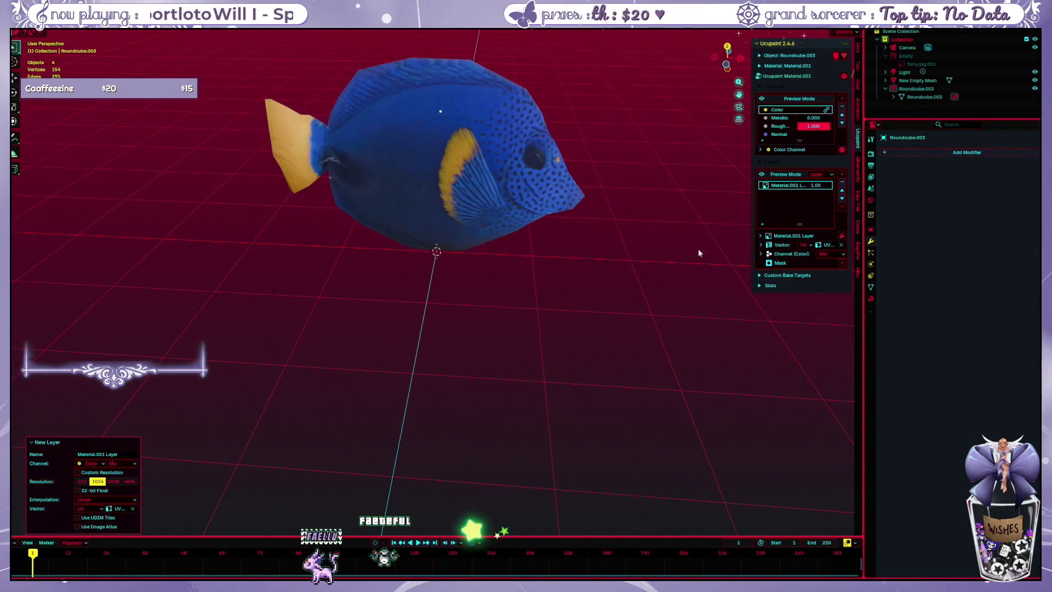
click(409, 133)
key(ctrl+Tab)
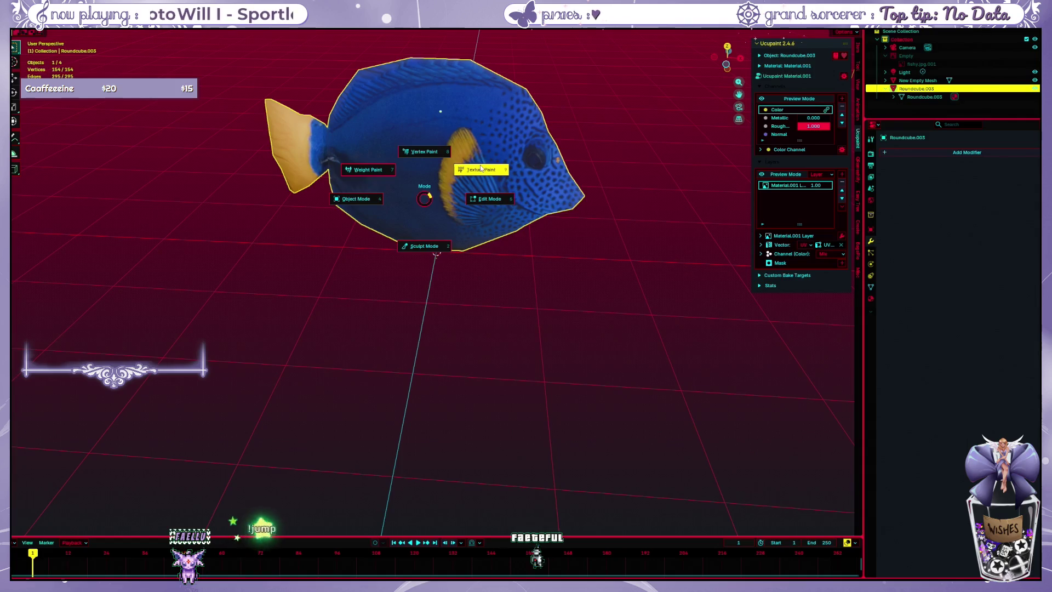
- Switch the fish to Texture Paint and paint a black stroke across it
click(446, 186)
mouse_move(418, 169)
mouse_down()
mouse_move(469, 146)
mouse_move(447, 198)
mouse_move(712, 164)
mouse_move(384, 142)
mouse_move(346, 148)
mouse_move(333, 204)
mouse_move(313, 217)
mouse_up()
drag(449, 245, 378, 293)
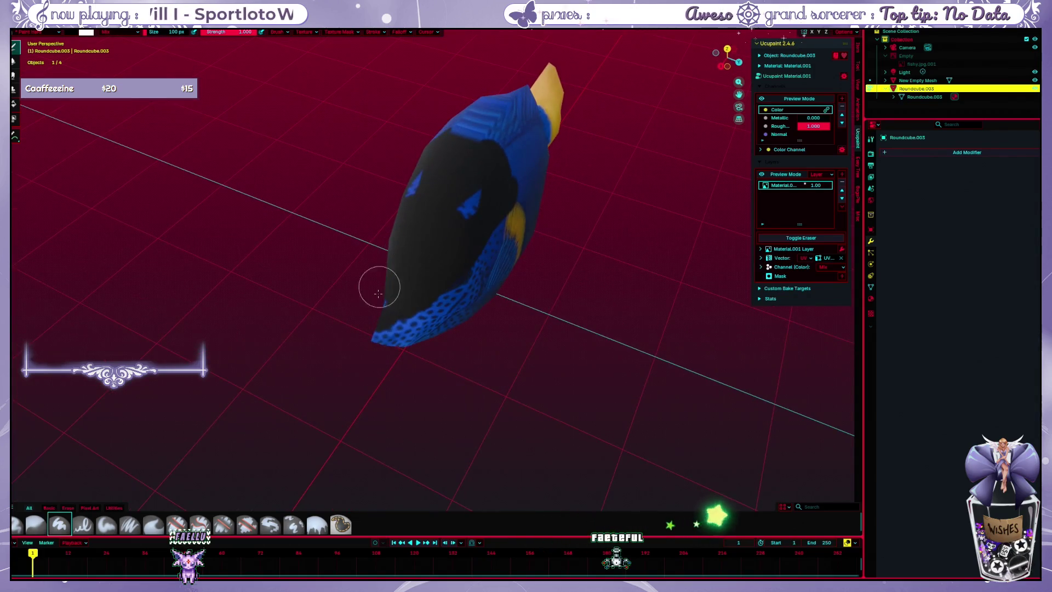
mouse_move(438, 305)
mouse_down()
mouse_move(556, 275)
mouse_move(564, 223)
mouse_move(459, 133)
mouse_move(328, 175)
mouse_move(453, 169)
mouse_move(482, 124)
mouse_move(374, 130)
mouse_up()
- Undo the black paint strokes on the fish's body and tail fin
key(ctrl+z)
scroll(306, 186, up, 4)
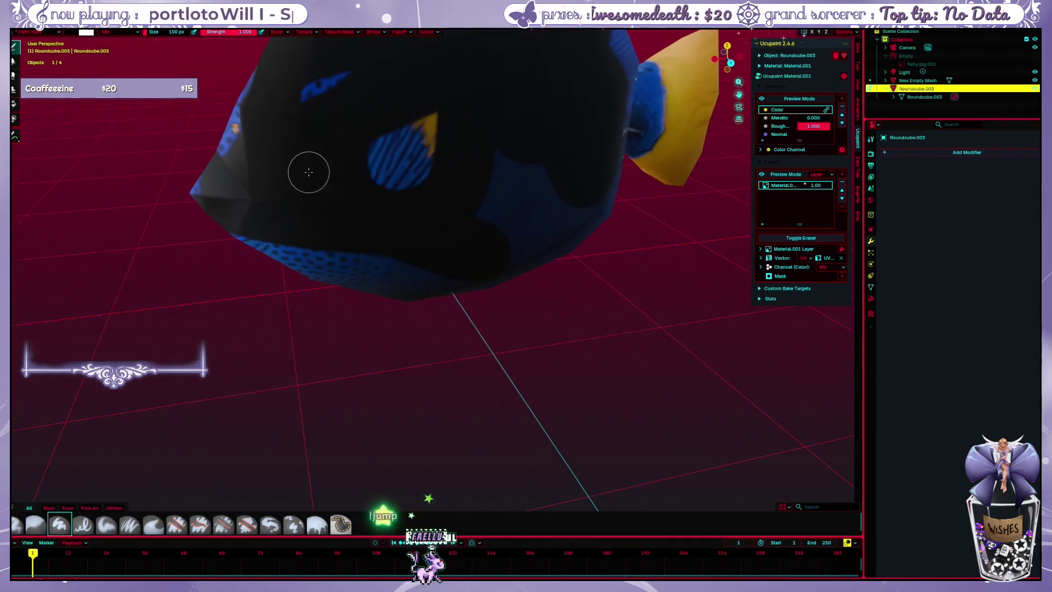
key(ctrl+z)
mouse_move(307, 219)
mouse_down()
mouse_move(412, 219)
mouse_move(295, 199)
mouse_move(326, 167)
mouse_move(325, 194)
mouse_up()
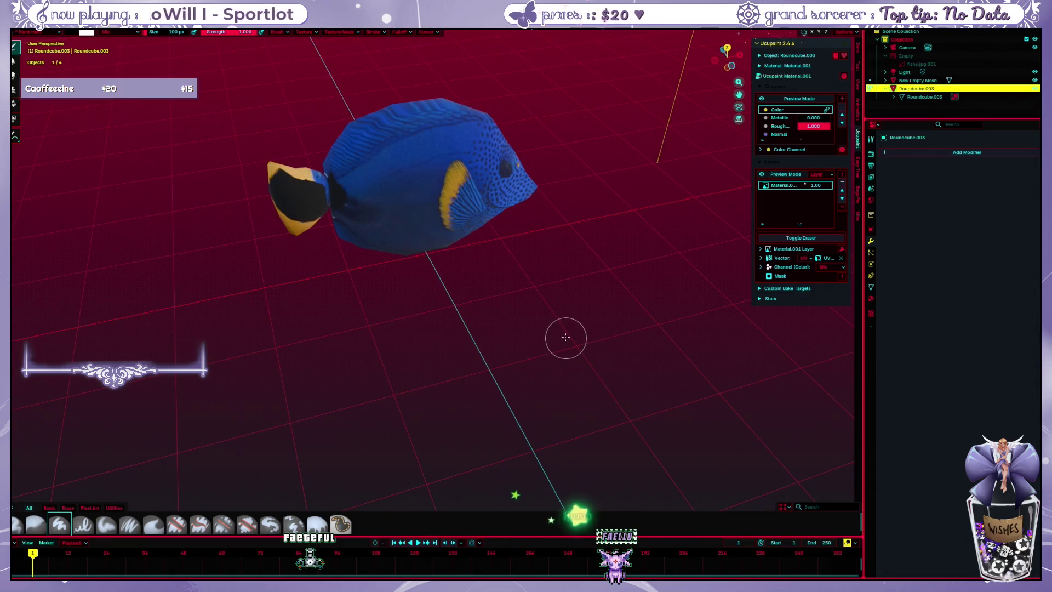
key(ctrl+z)
drag(557, 275, 123, 141)
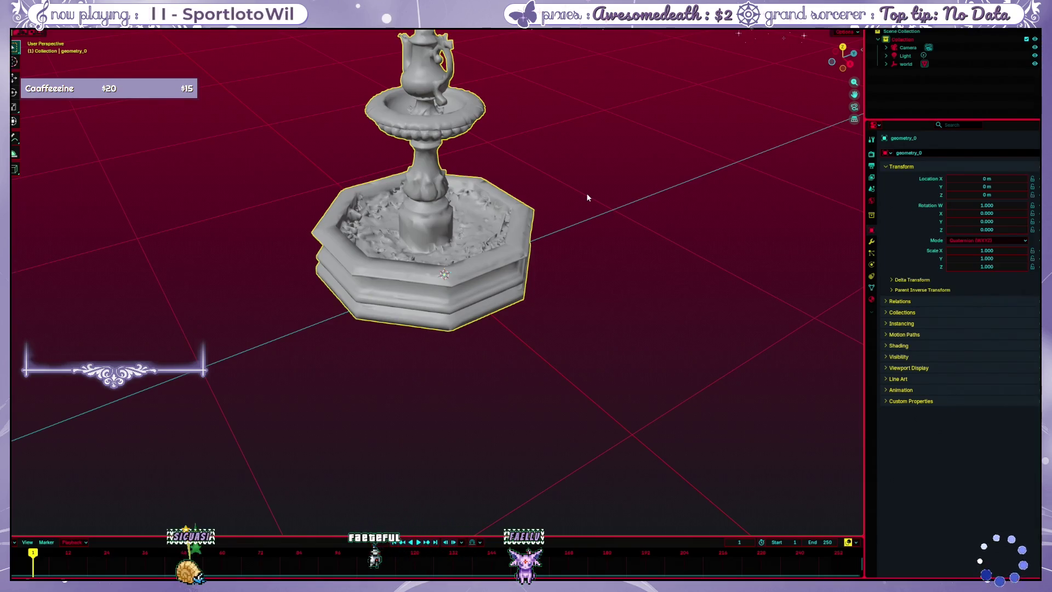
- Add a New Empty Mesh object from the Mesh menu, viewed from above the fountain
mouse_move(536, 182)
mouse_down()
mouse_move(557, 201)
mouse_move(559, 174)
mouse_move(530, 176)
mouse_move(601, 158)
mouse_move(534, 165)
mouse_move(563, 163)
mouse_move(547, 164)
mouse_up()
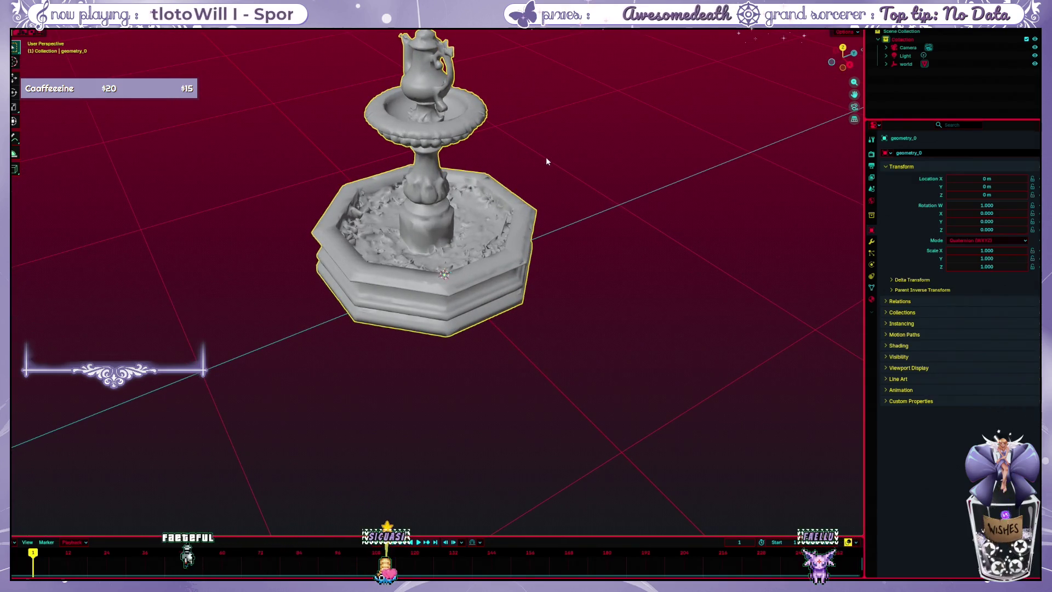
mouse_move(546, 157)
mouse_down()
mouse_move(527, 157)
mouse_move(524, 175)
mouse_up()
key(shift+a)
mouse_move(510, 236)
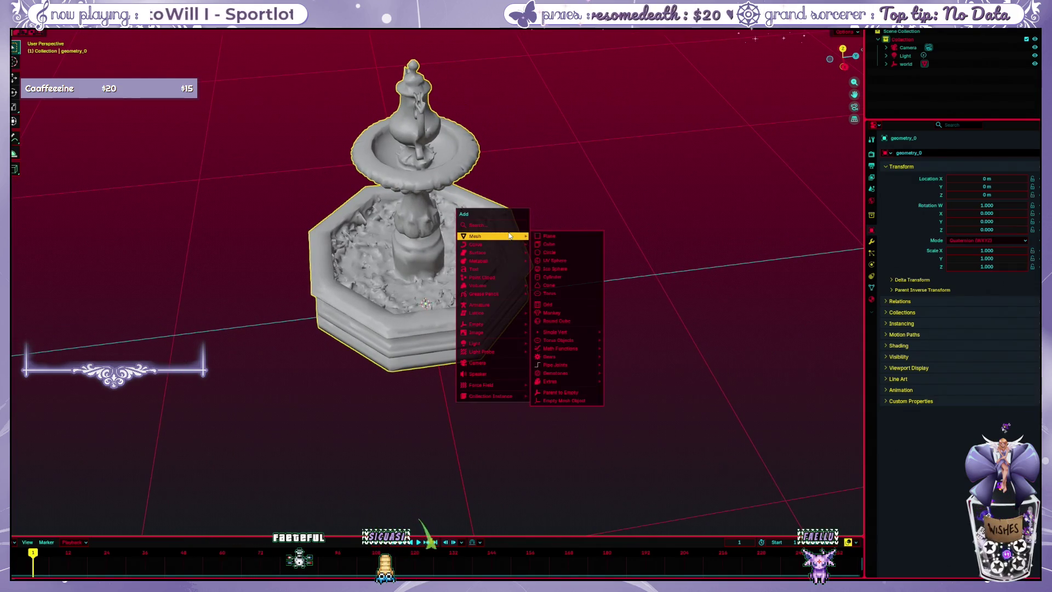
click(573, 402)
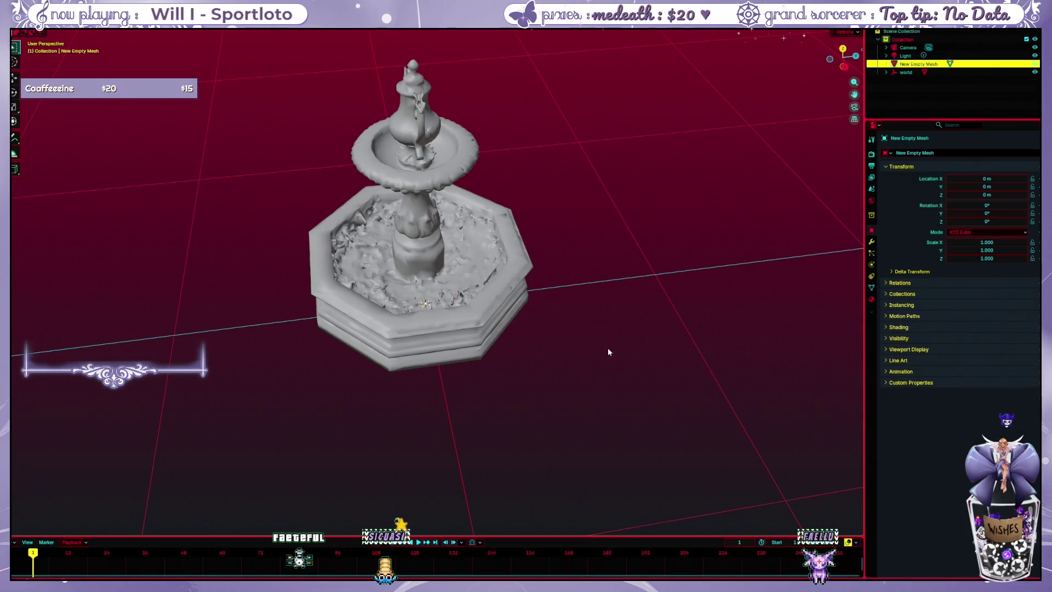
mouse_move(582, 271)
mouse_down()
mouse_move(580, 336)
mouse_move(565, 311)
mouse_move(570, 291)
mouse_move(573, 321)
mouse_move(565, 310)
mouse_up()
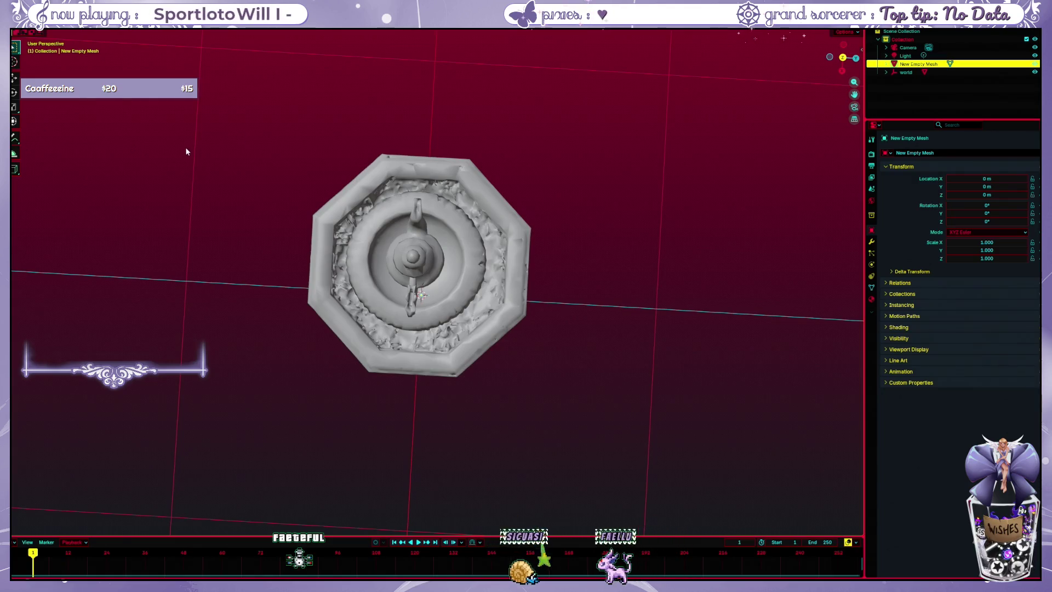
- Put the new mesh into Edit Mode with a top-down view centred on the basin
key(ctrl+Tab)
click(248, 158)
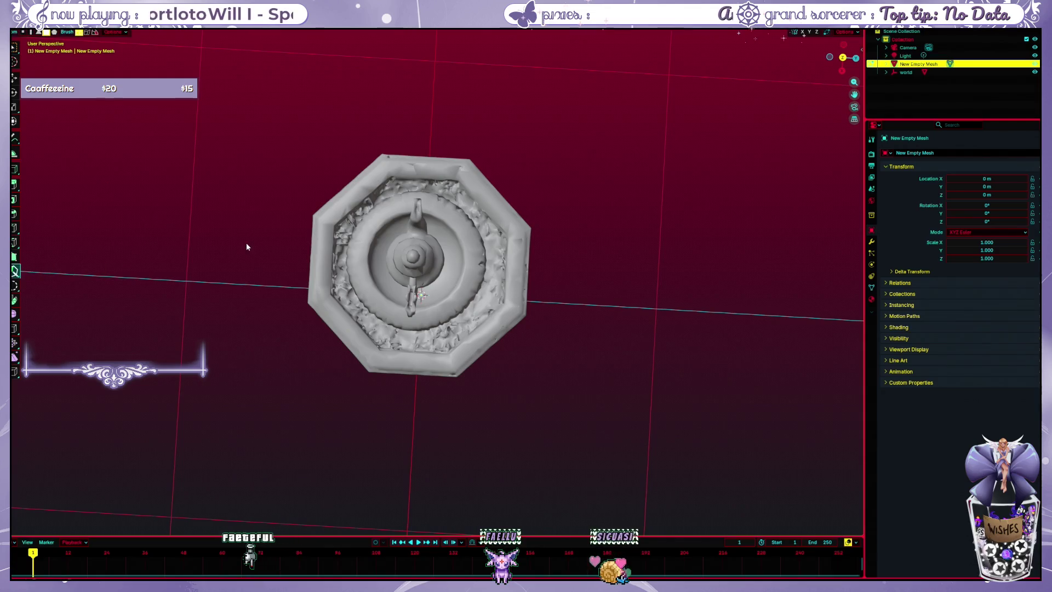
drag(192, 225, 195, 225)
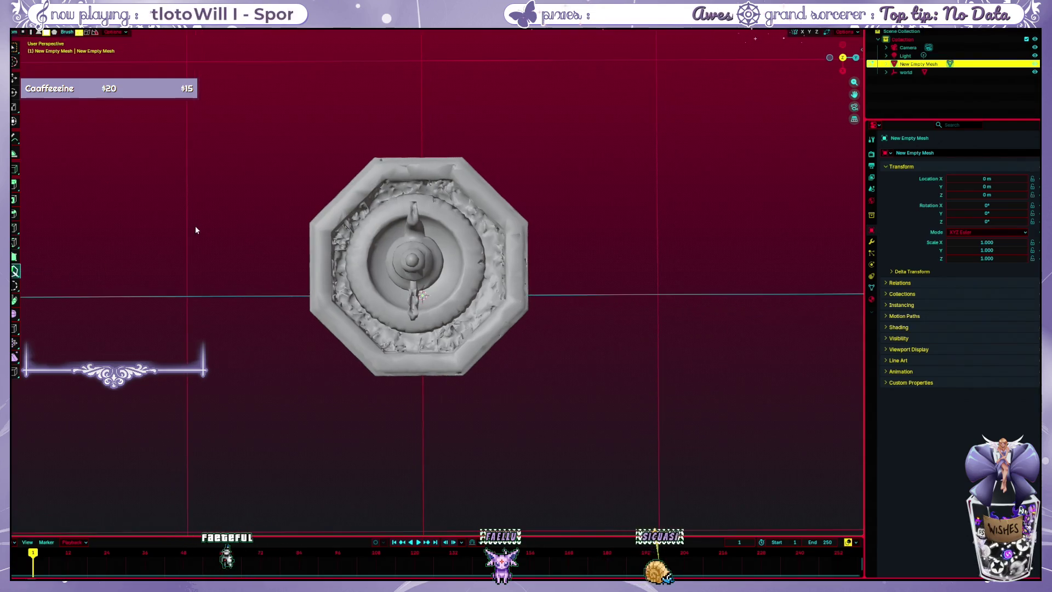
key(KP_Decimal)
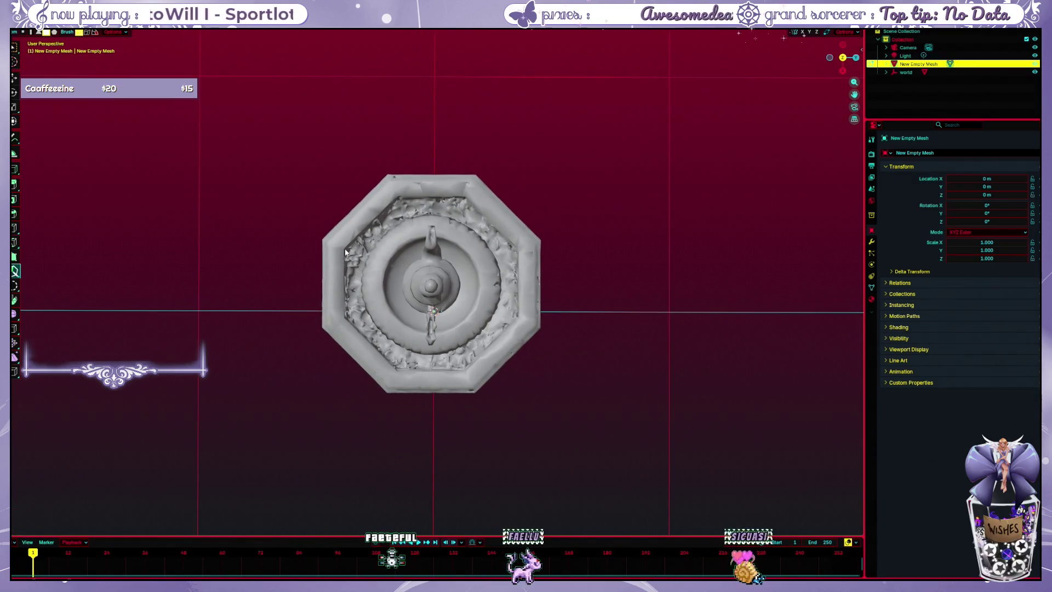
scroll(319, 250, up, 2)
scroll(319, 249, up, 1)
scroll(307, 241, down, 1)
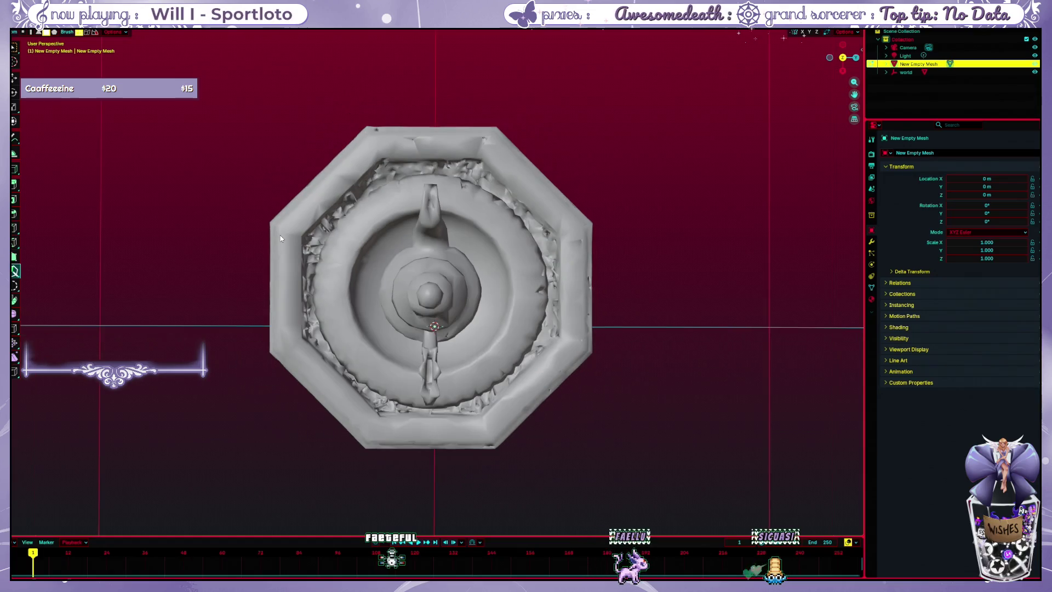
- Place Poly Build vertices at three corners of the basin's inner rim
click(302, 237)
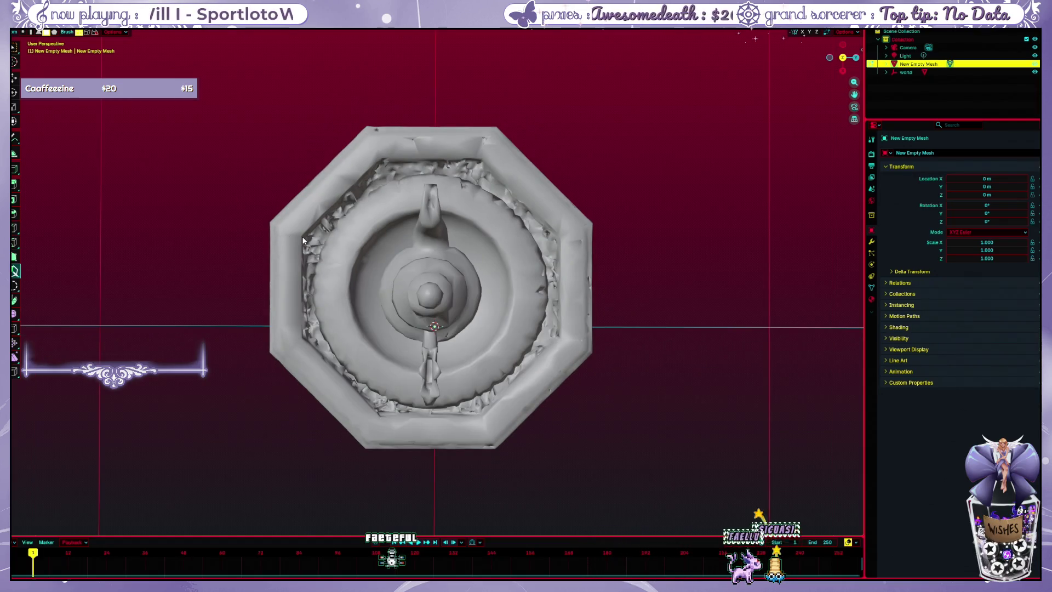
click(379, 162)
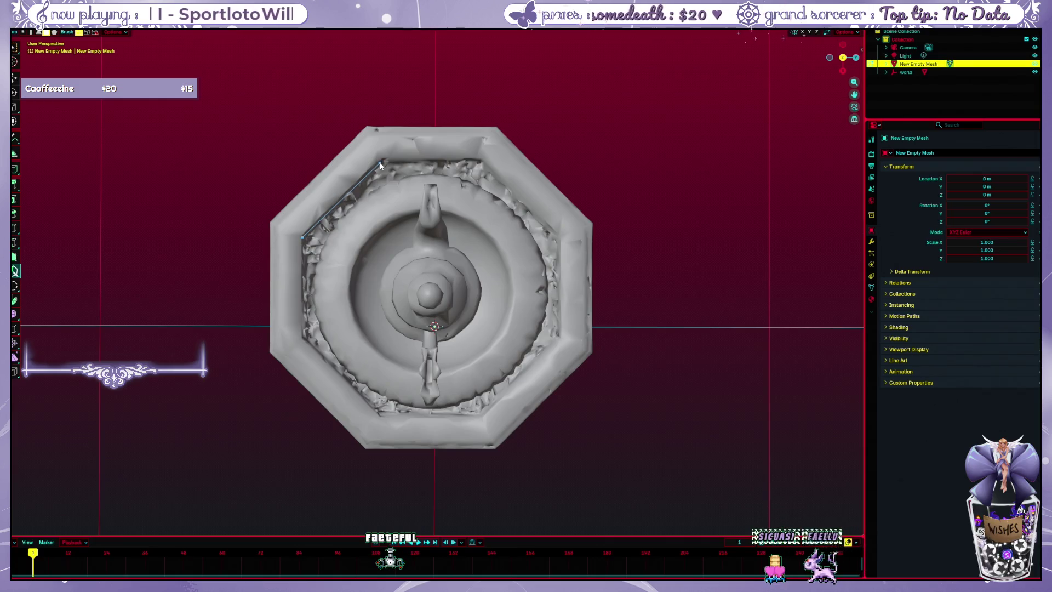
click(480, 162)
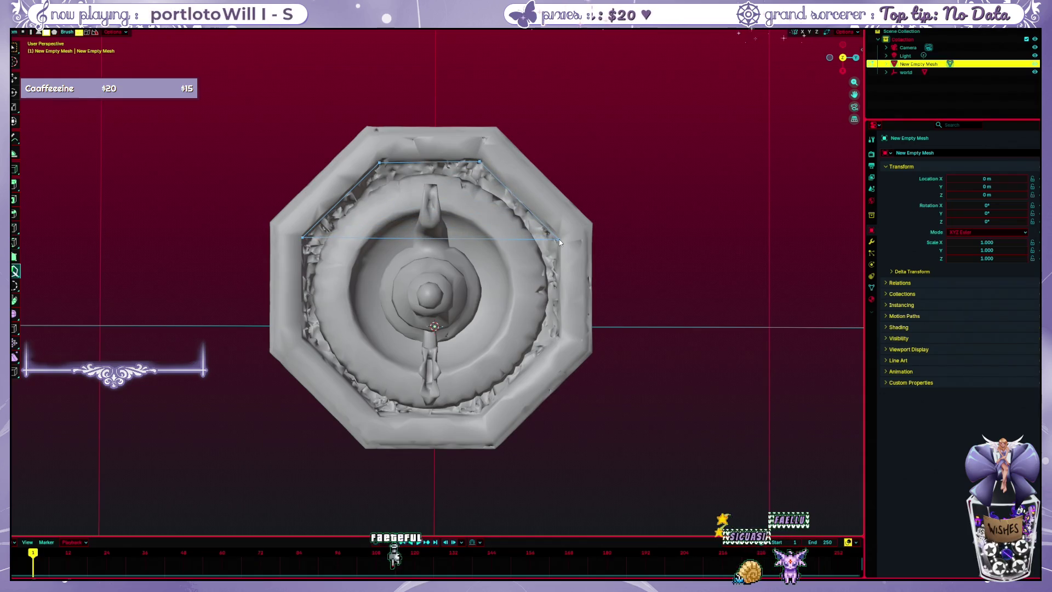
key(Escape)
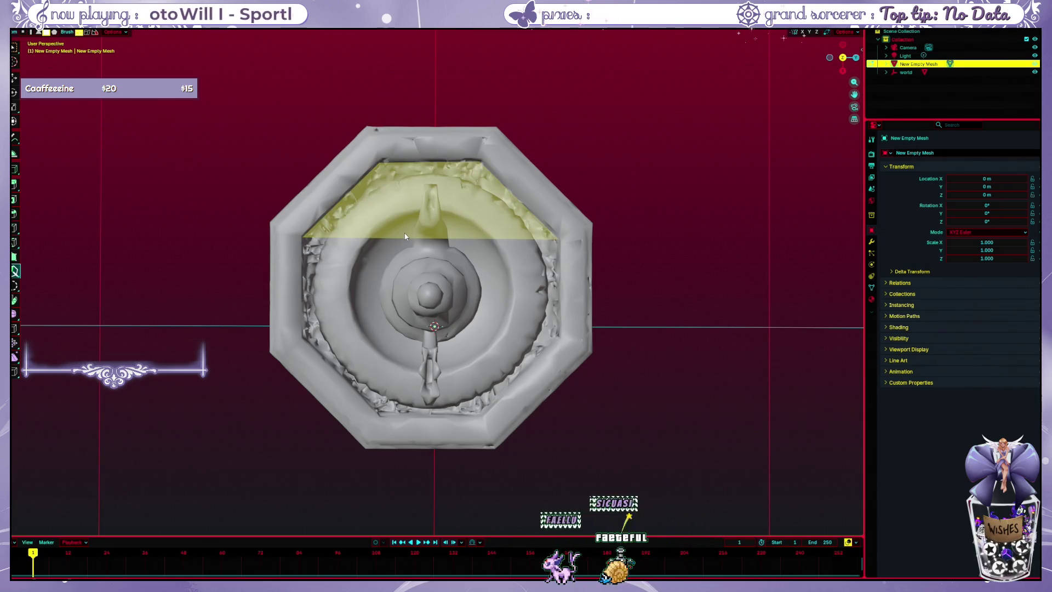
- Step through undo and redo to check the traced face, then open the overlay settings
key(ctrl+z)
key(ctrl+shift+z)
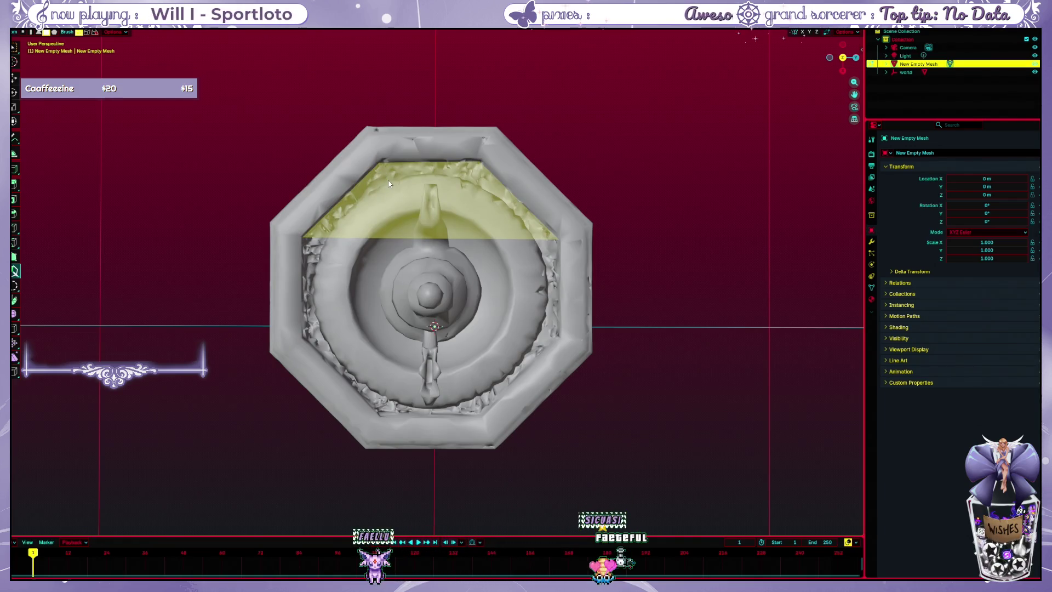
key(ctrl+z)
key(ctrl+shift+z)
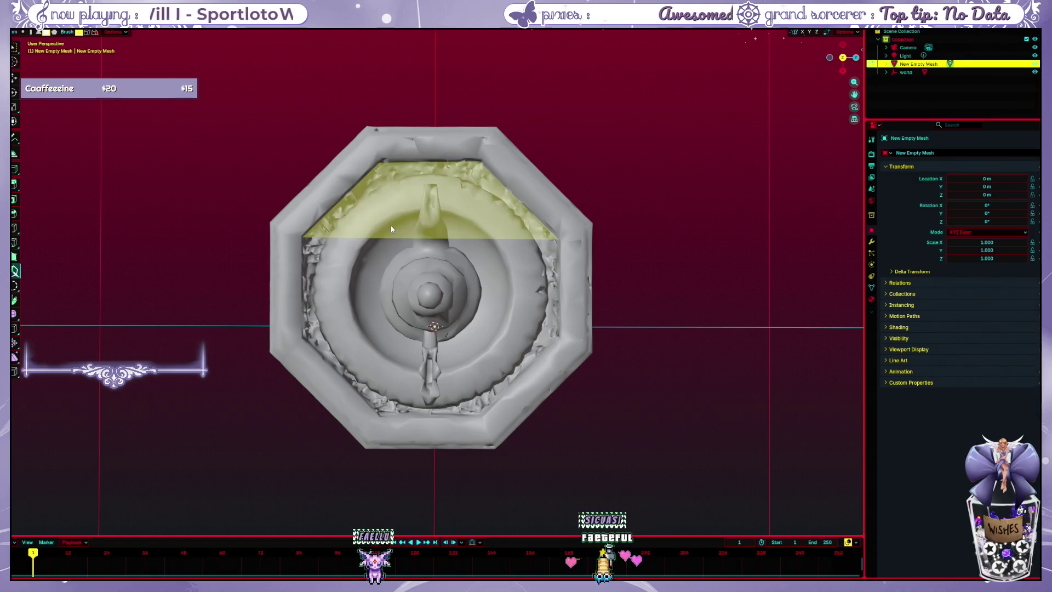
key(ctrl+z)
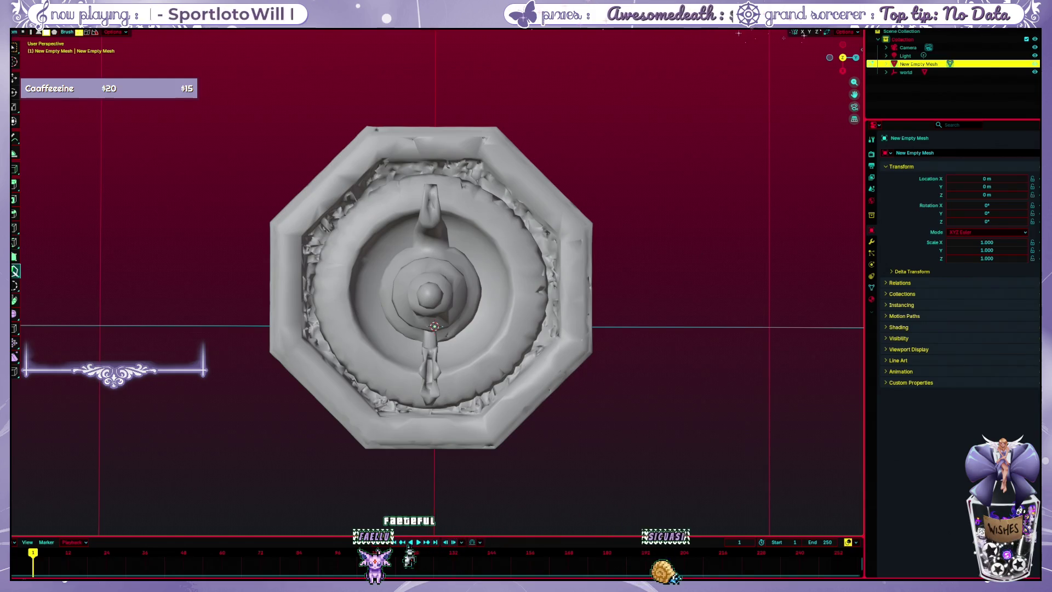
click(803, 33)
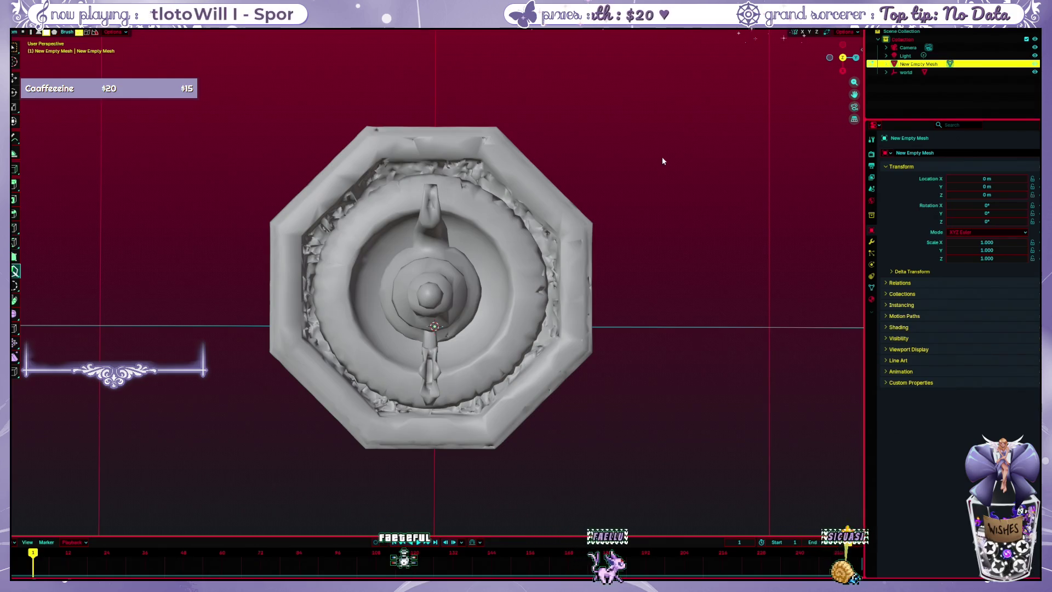
mouse_move(662, 157)
mouse_down()
mouse_move(695, 38)
mouse_move(621, 145)
mouse_move(630, 140)
mouse_up()
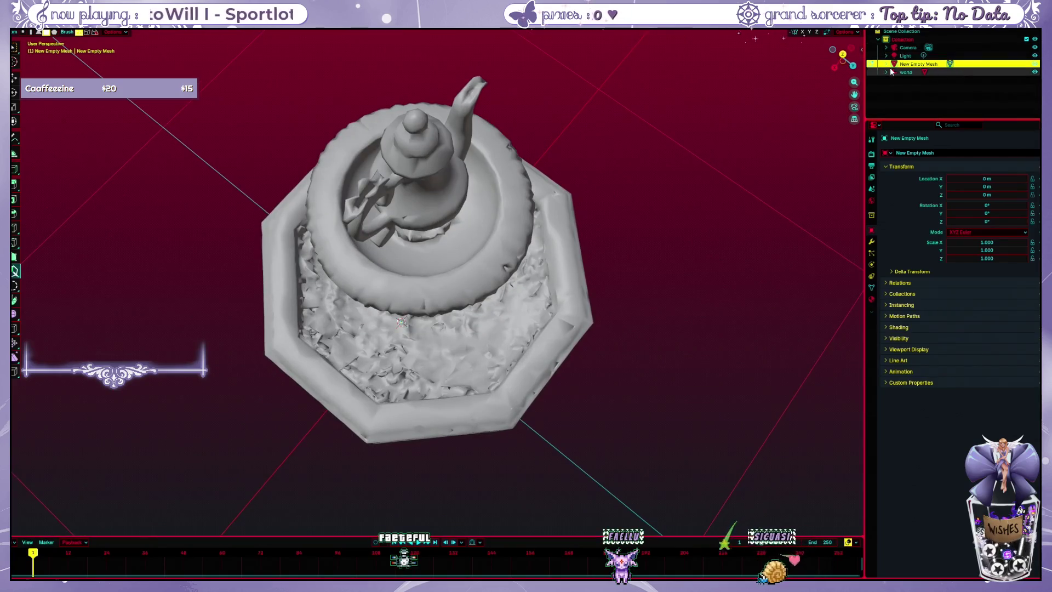
- Hide geometry_0 to inspect the face, unhide and select it, and enable the retopology overlay
click(1034, 81)
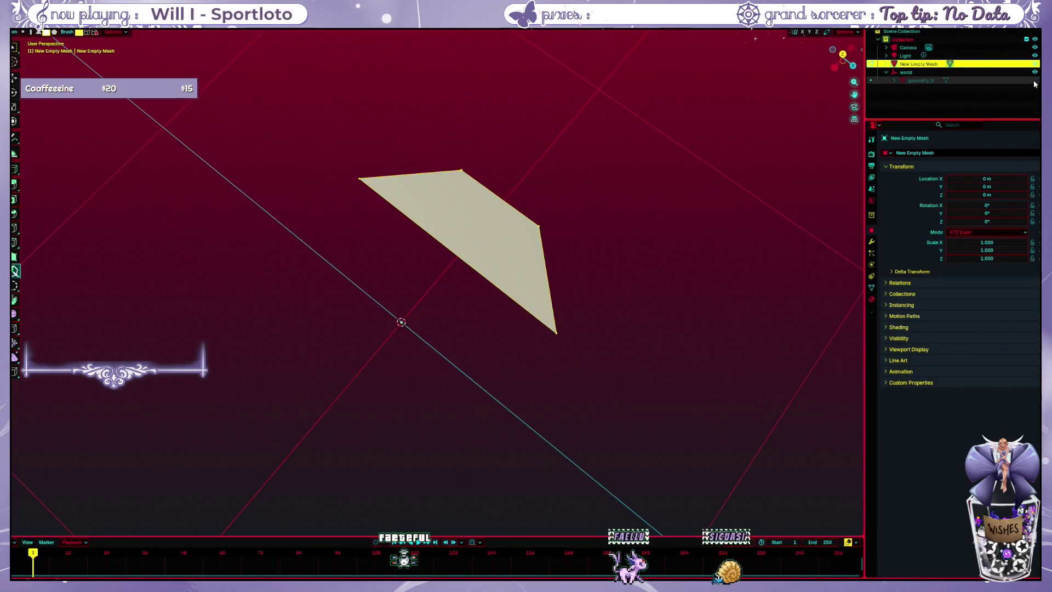
mouse_move(734, 236)
mouse_down()
mouse_move(672, 181)
mouse_move(668, 159)
mouse_move(683, 219)
mouse_up()
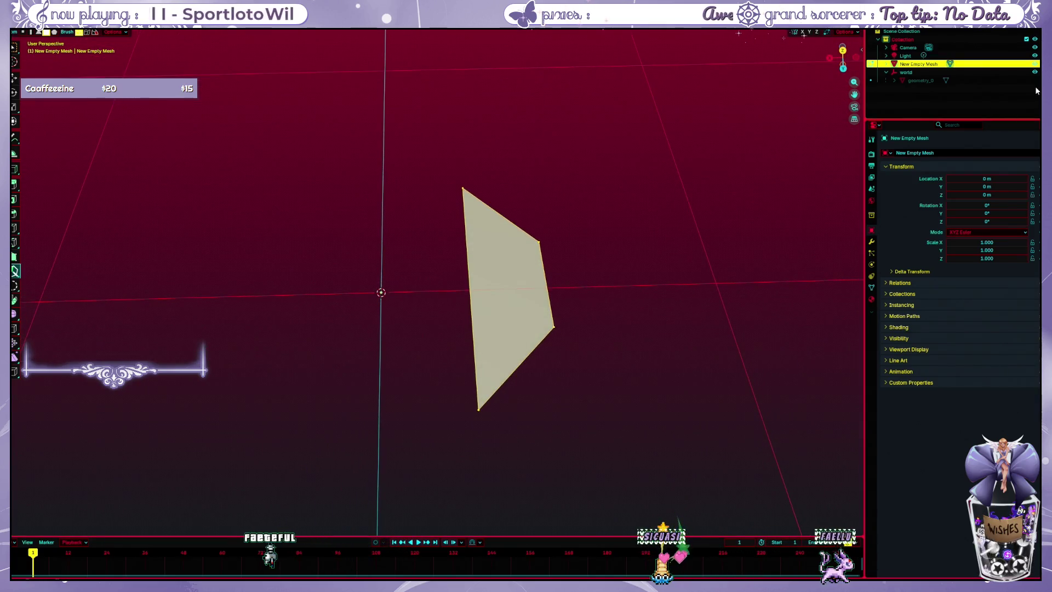
click(1033, 80)
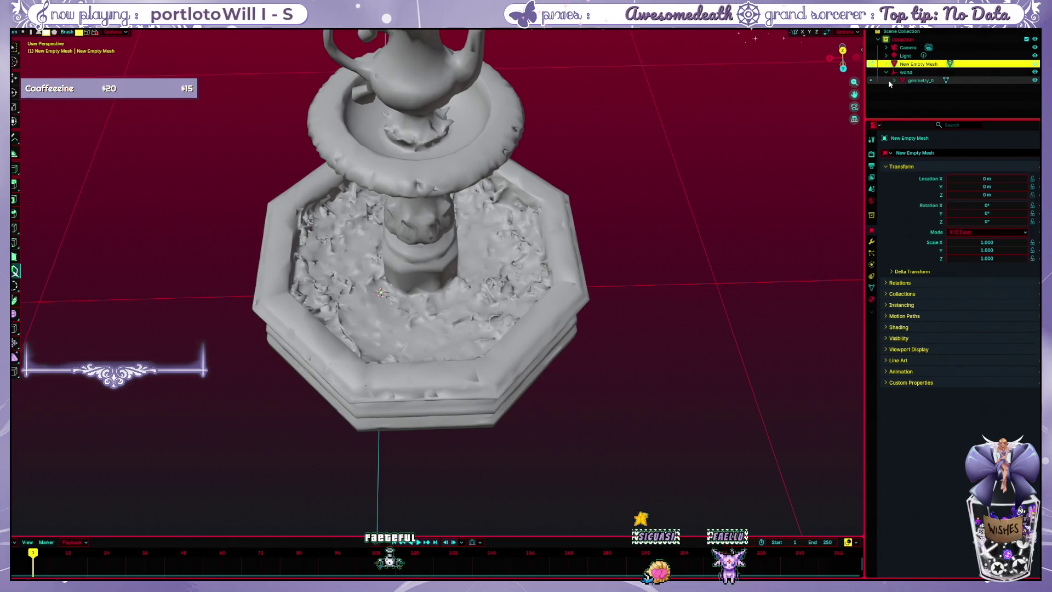
click(912, 80)
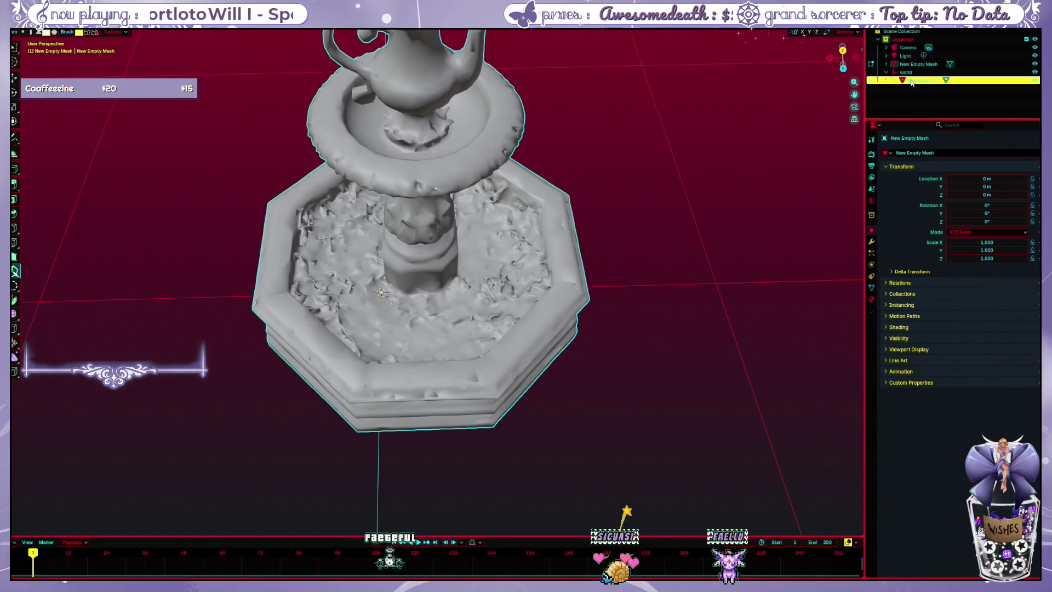
click(844, 32)
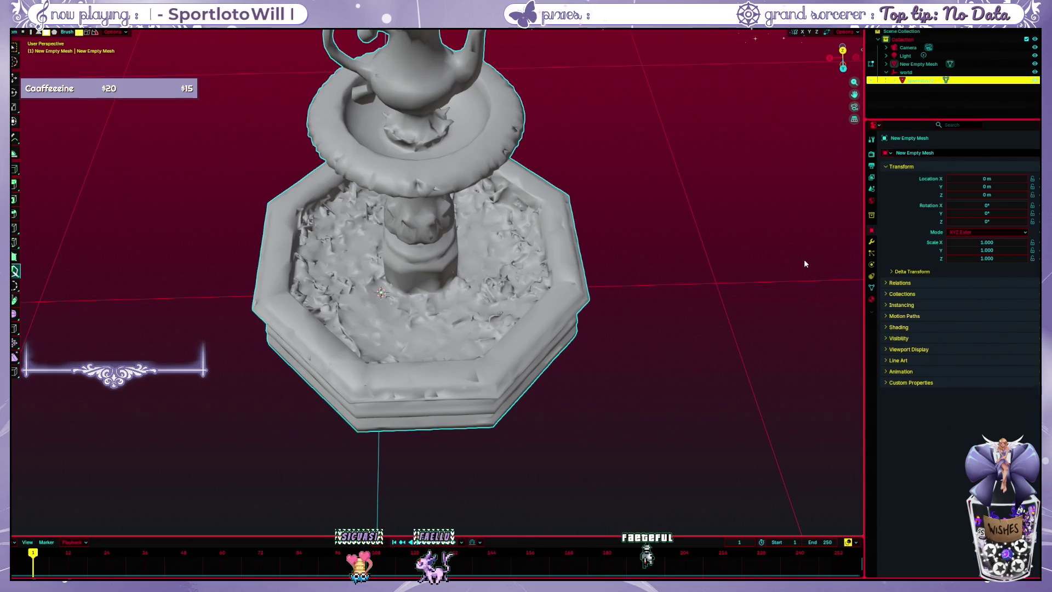
key(Tab)
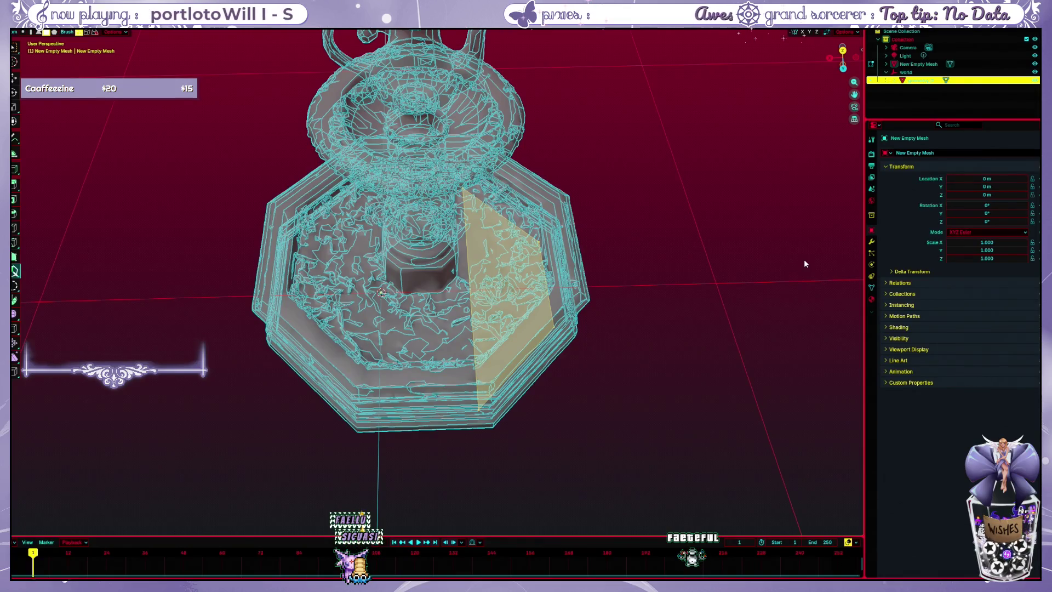
- Select only the traced face and orbit around the basin to compare it with the octagonal rim
mouse_move(774, 269)
mouse_down()
mouse_move(771, 256)
mouse_move(772, 310)
mouse_move(773, 258)
mouse_move(774, 277)
mouse_up()
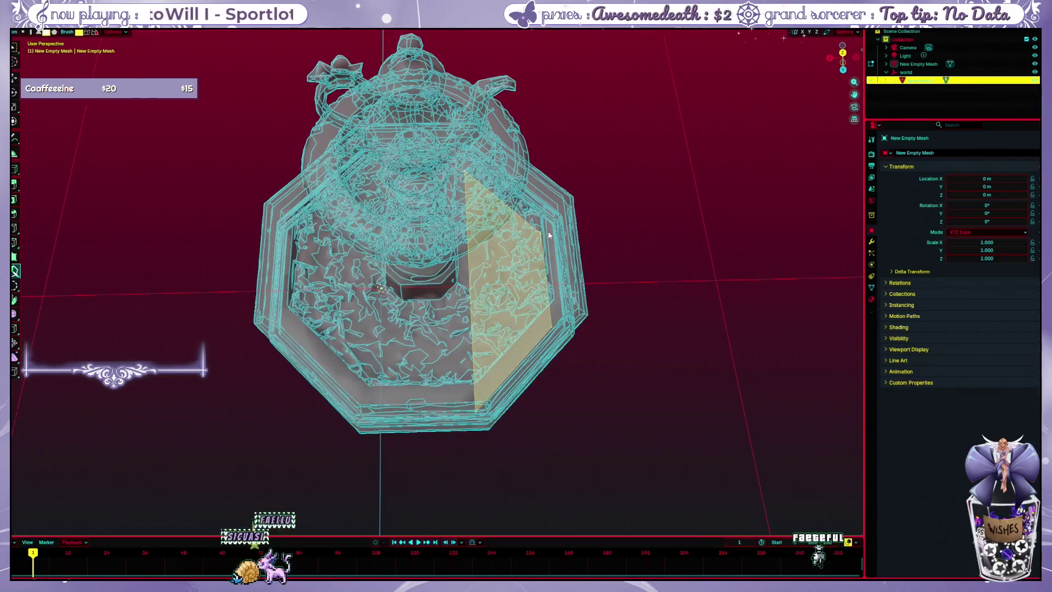
drag(596, 245, 599, 253)
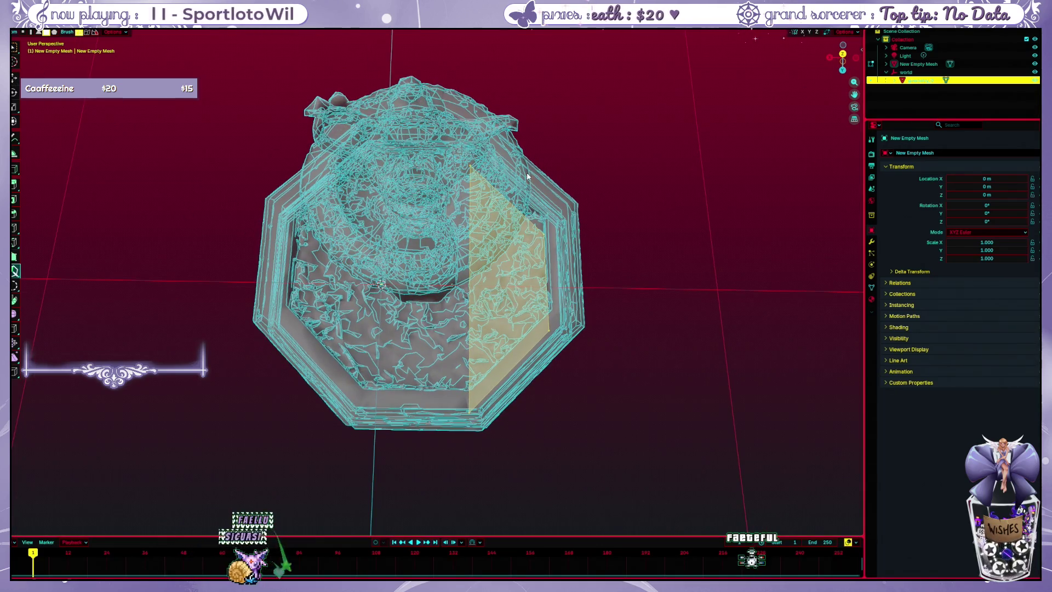
click(470, 169)
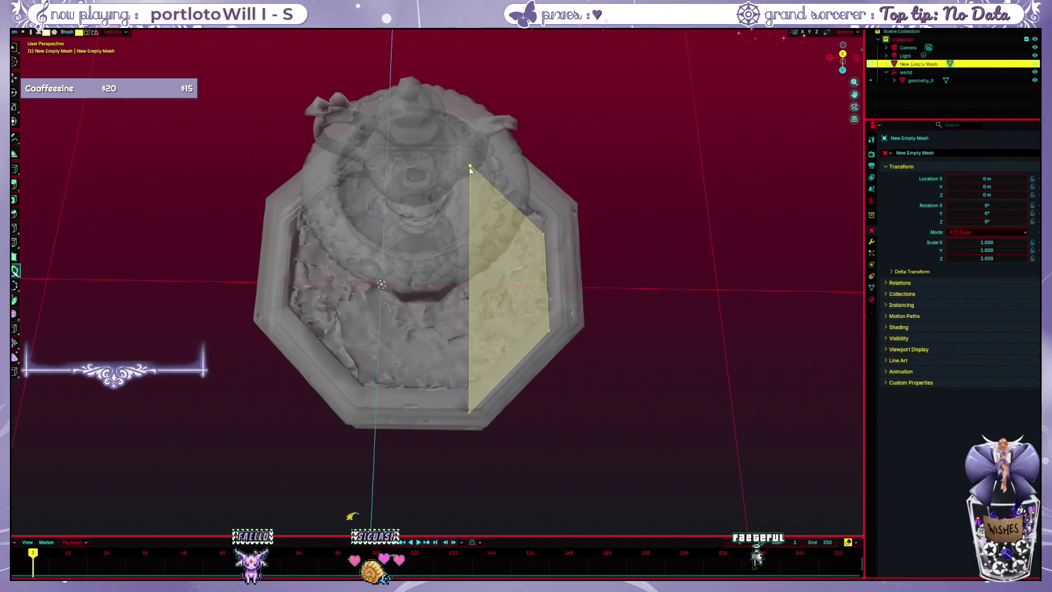
drag(397, 157, 447, 165)
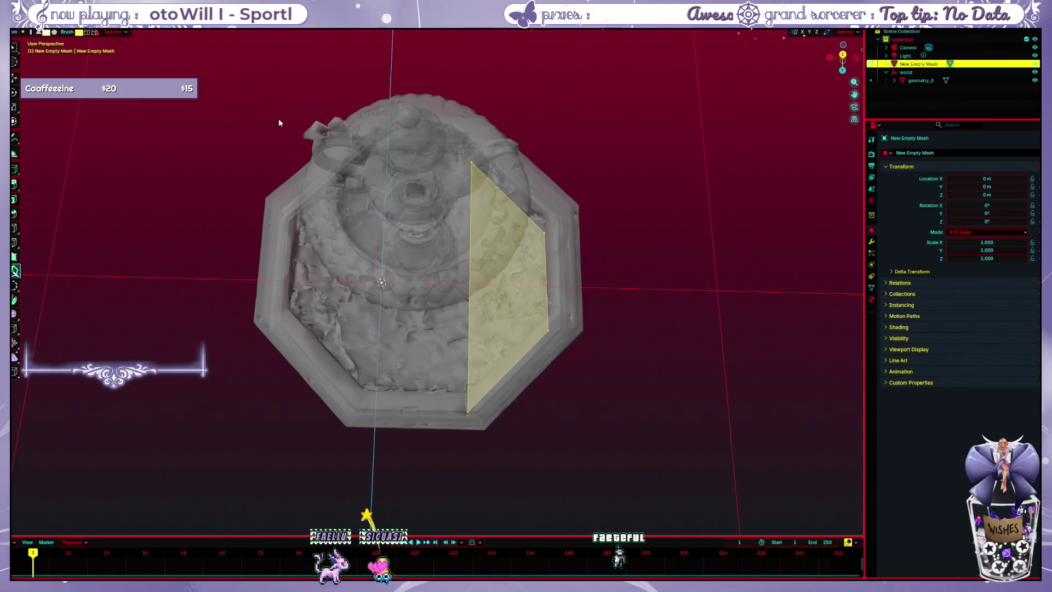
mouse_move(278, 118)
mouse_down()
mouse_move(291, 153)
mouse_move(284, 128)
mouse_move(300, 67)
mouse_move(283, 153)
mouse_up()
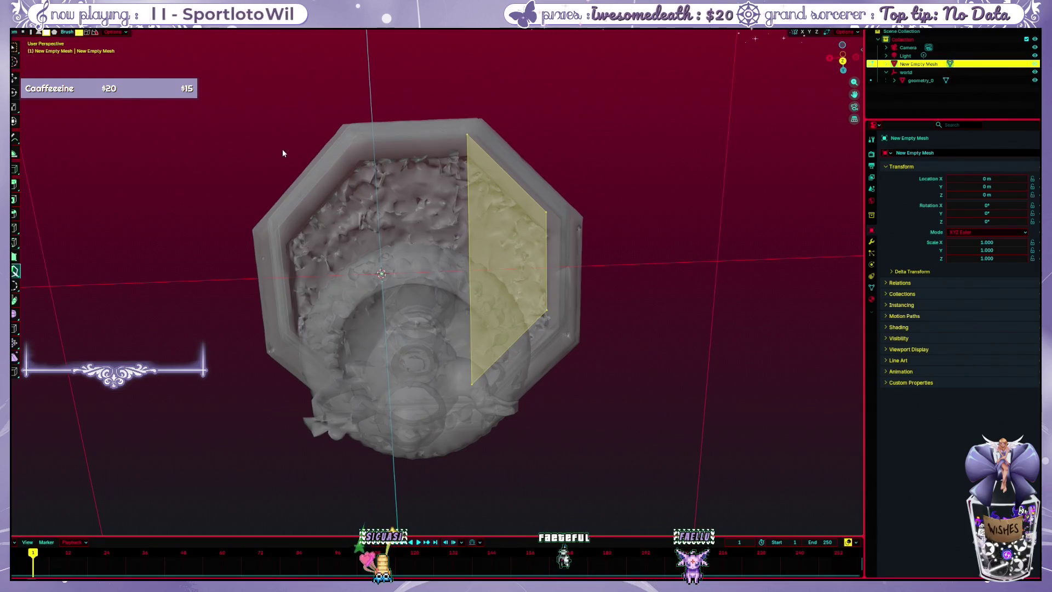
mouse_move(283, 153)
mouse_down()
mouse_move(301, 78)
mouse_move(380, 196)
mouse_move(430, 176)
mouse_move(439, 160)
mouse_move(452, 164)
mouse_move(438, 337)
mouse_move(449, 378)
mouse_move(395, 246)
mouse_move(418, 249)
mouse_up()
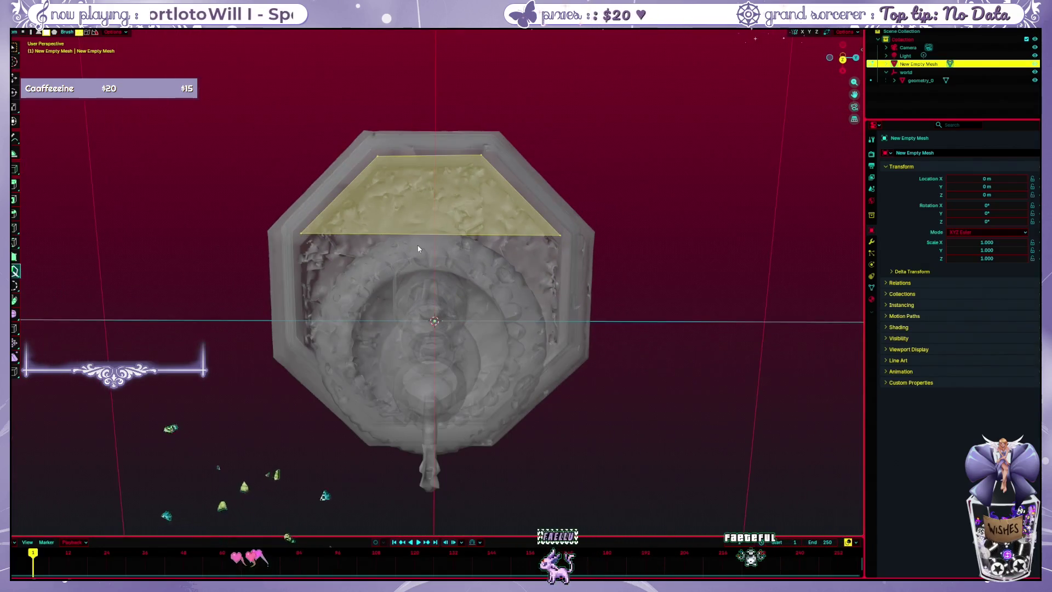
key(alt+z)
key(alt+z)
key(alt+z)
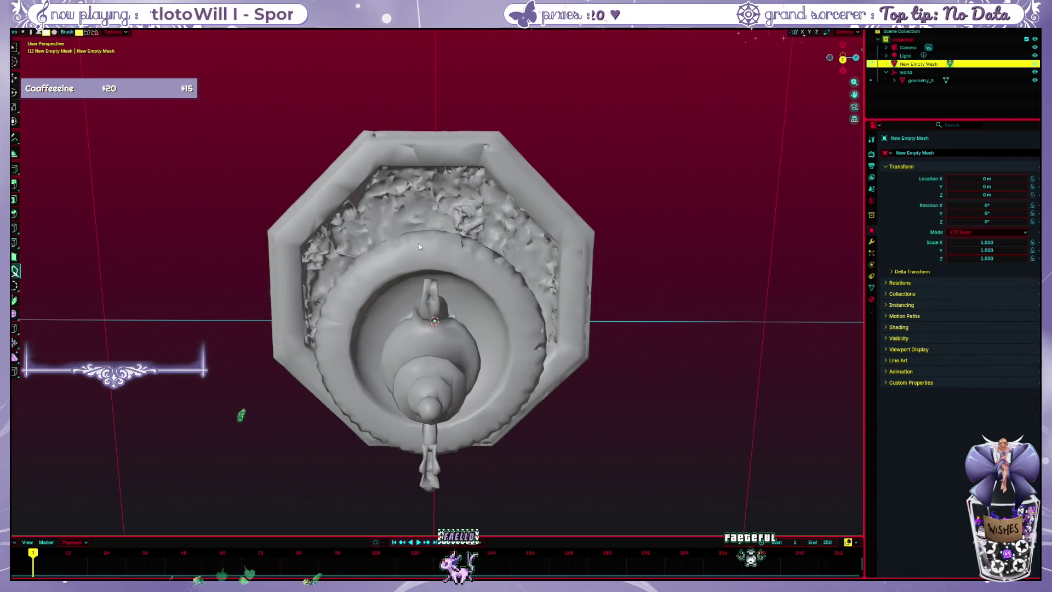
key(alt+z)
key(alt+z)
key(alt+z)
mouse_move(533, 383)
mouse_down()
mouse_move(563, 186)
mouse_move(491, 223)
mouse_up()
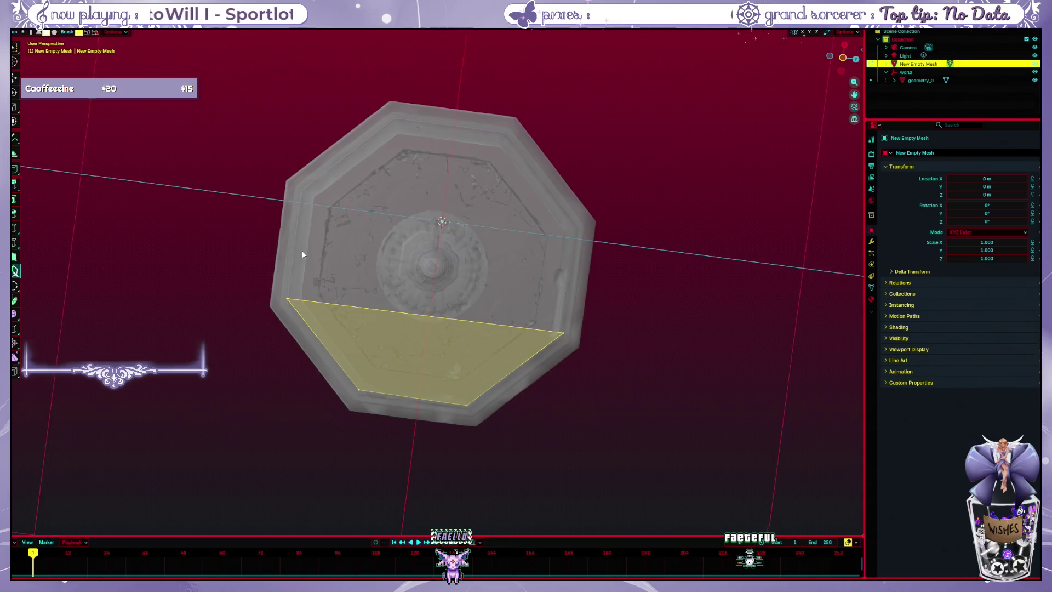
mouse_move(303, 254)
mouse_down()
mouse_move(319, 258)
mouse_move(288, 283)
mouse_up()
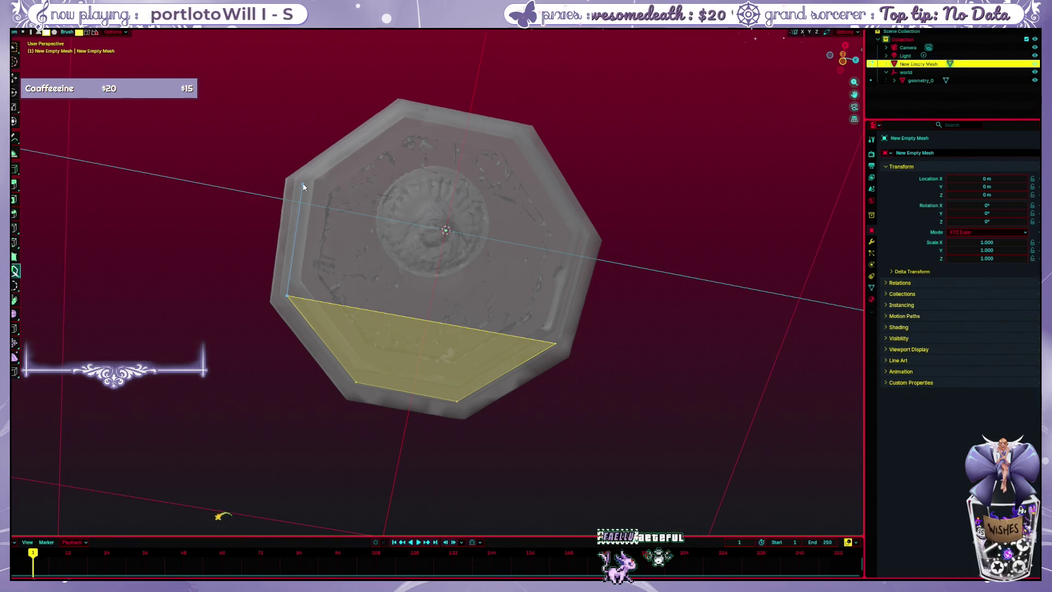
drag(551, 247, 546, 368)
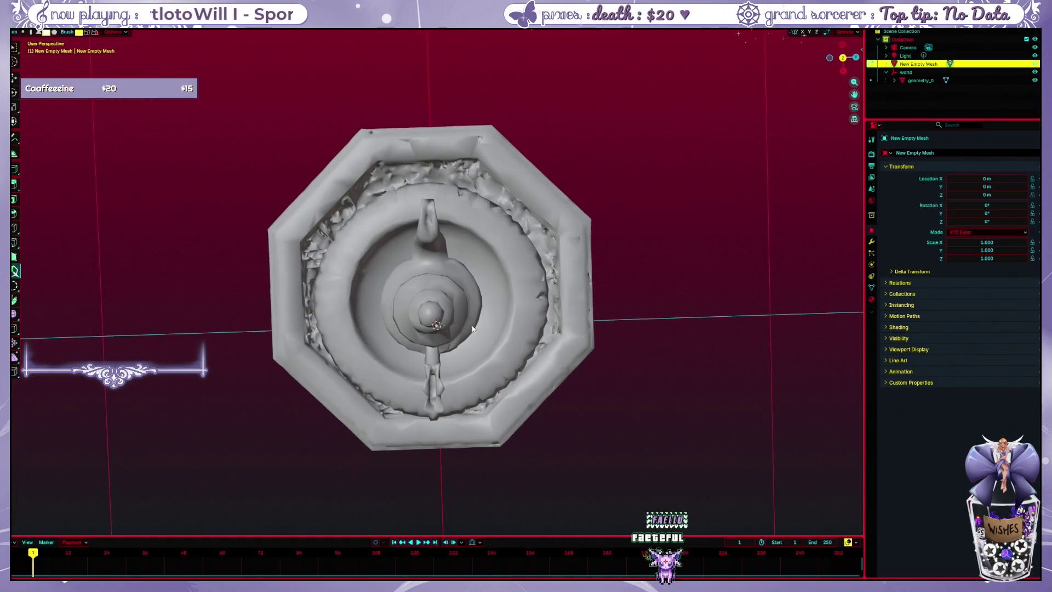
- Select geometry_0 and review its Material and Object tabs, briefly toggling wireframe display
click(916, 80)
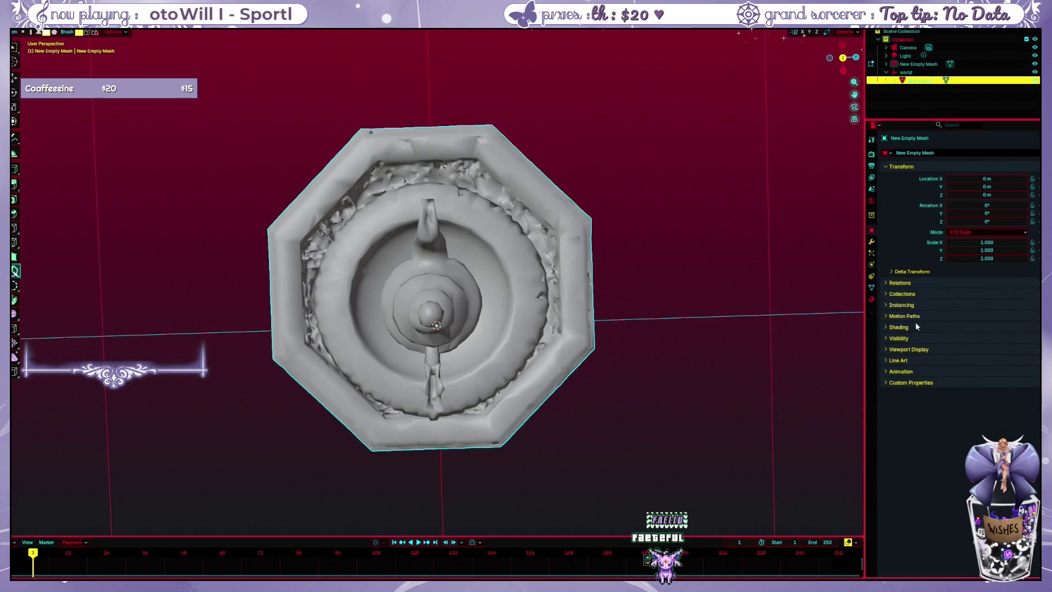
click(871, 298)
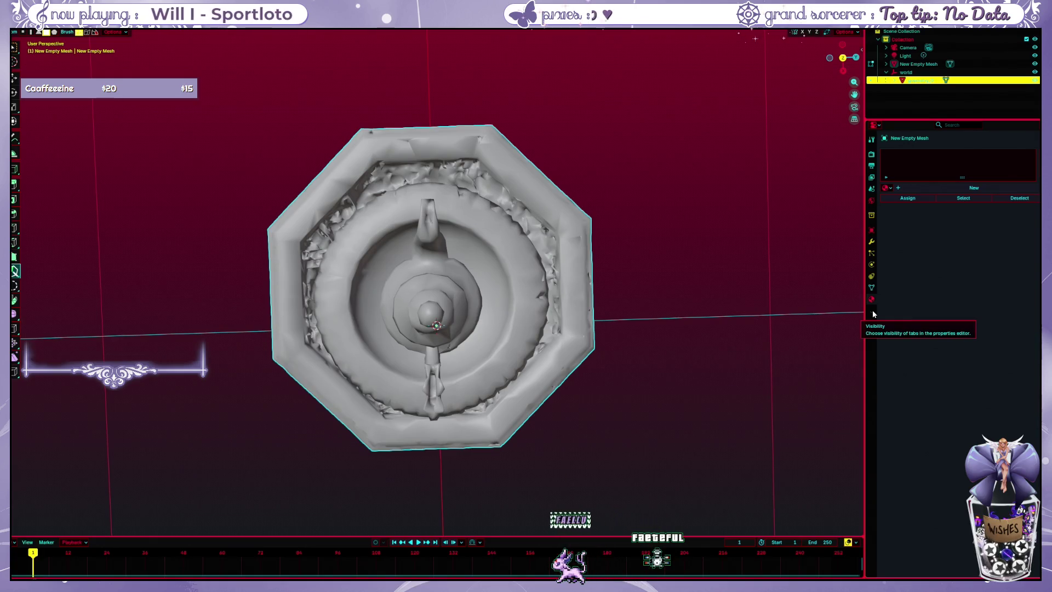
click(873, 230)
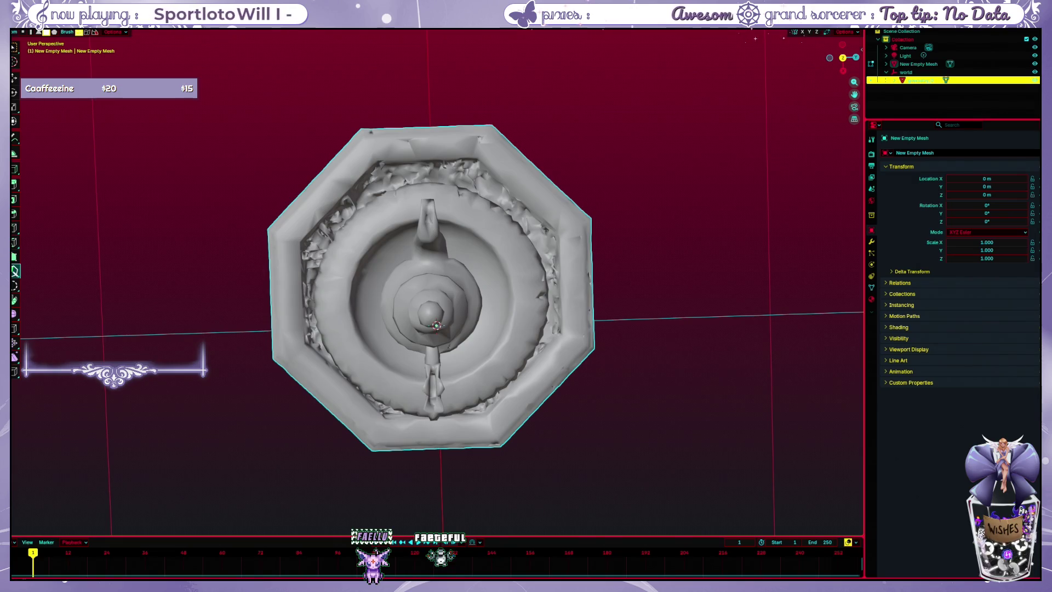
key(shift+z)
key(shift+z)
key(alt+z)
key(alt+z)
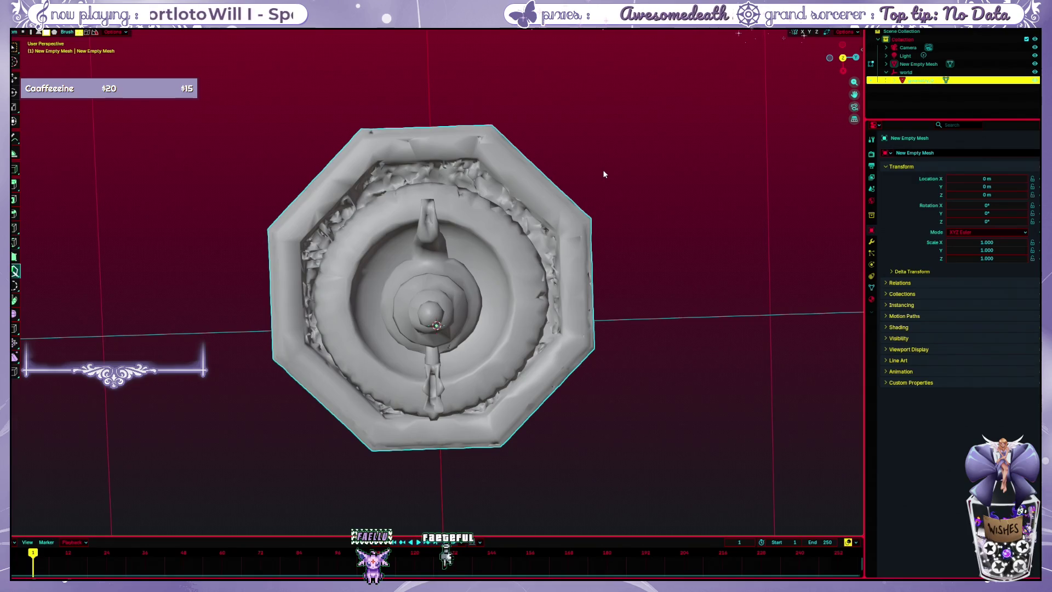
drag(603, 170, 603, 172)
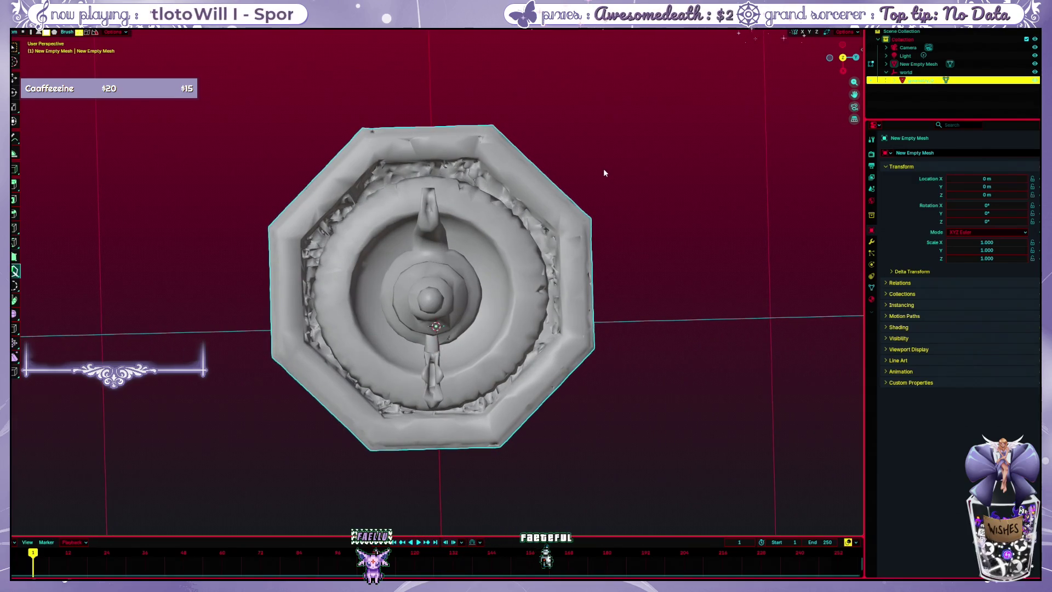
- Browse the fountain's Modifier and Object Data properties, expanding and collapsing Custom Properties
click(871, 243)
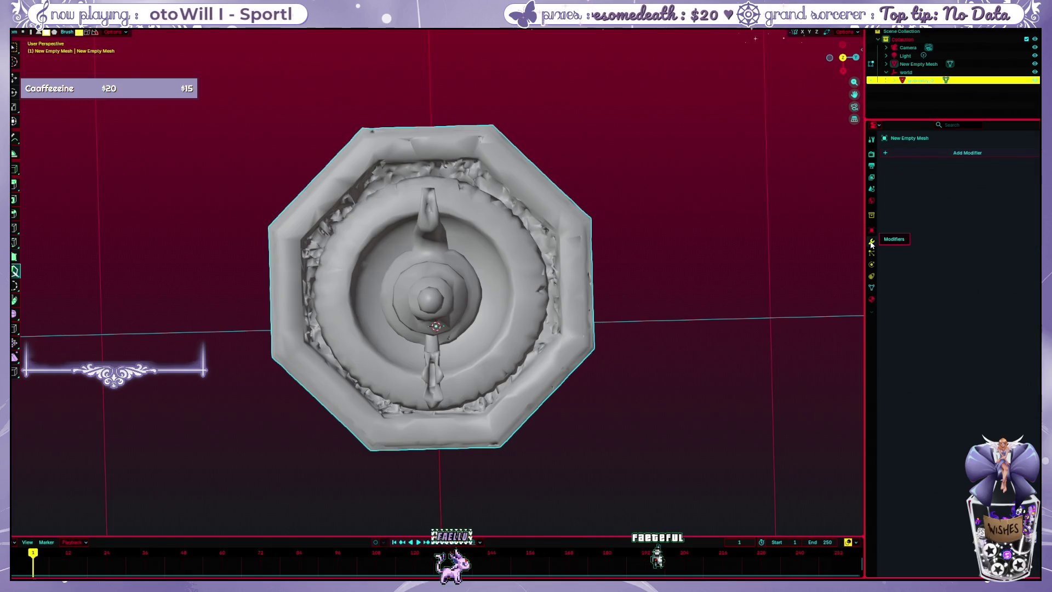
click(872, 288)
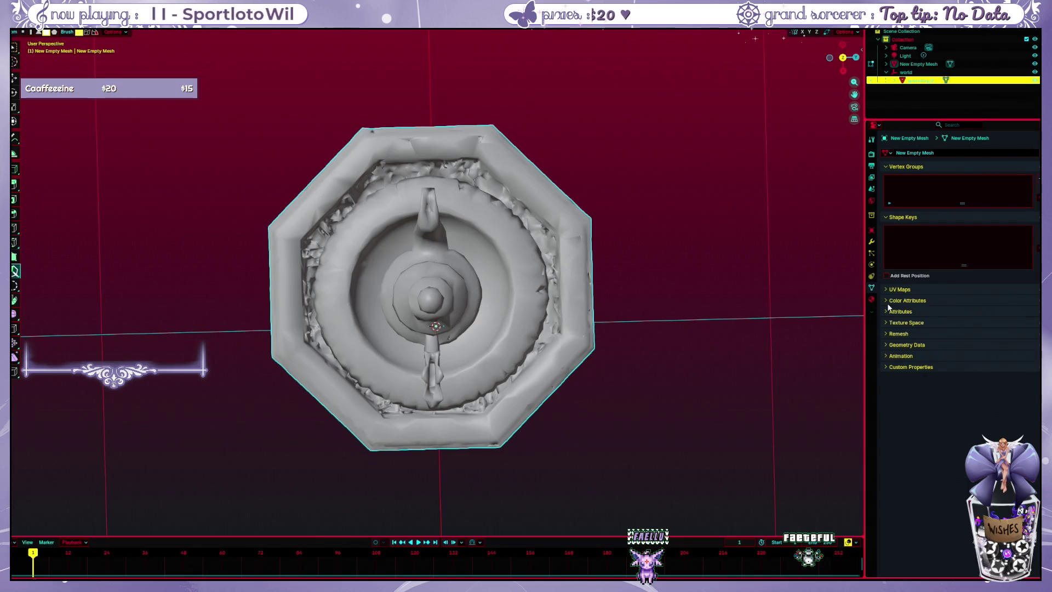
click(884, 366)
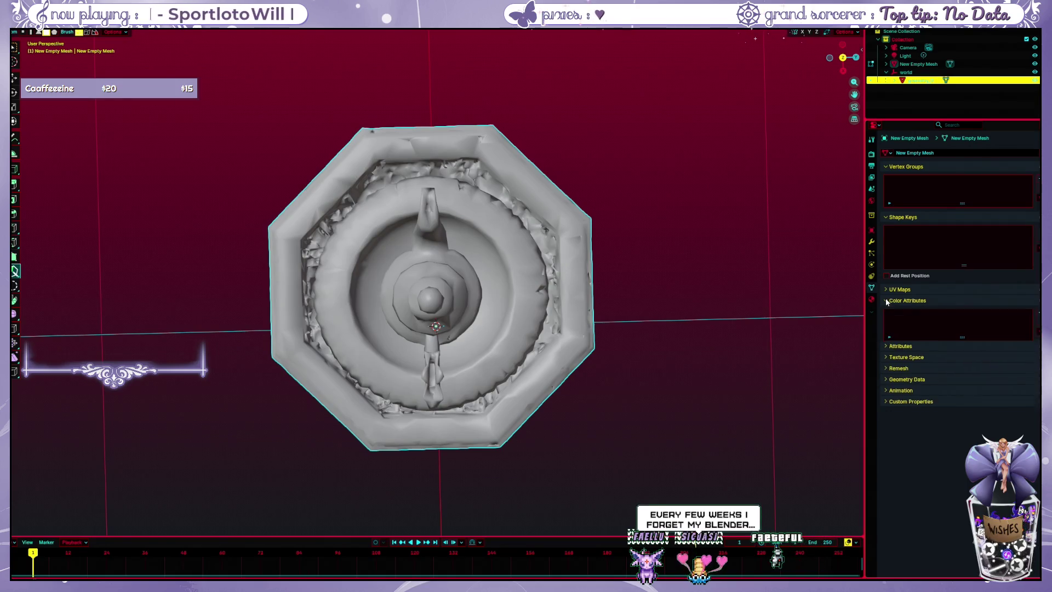
click(884, 366)
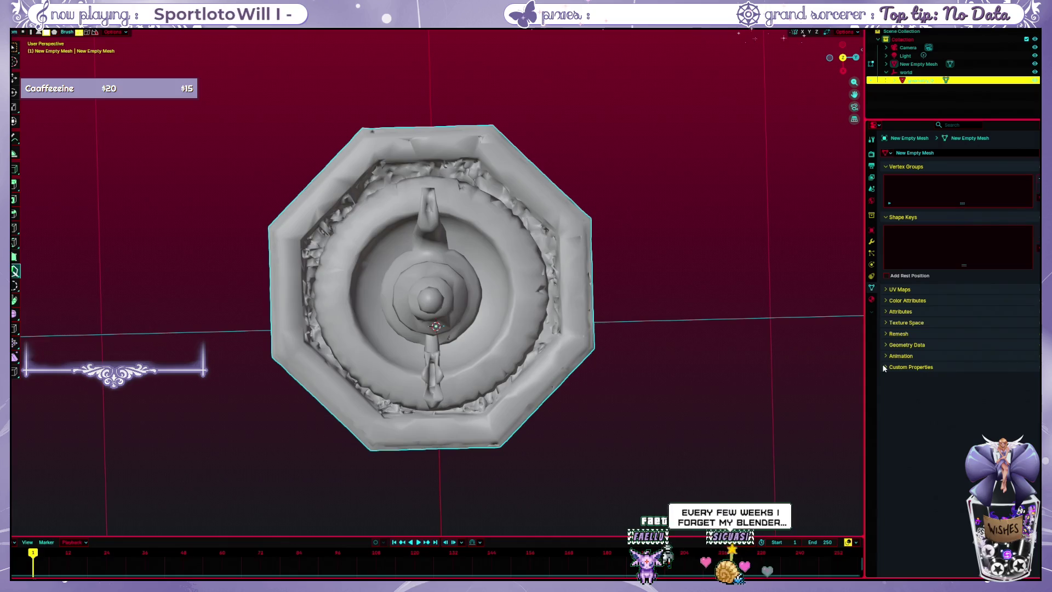
click(484, 203)
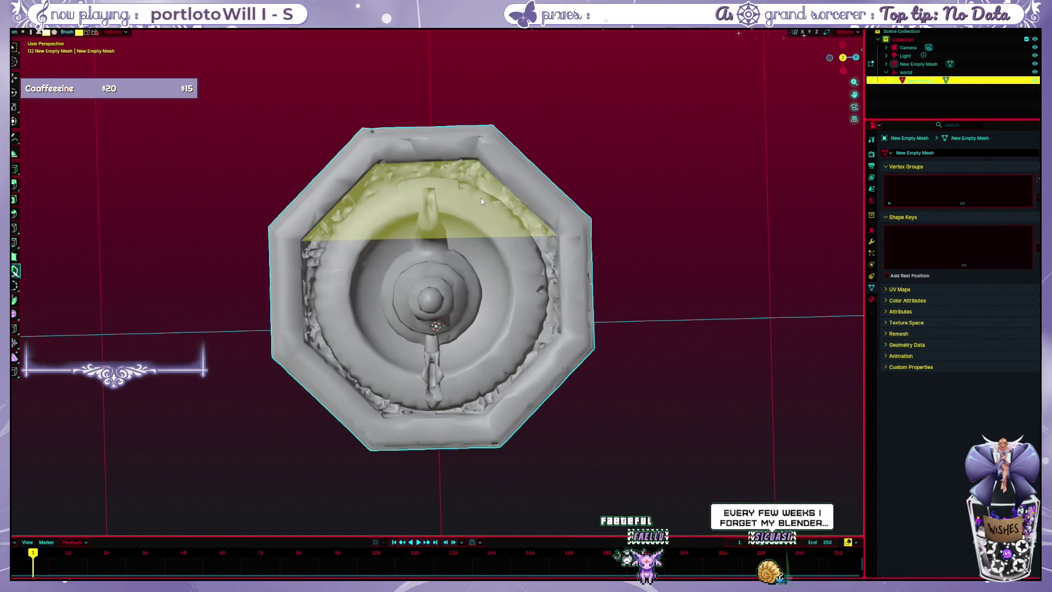
key(ctrl+z)
key(ctrl+z)
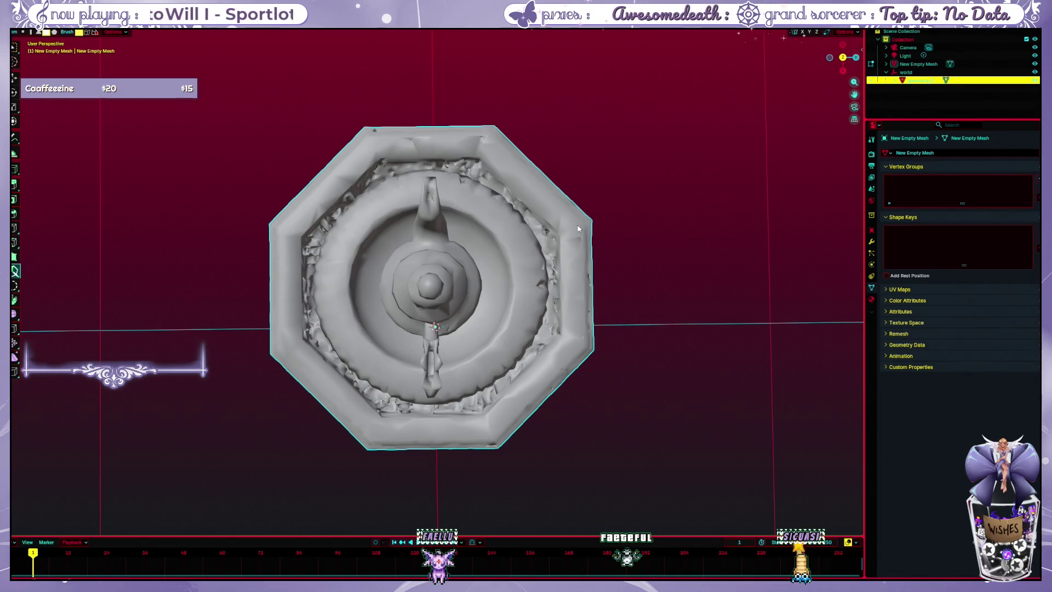
click(802, 33)
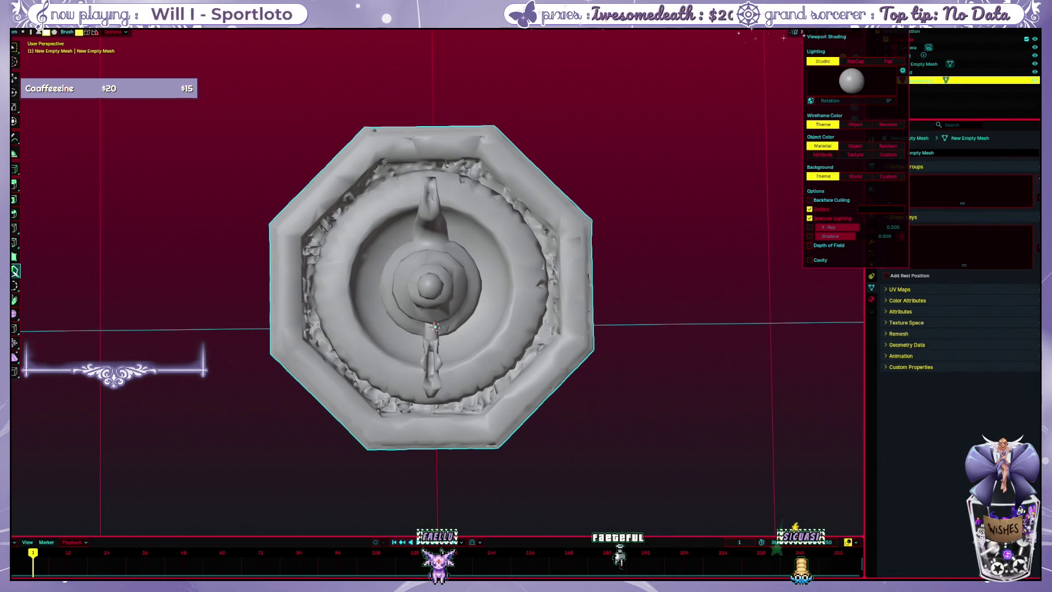
click(809, 228)
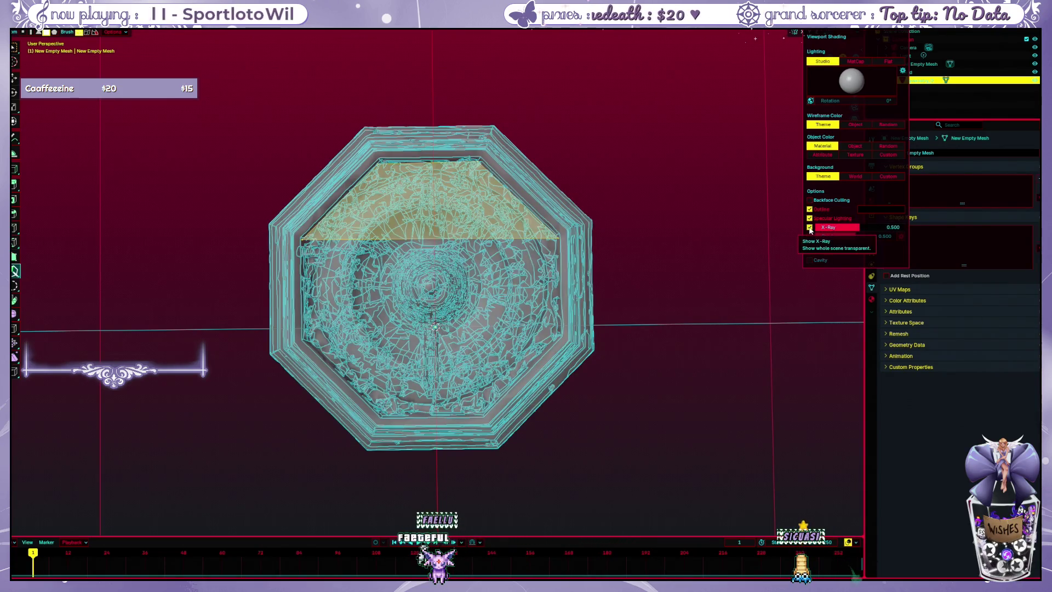
click(809, 228)
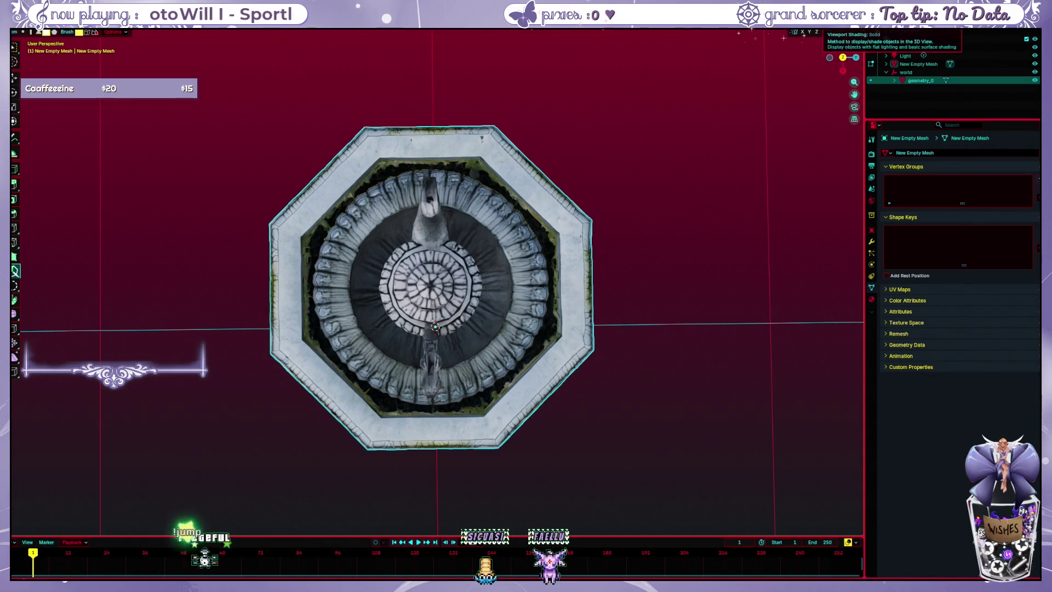
click(829, 31)
drag(649, 211, 647, 202)
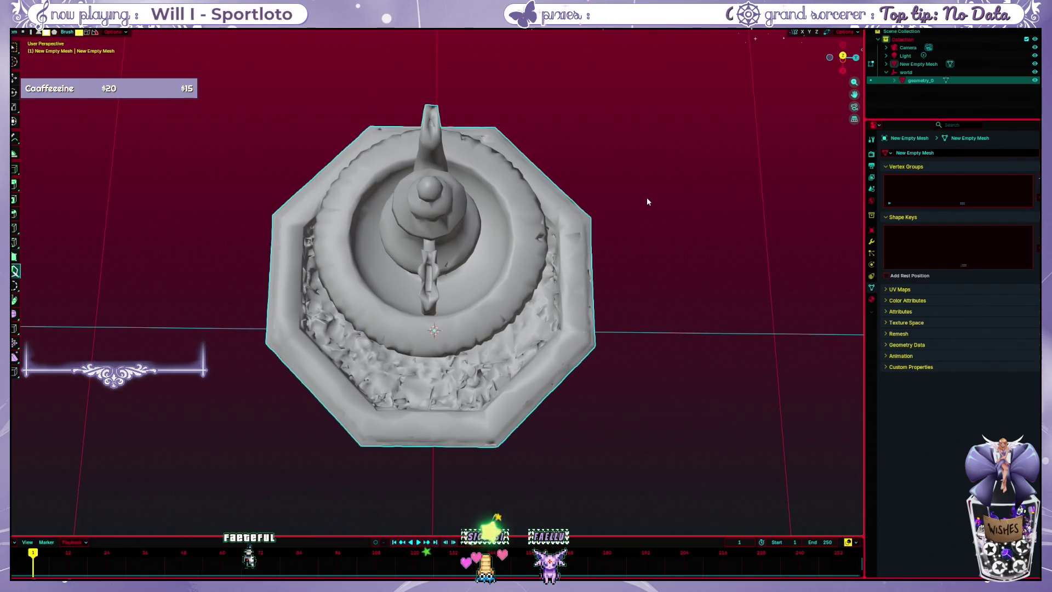
drag(646, 202, 498, 199)
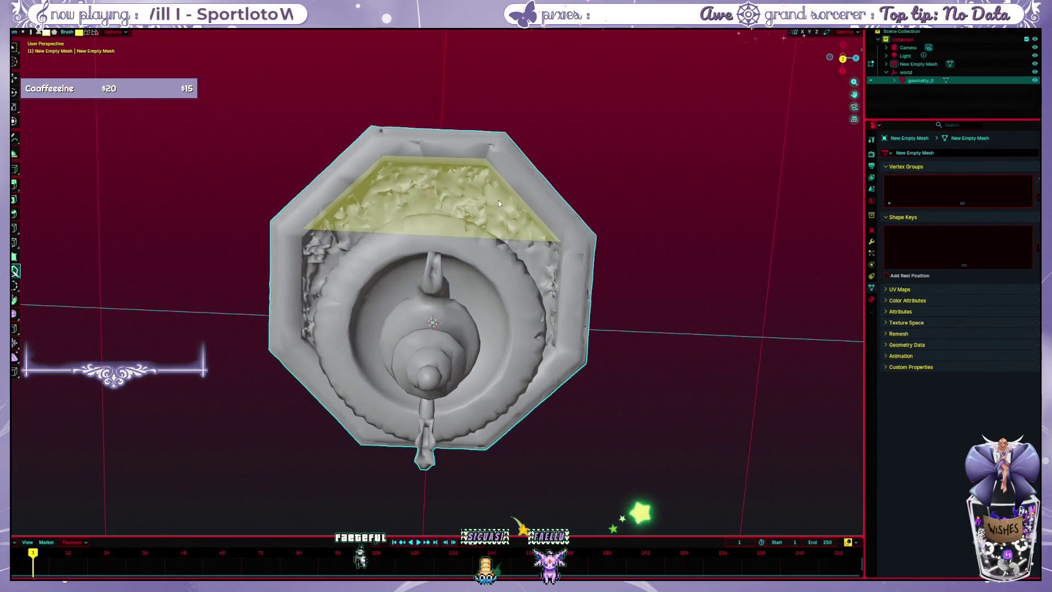
mouse_move(537, 241)
mouse_down()
mouse_move(561, 294)
mouse_move(555, 354)
mouse_move(310, 235)
mouse_up()
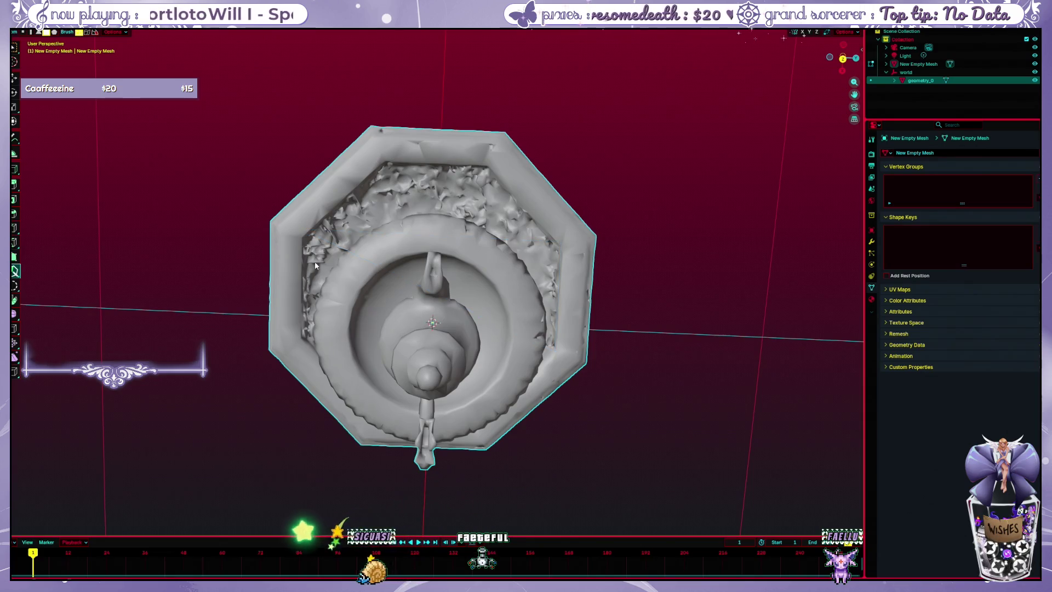
mouse_move(315, 265)
mouse_down()
mouse_move(274, 214)
mouse_move(375, 341)
mouse_move(304, 343)
mouse_up()
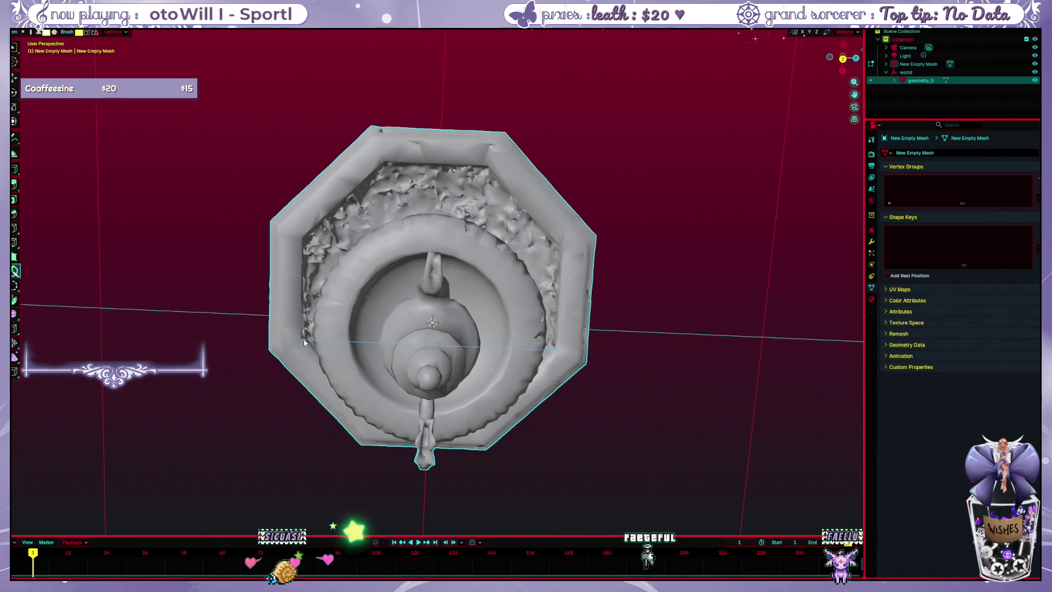
click(305, 342)
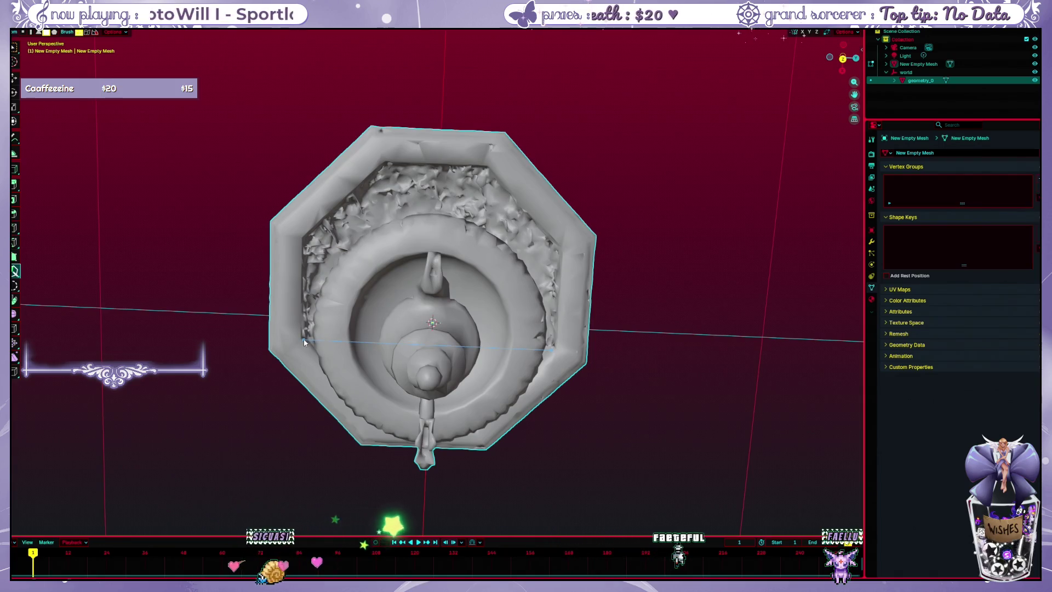
click(303, 230)
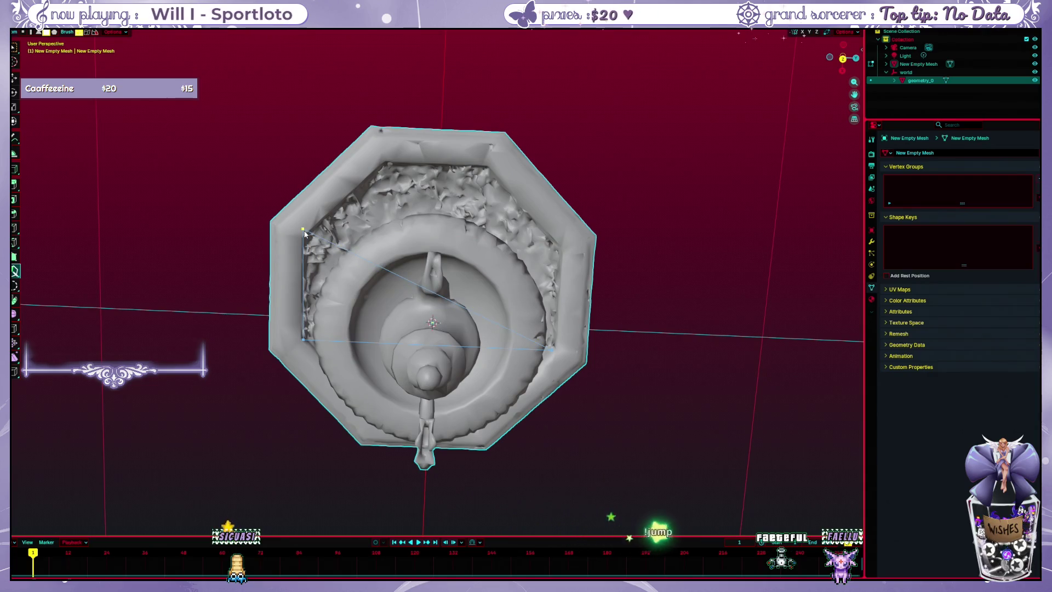
click(303, 229)
mouse_move(307, 236)
mouse_down()
mouse_move(498, 410)
mouse_move(513, 409)
mouse_move(478, 399)
mouse_up()
mouse_move(351, 249)
mouse_down()
mouse_move(575, 321)
mouse_move(383, 291)
mouse_move(438, 351)
mouse_move(550, 327)
mouse_move(552, 347)
mouse_up()
mouse_move(351, 351)
mouse_down()
mouse_move(547, 230)
mouse_move(541, 313)
mouse_move(549, 279)
mouse_move(372, 291)
mouse_up()
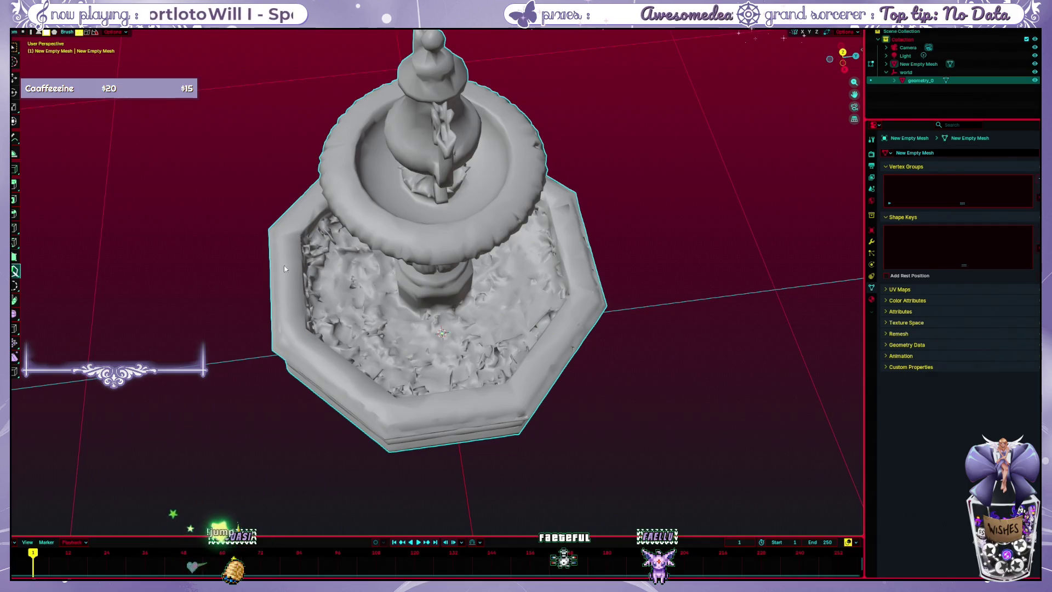
mouse_move(556, 363)
mouse_down()
mouse_move(623, 418)
mouse_move(609, 423)
mouse_up()
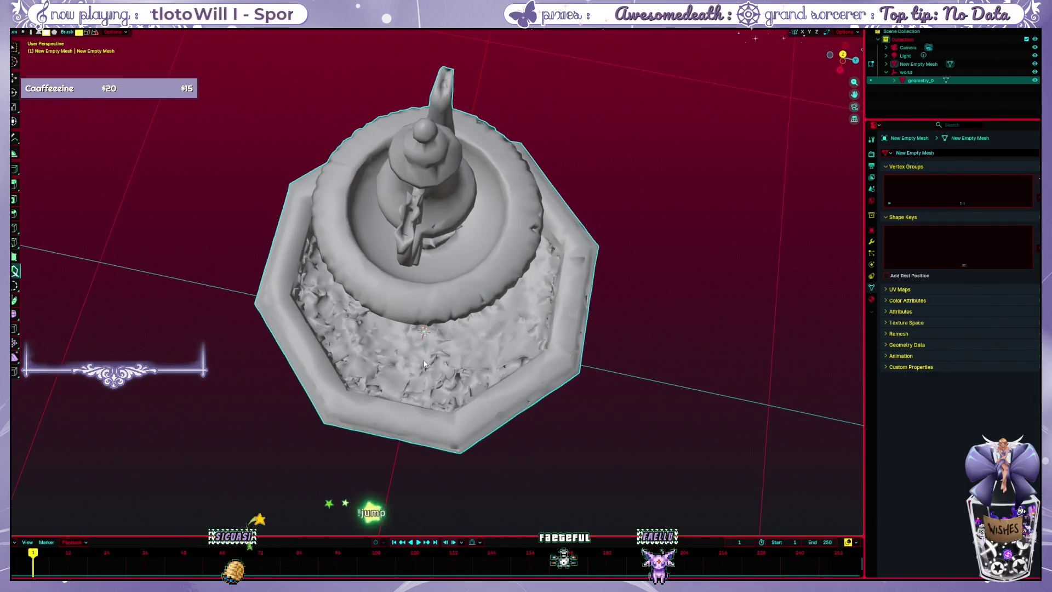
mouse_move(423, 360)
mouse_down()
mouse_move(501, 358)
mouse_move(324, 337)
mouse_move(302, 351)
mouse_up()
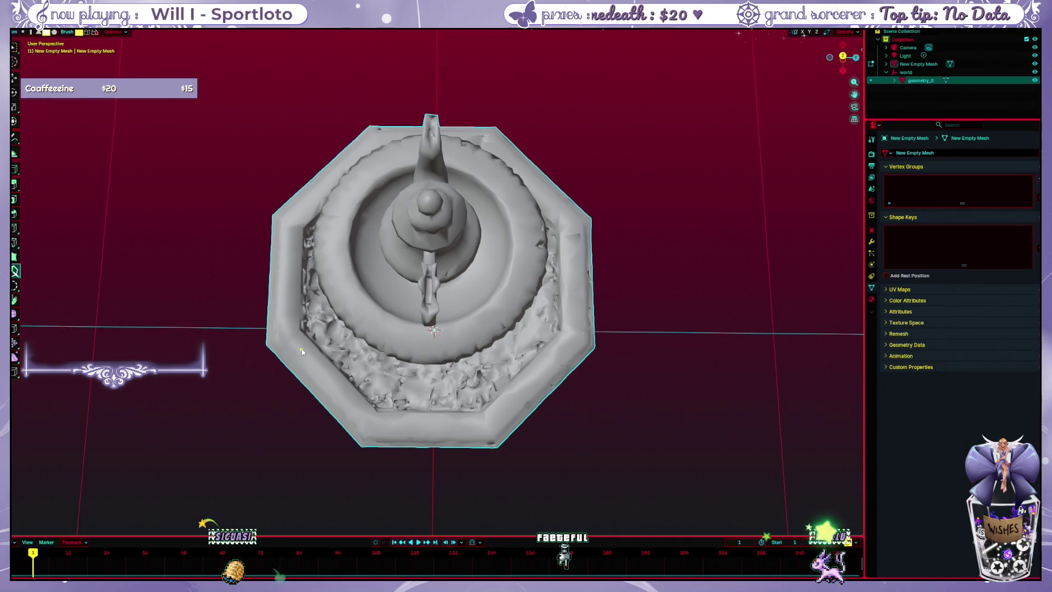
mouse_move(302, 352)
mouse_down()
mouse_move(376, 412)
mouse_move(488, 417)
mouse_up()
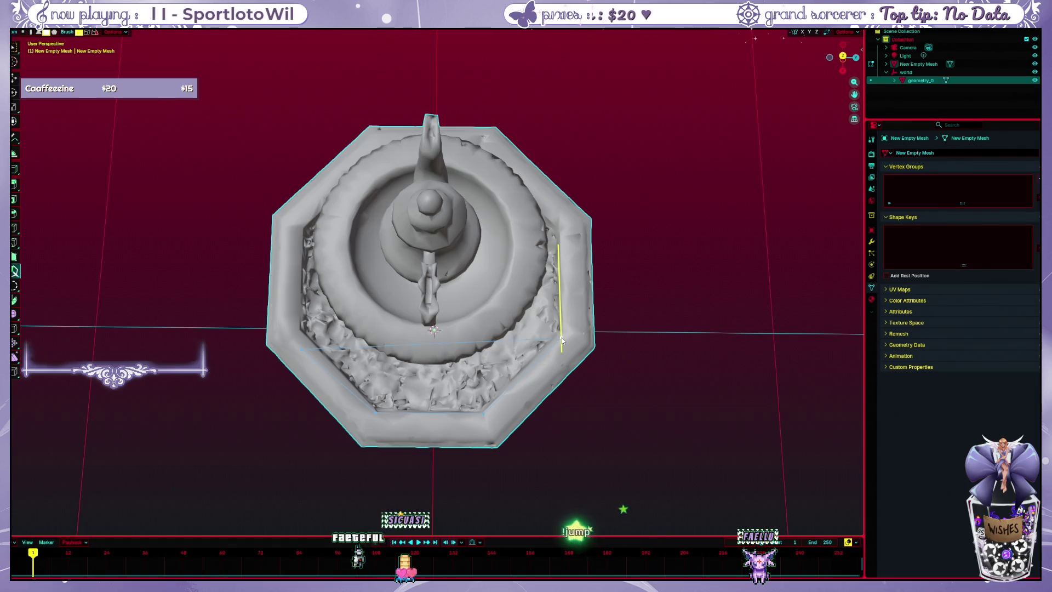
mouse_move(561, 339)
mouse_down()
mouse_move(553, 320)
mouse_move(560, 340)
mouse_up()
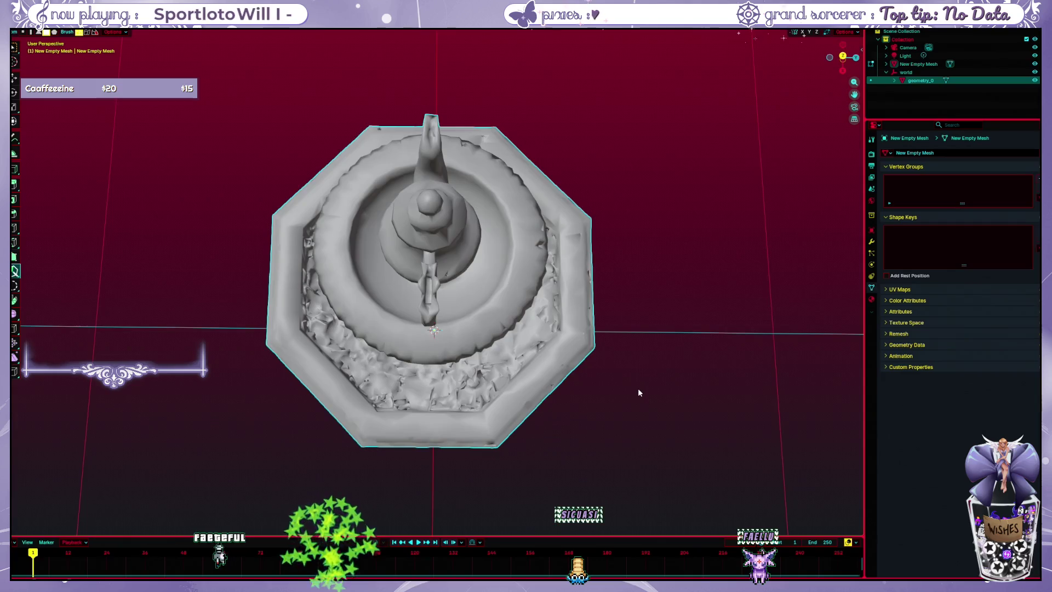
drag(637, 388, 626, 370)
click(1035, 81)
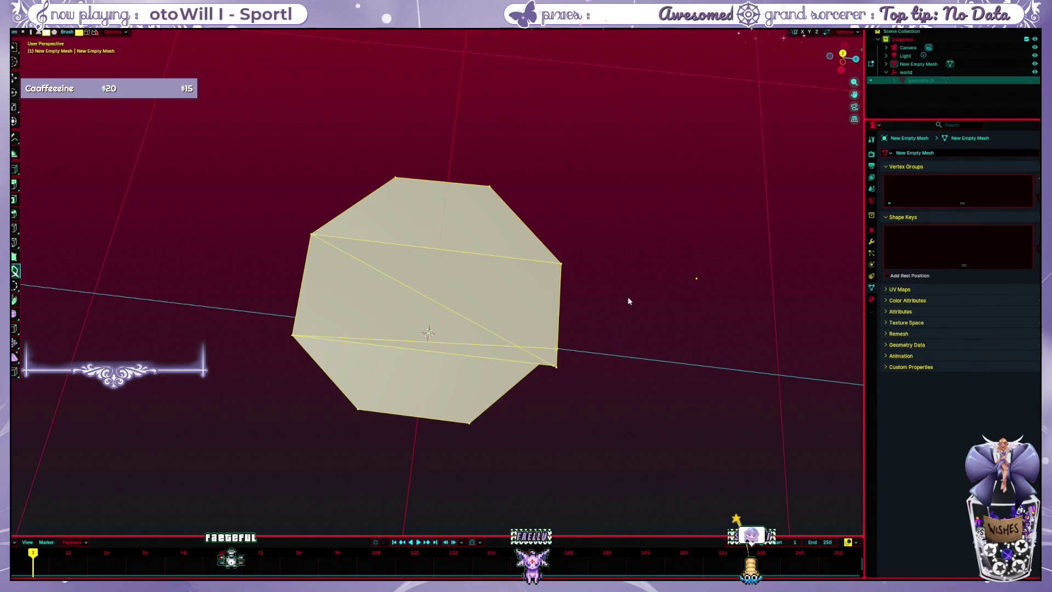
mouse_move(628, 301)
mouse_down()
mouse_move(622, 340)
mouse_move(624, 251)
mouse_move(593, 344)
mouse_up()
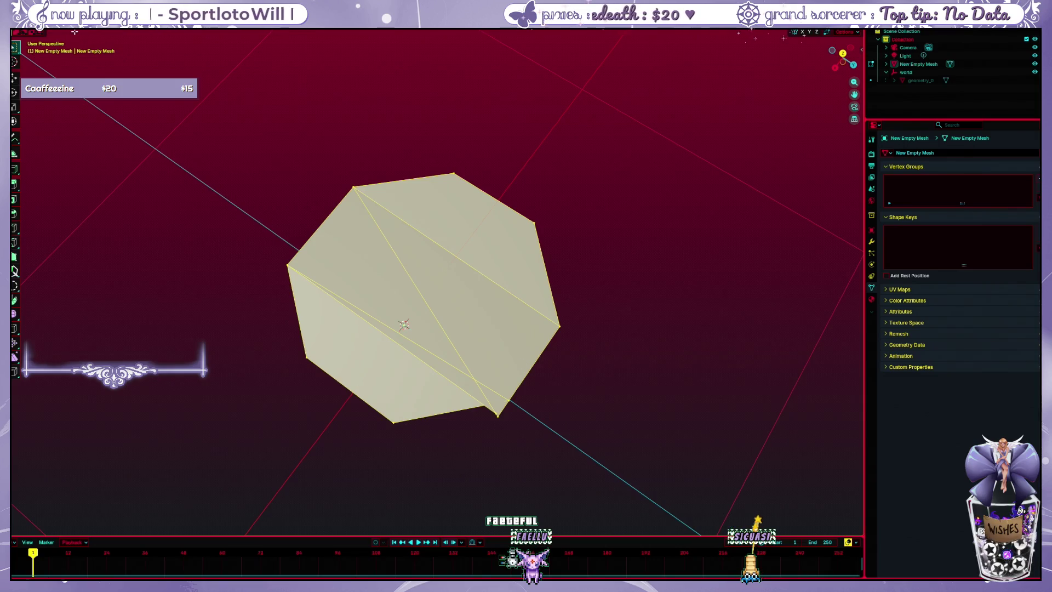
key(grave)
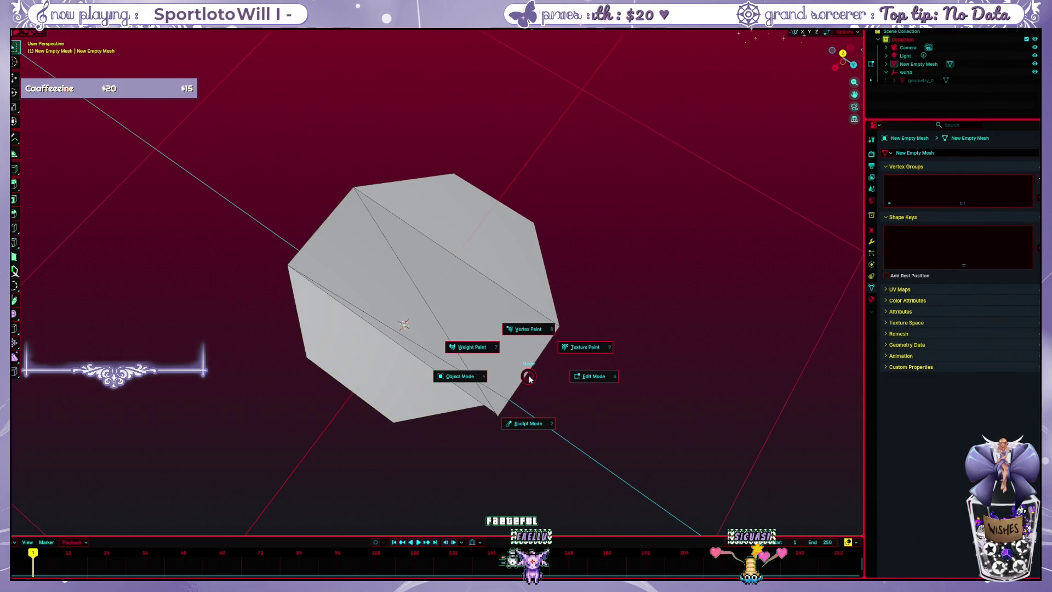
scroll(542, 417, up, 3)
scroll(567, 443, up, 4)
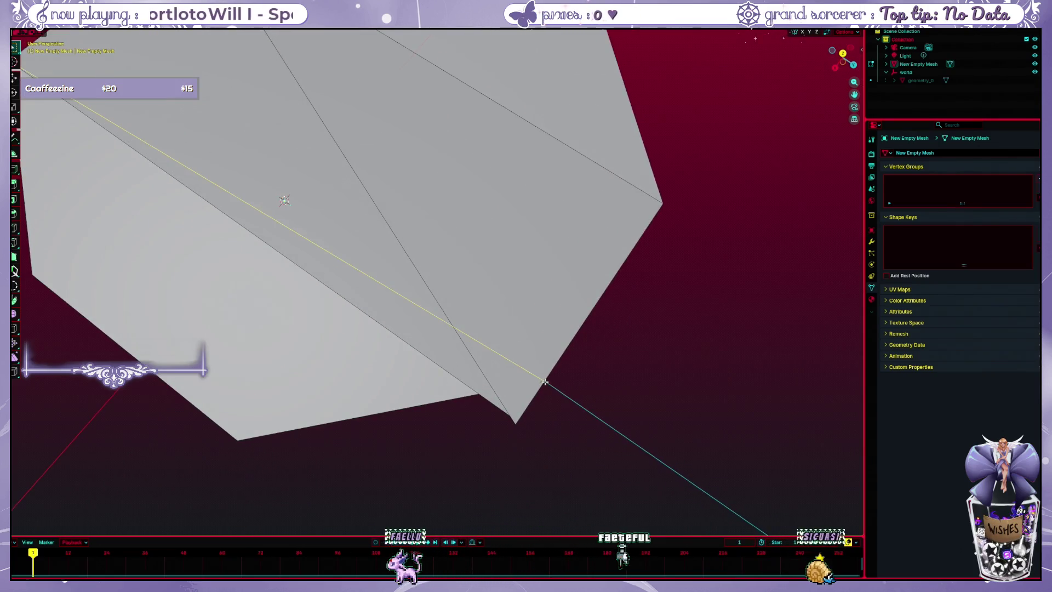
key(x)
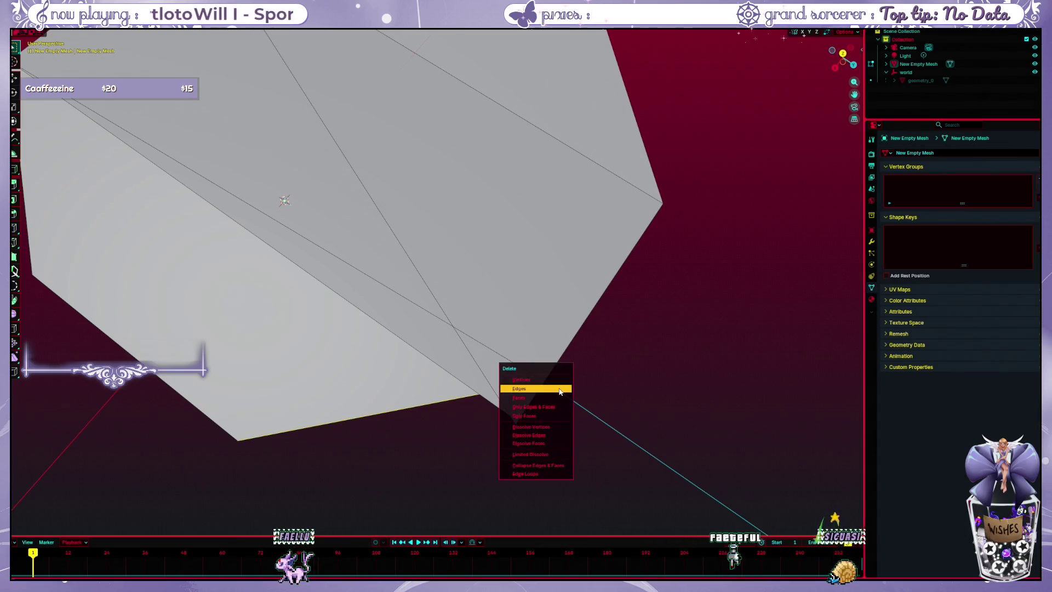
click(558, 388)
key(ctrl+z)
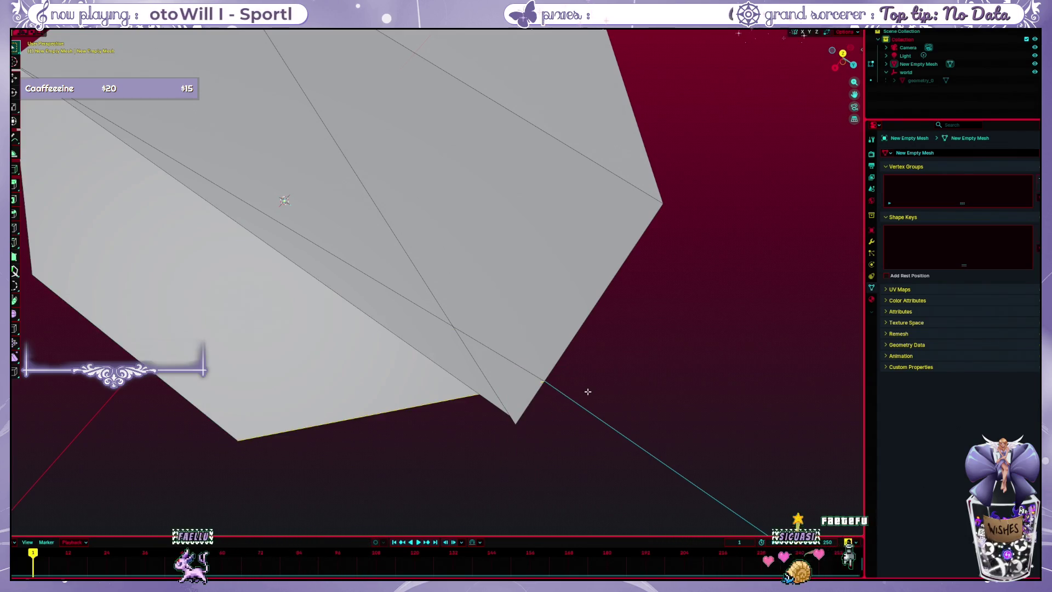
scroll(588, 391, up, 3)
mouse_move(612, 435)
mouse_down()
mouse_move(615, 314)
mouse_move(592, 409)
mouse_move(603, 336)
mouse_move(600, 305)
mouse_move(592, 396)
mouse_move(592, 301)
mouse_move(568, 425)
mouse_move(584, 369)
mouse_up()
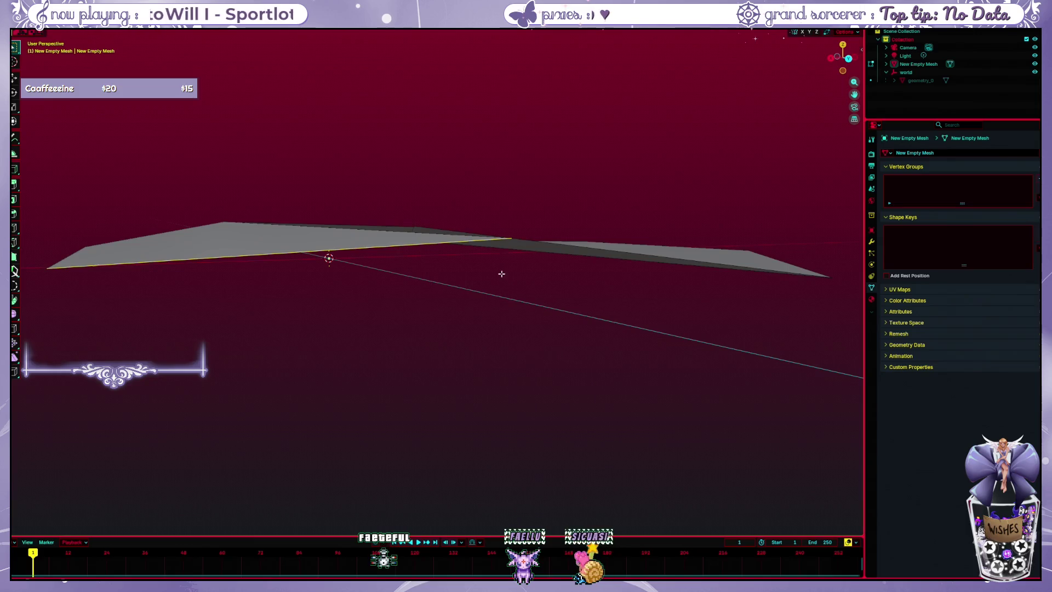
- Select the whole mesh and scale it along the Z axis, then view it from above
key(a)
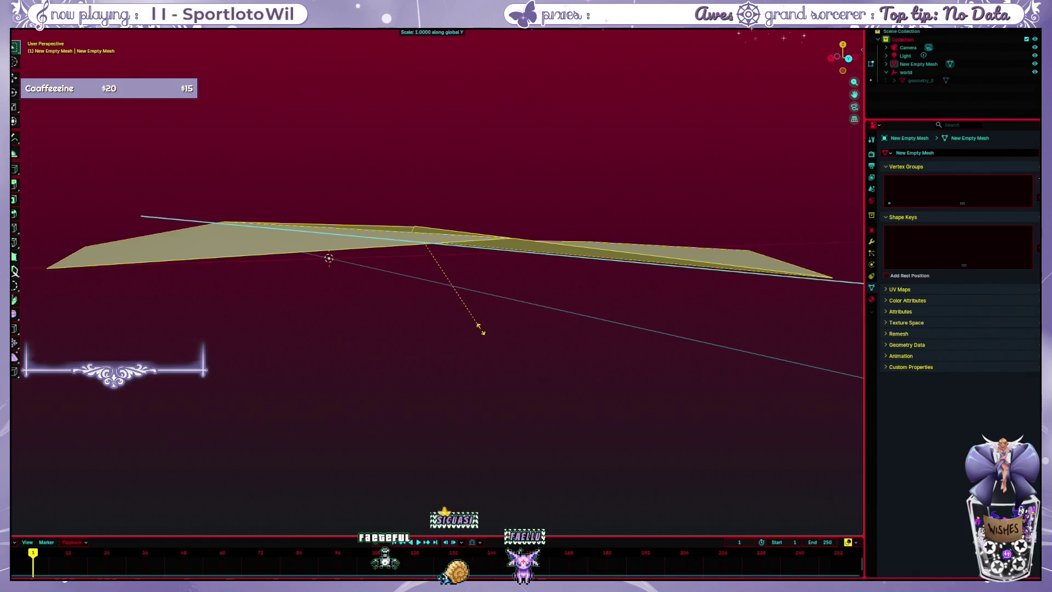
key(z)
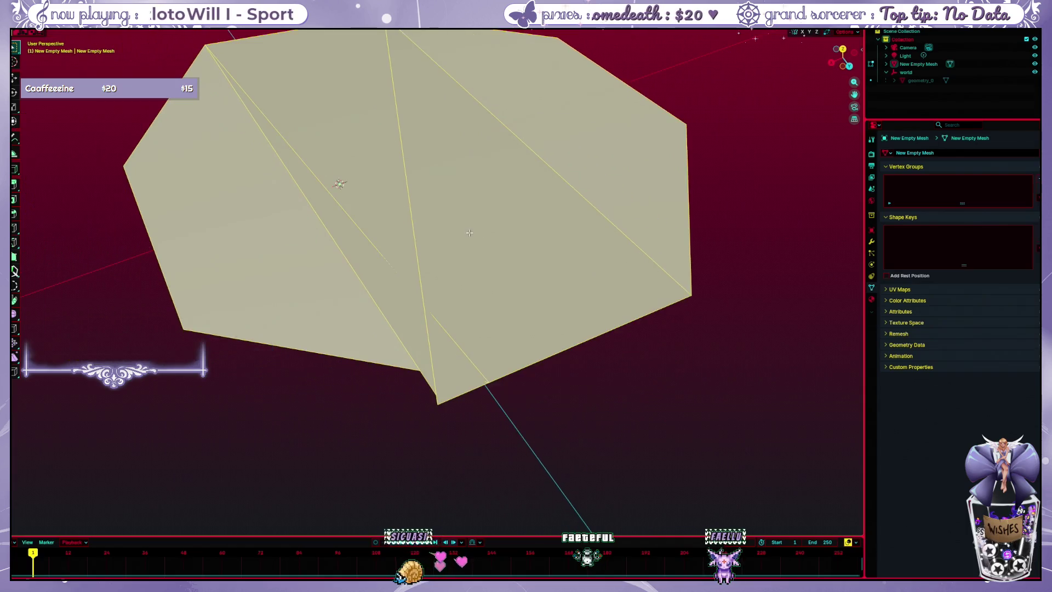
click(336, 181)
key(z)
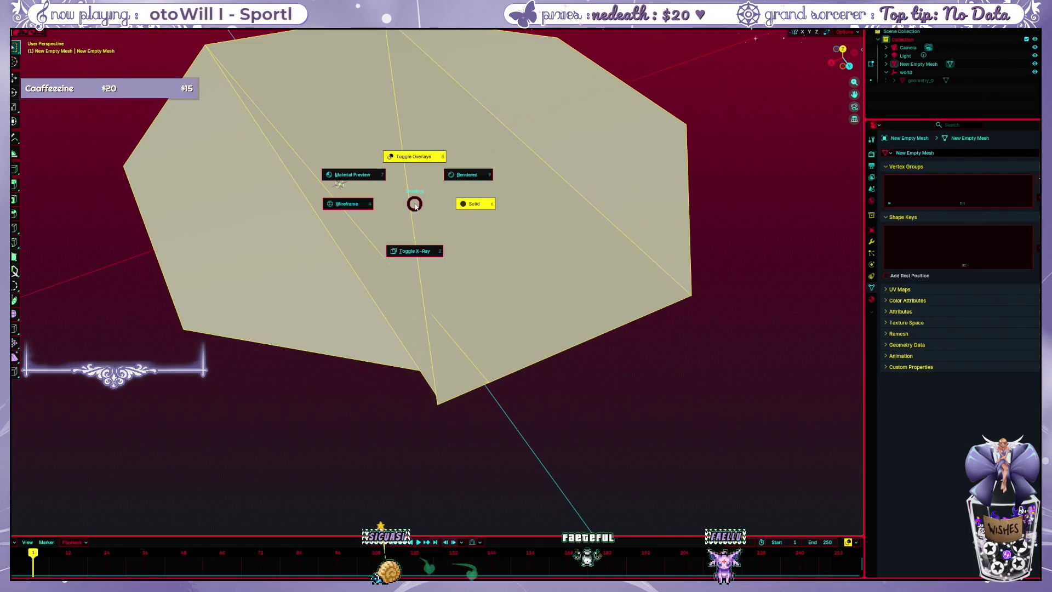
key(Escape)
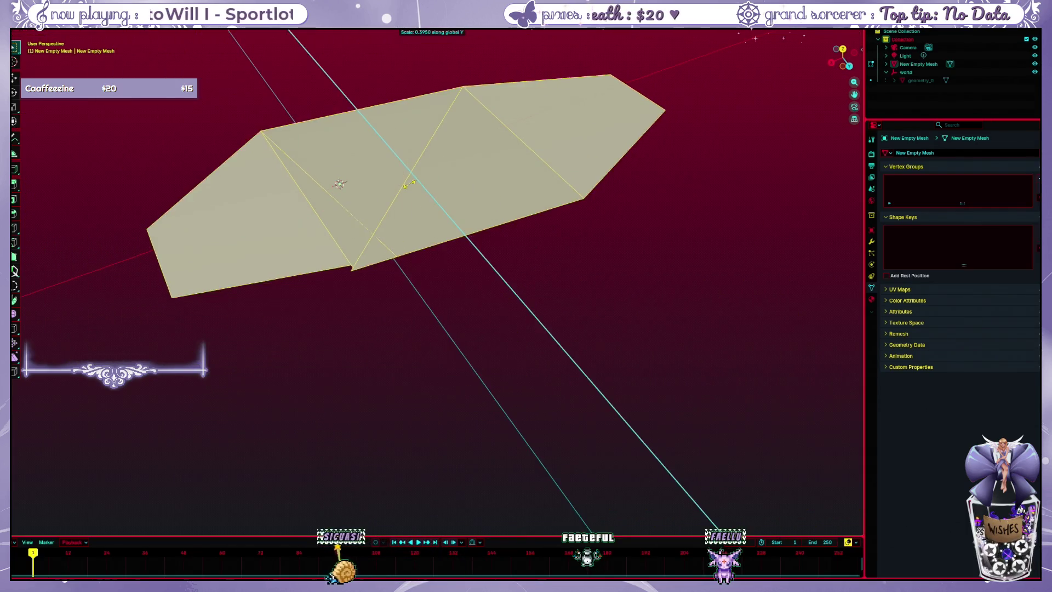
key(z)
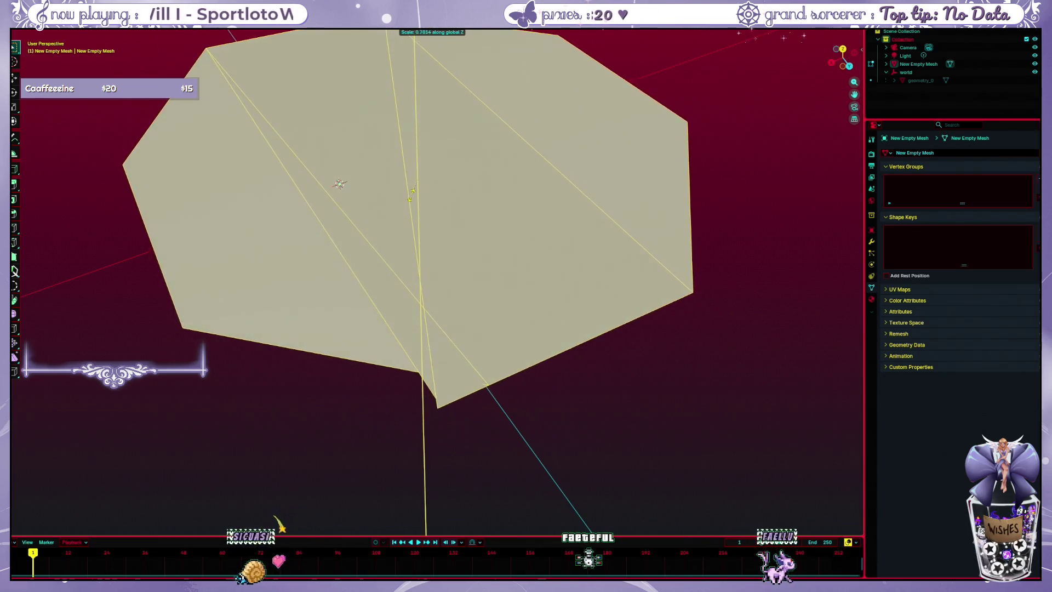
click(429, 180)
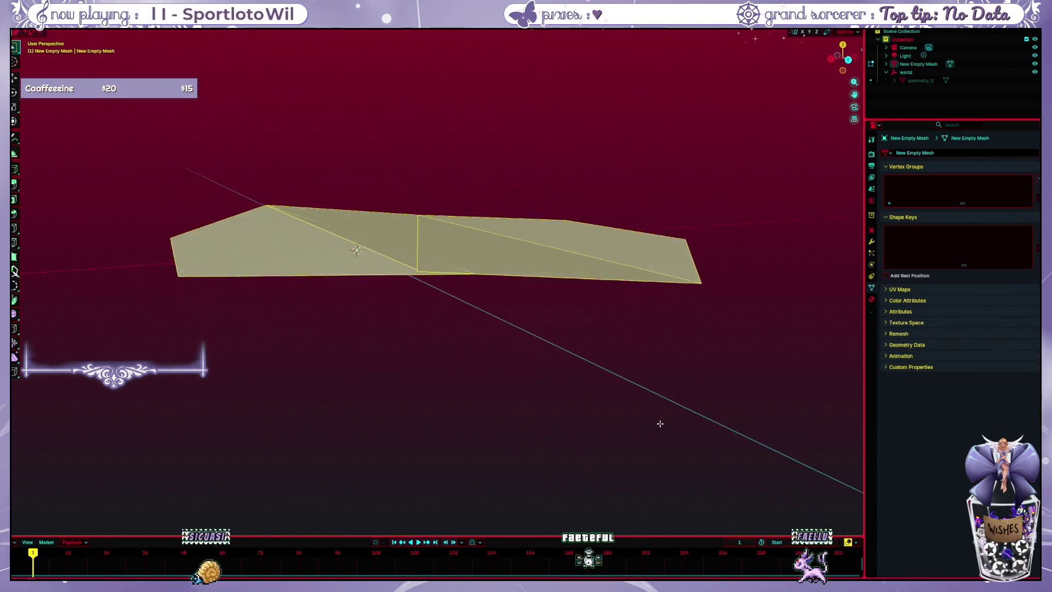
mouse_move(610, 391)
mouse_down()
mouse_move(476, 176)
mouse_move(235, 113)
mouse_up()
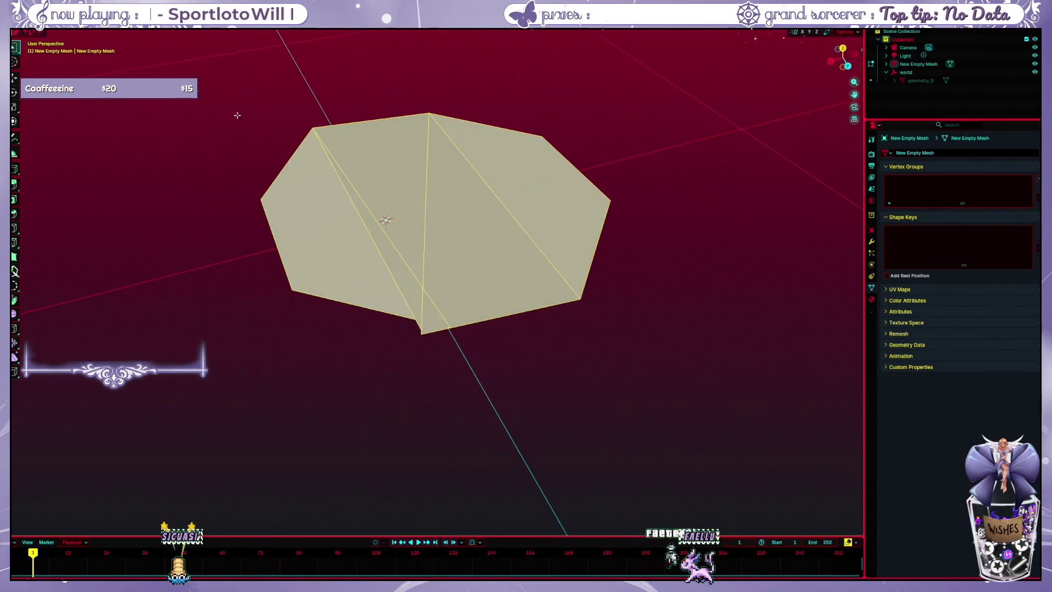
- Delete all vertices of the old mesh and unhide the geometry_0 fountain
key(x)
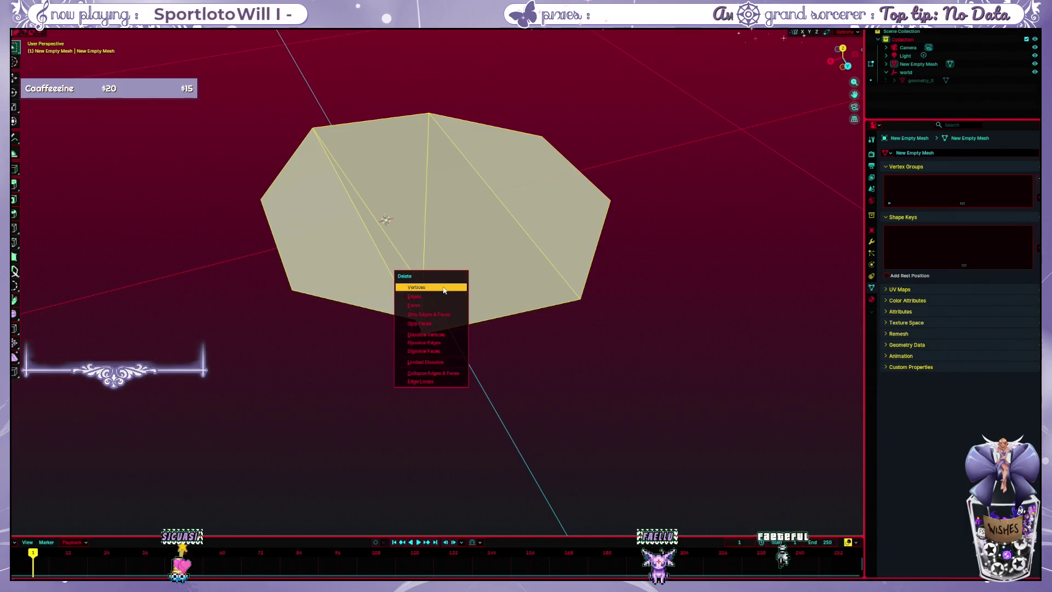
click(444, 288)
key(alt+h)
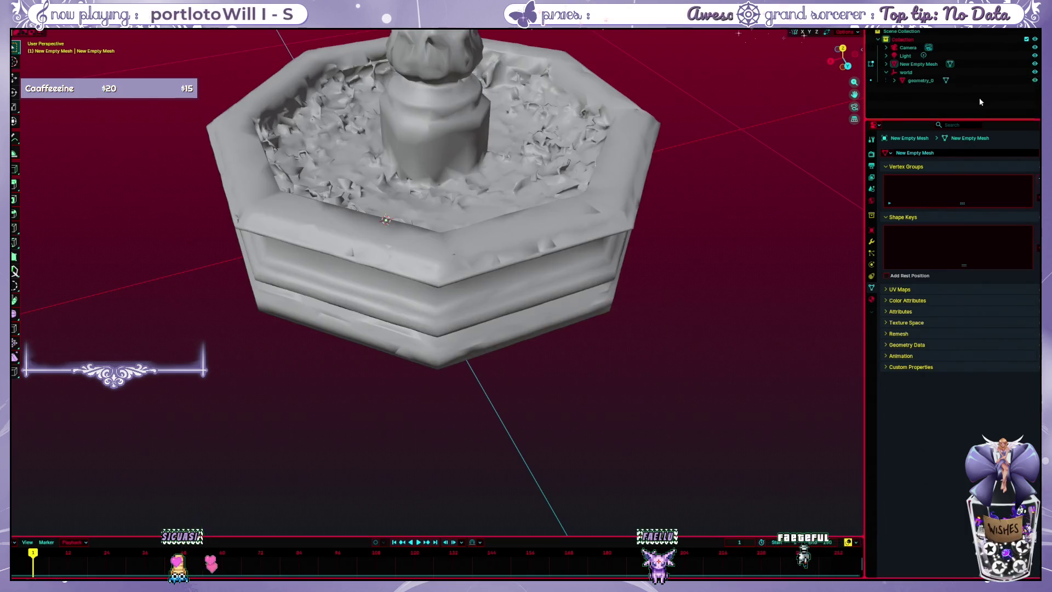
mouse_move(416, 329)
mouse_down()
mouse_move(493, 246)
mouse_move(594, 172)
mouse_move(520, 339)
mouse_move(594, 298)
mouse_move(623, 172)
mouse_move(599, 358)
mouse_move(660, 186)
mouse_move(668, 194)
mouse_up()
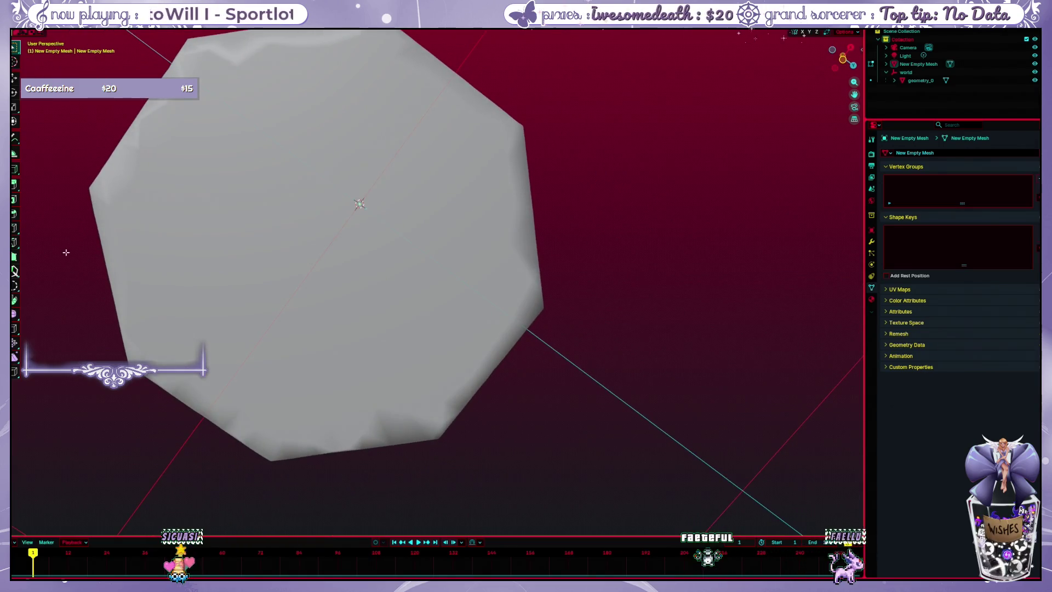
- Build Poly Build faces from the basin centre to its rim, then hide the fountain
click(15, 272)
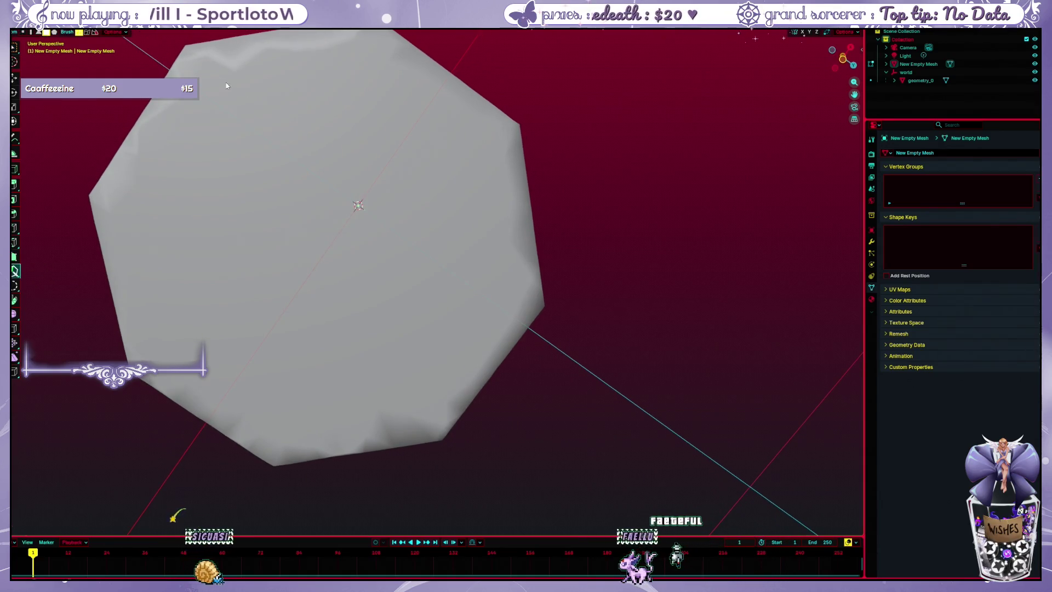
mouse_move(307, 145)
mouse_down()
mouse_move(323, 152)
mouse_move(327, 87)
mouse_move(433, 80)
mouse_move(505, 162)
mouse_up()
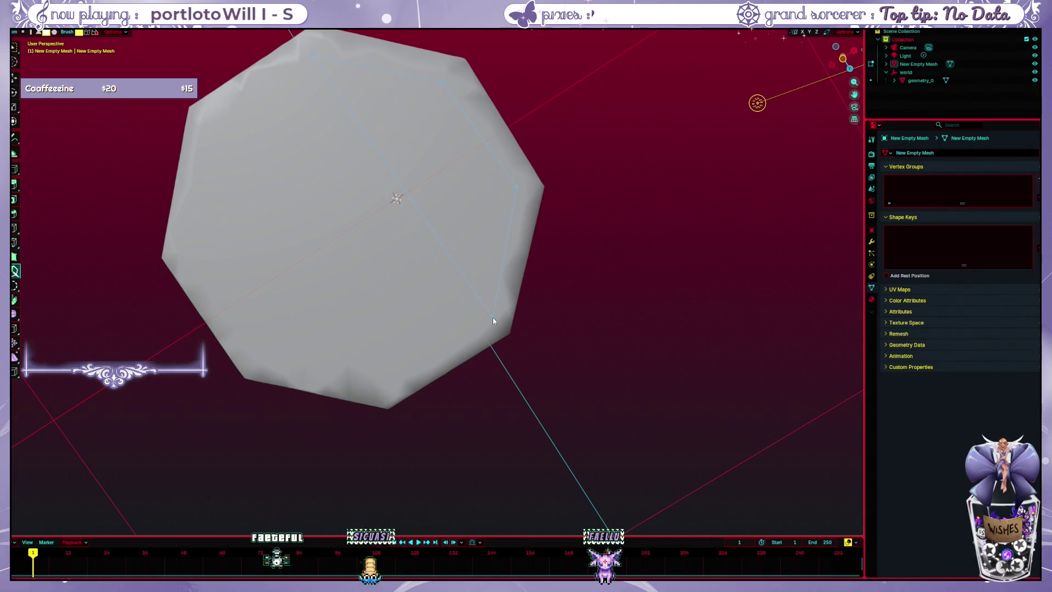
drag(492, 317, 492, 317)
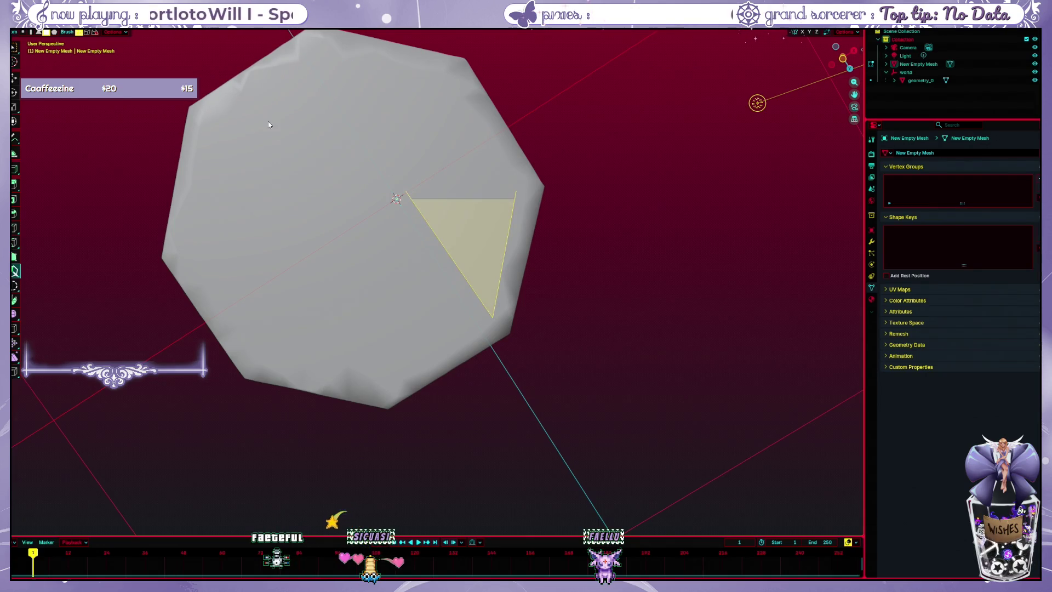
mouse_move(268, 125)
mouse_down()
mouse_move(343, 176)
mouse_move(343, 255)
mouse_move(363, 179)
mouse_up()
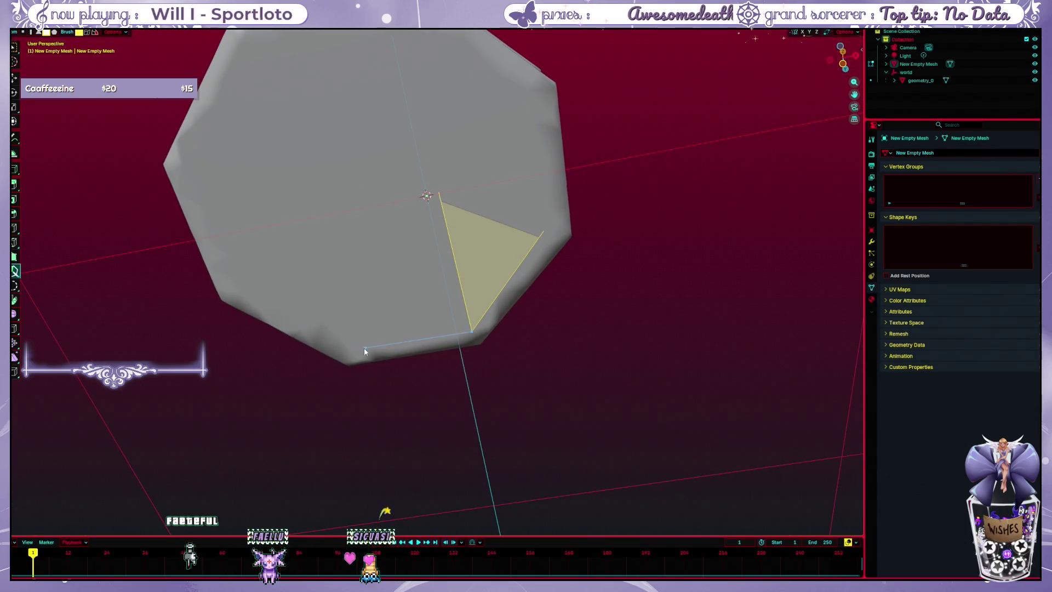
click(233, 291)
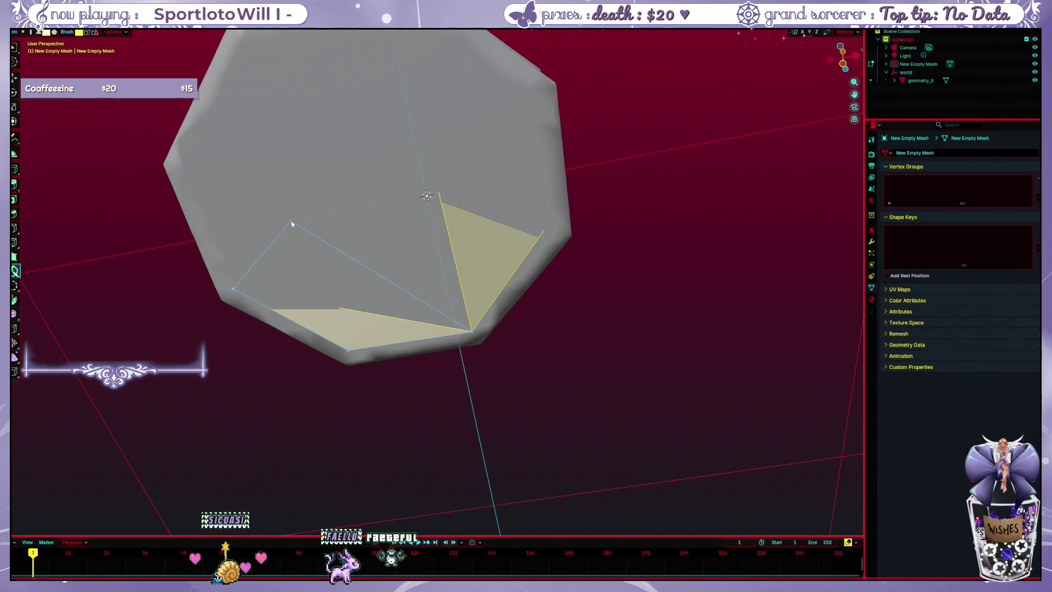
key(ctrl+z)
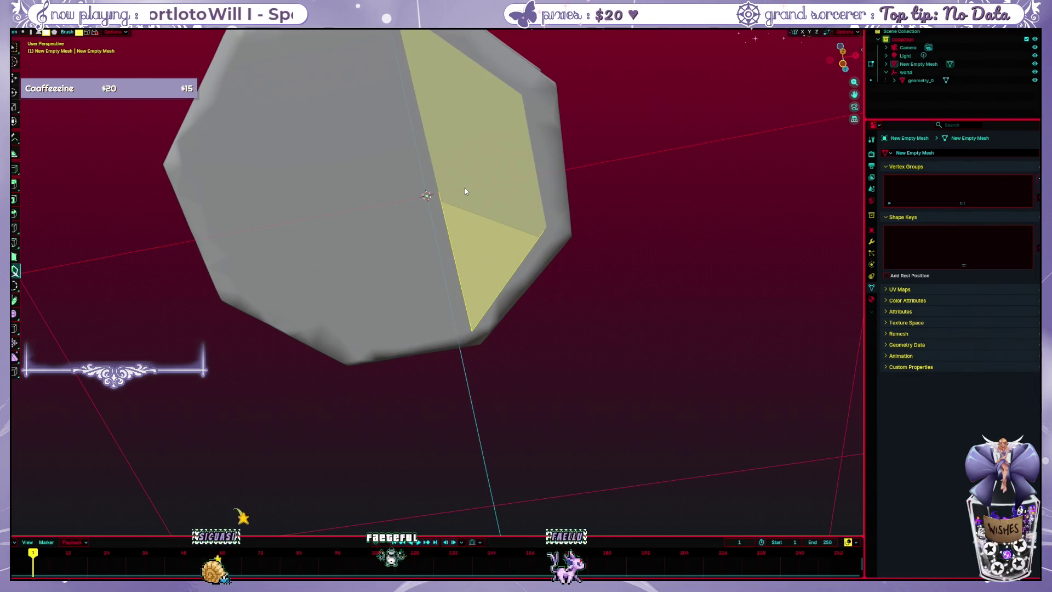
drag(464, 191, 368, 183)
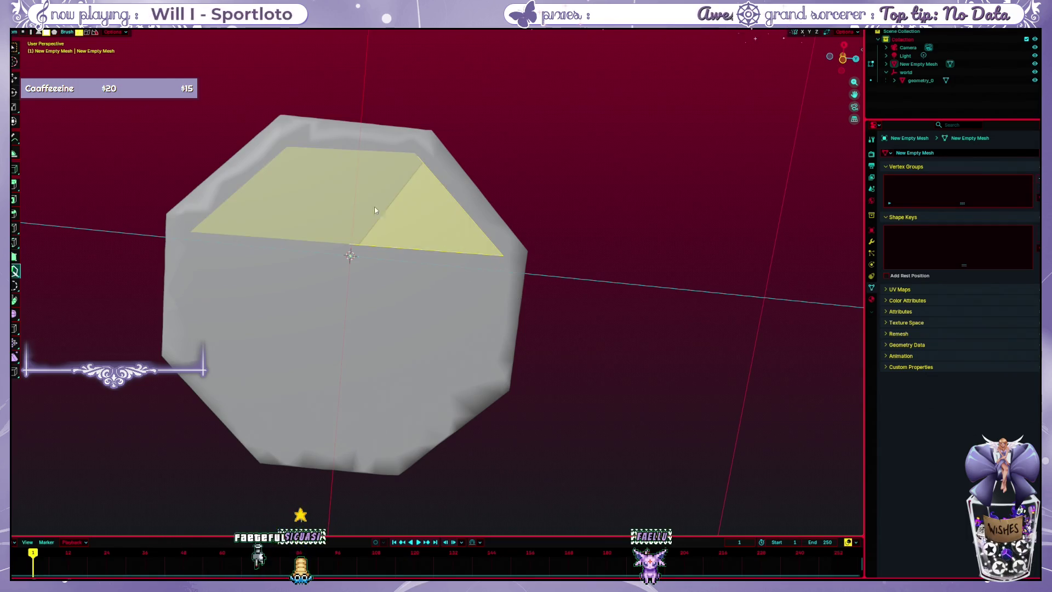
click(1035, 81)
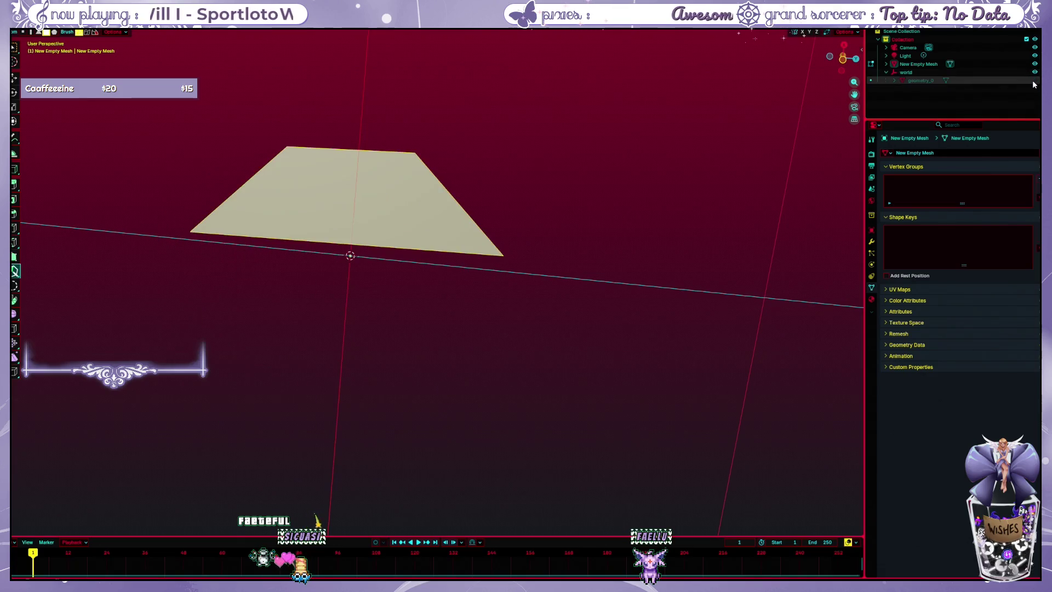
- Show geometry_0 and add faces from the centre to the lower-left and right rim vertices
click(1034, 80)
click(1034, 80)
click(1034, 81)
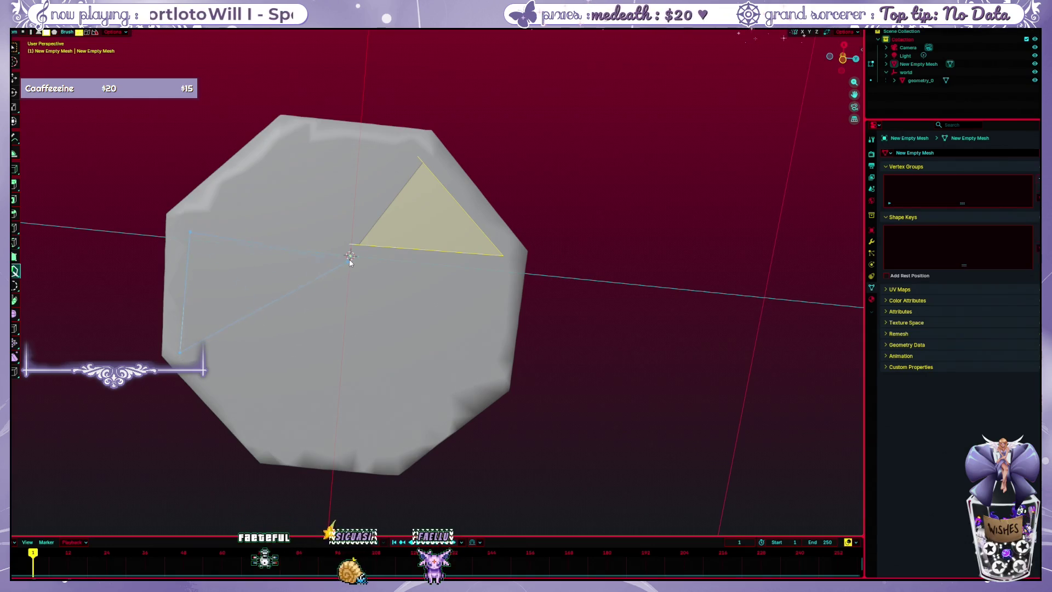
click(361, 247)
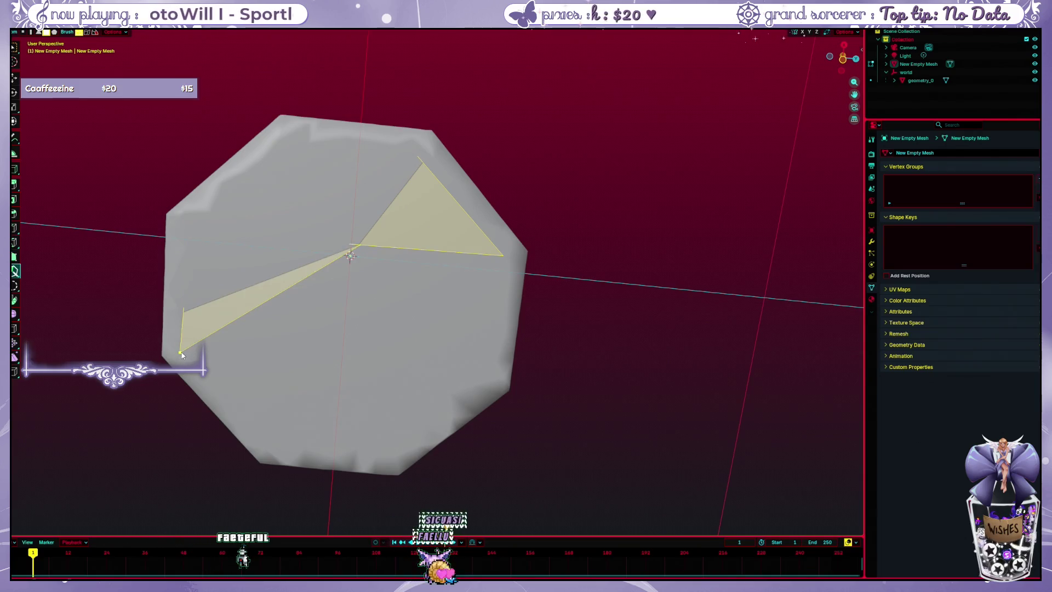
click(486, 379)
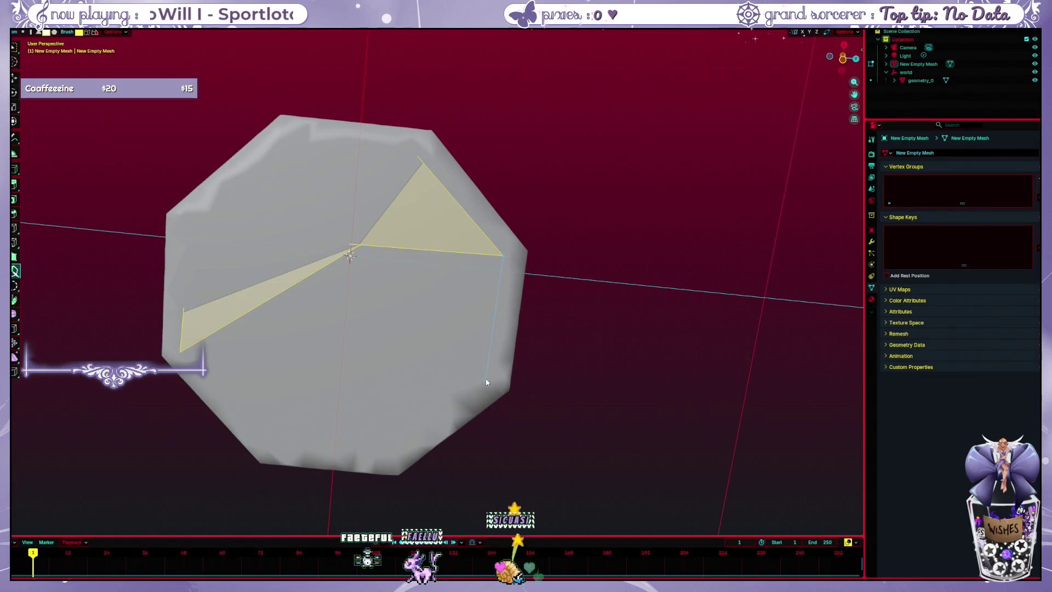
click(360, 247)
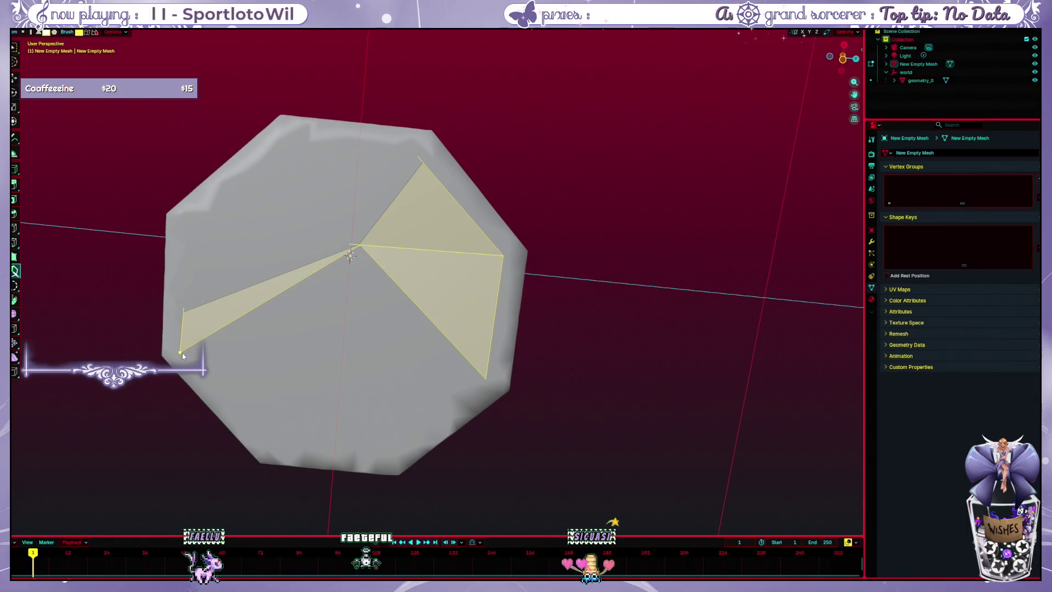
- Fill the bottom, central and upper-left gaps to complete the octagon, then hide geometry_0
click(360, 245)
right_click(363, 423)
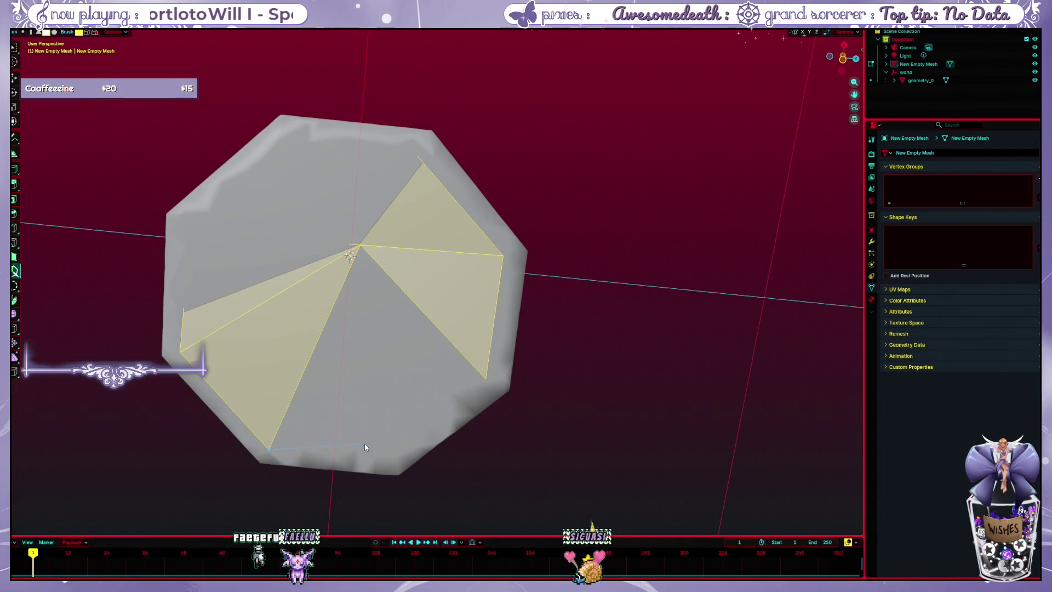
click(486, 380)
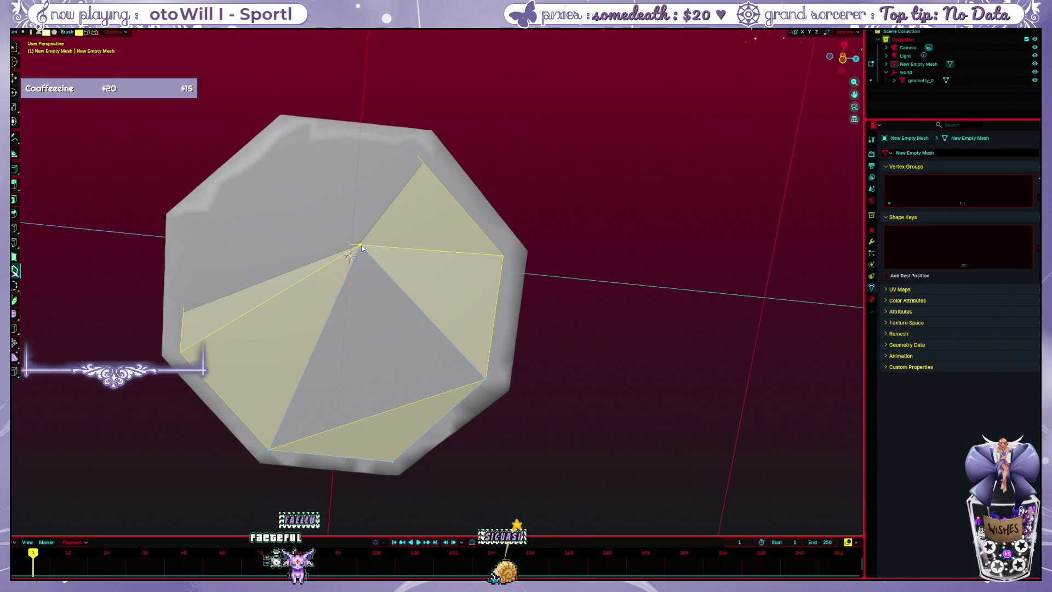
click(378, 353)
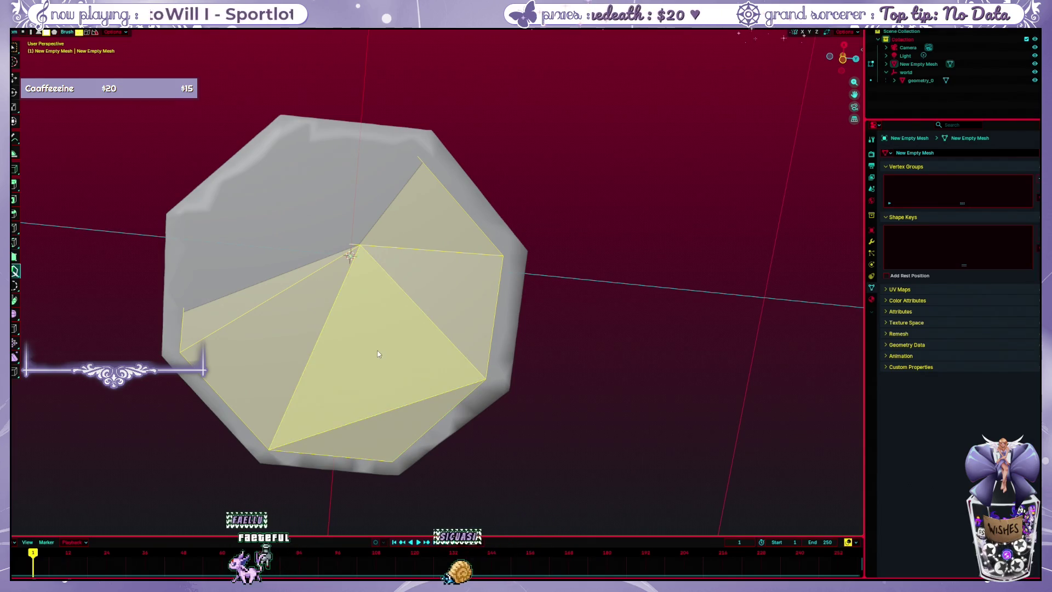
click(299, 226)
mouse_move(575, 392)
mouse_down()
mouse_move(500, 361)
mouse_move(508, 415)
mouse_move(501, 358)
mouse_up()
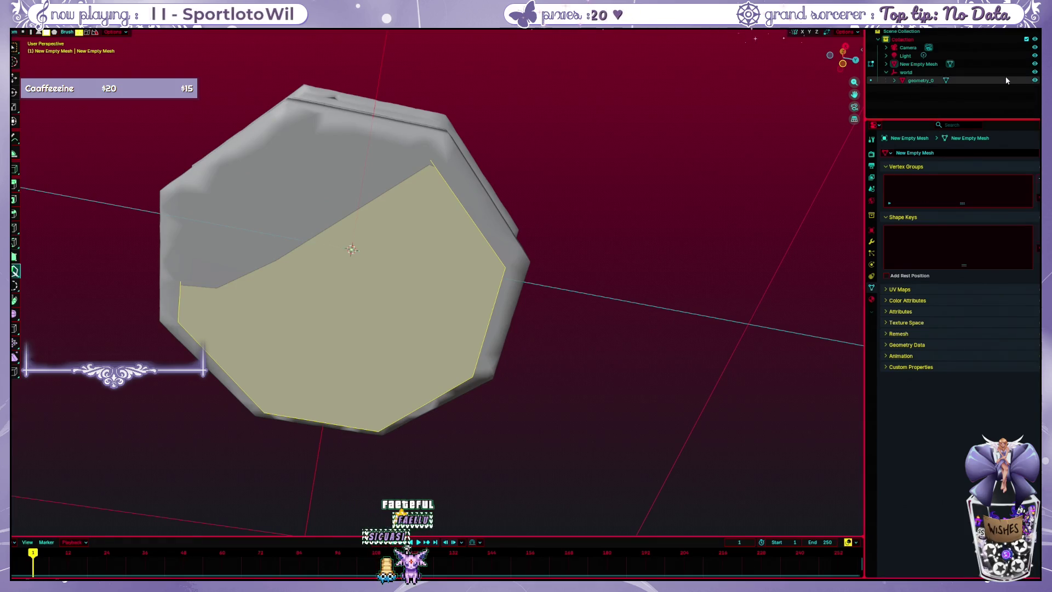
click(1035, 80)
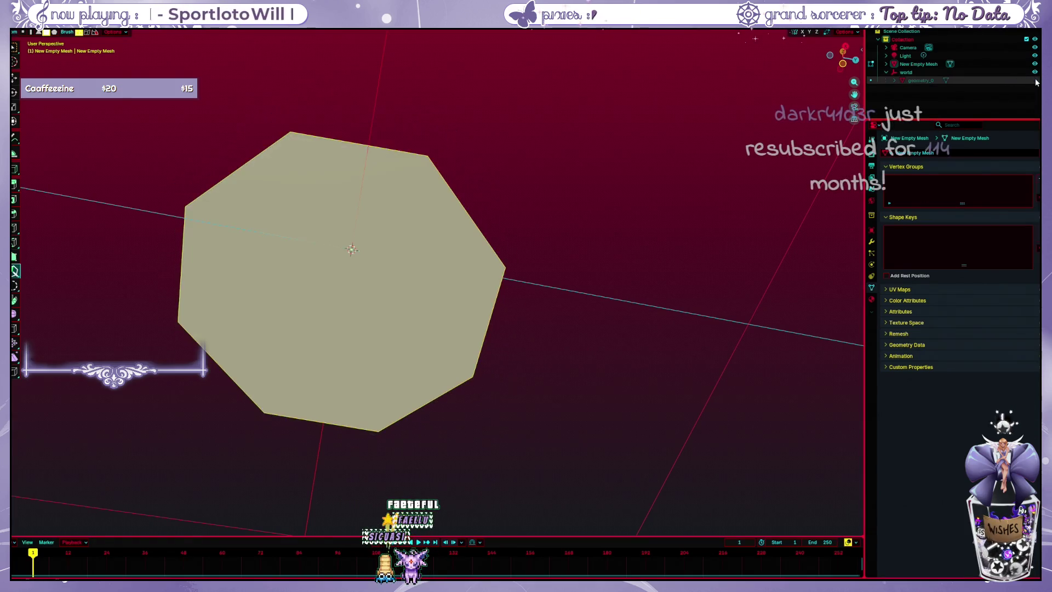
- Orbit to a top-down view of the octagon and box-select all of its geometry
drag(627, 237, 622, 387)
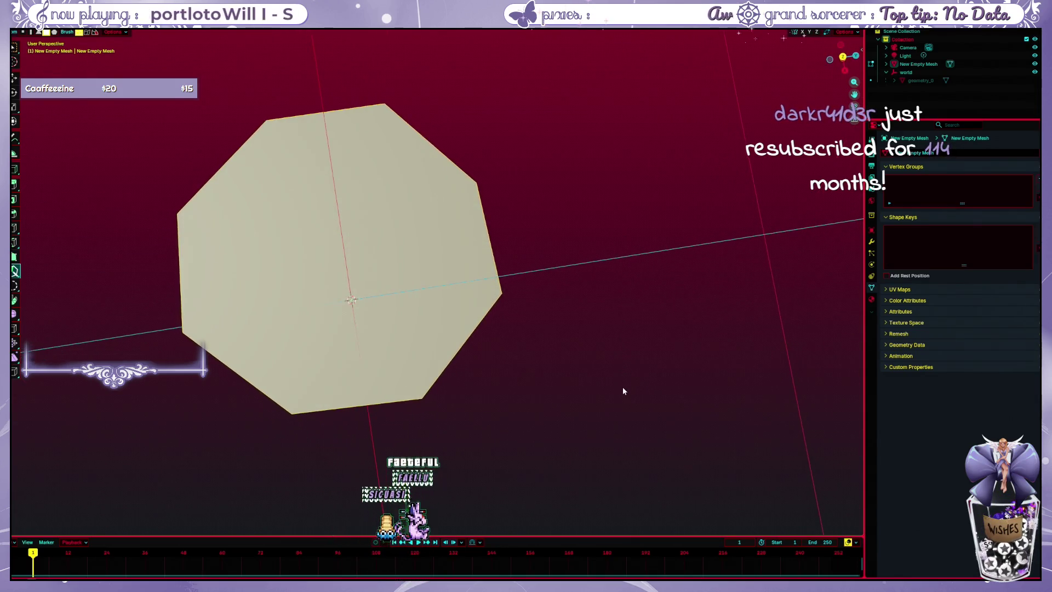
click(403, 272)
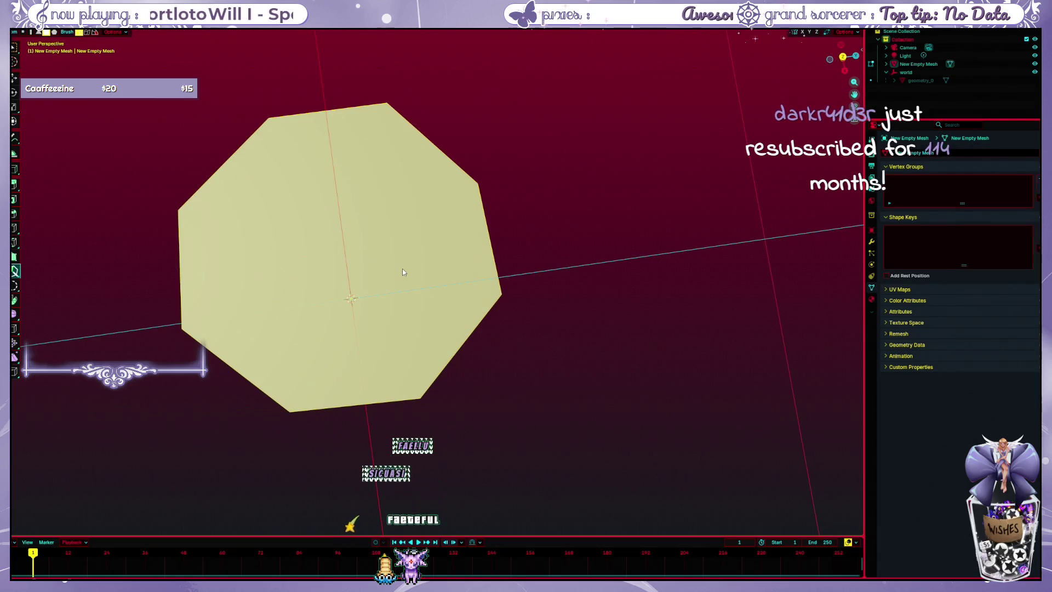
drag(585, 286, 583, 206)
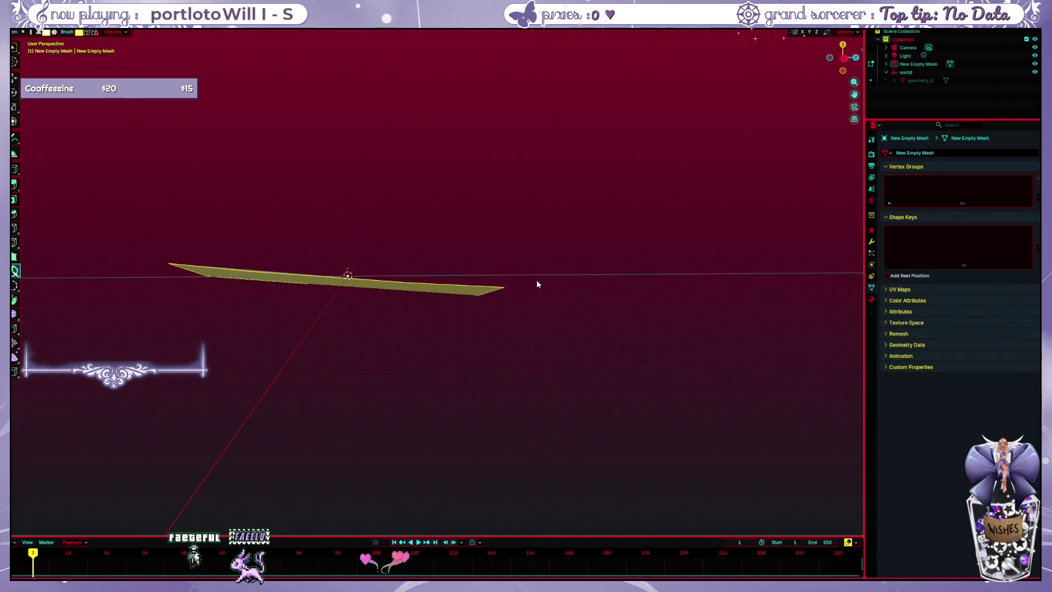
mouse_move(537, 284)
mouse_down()
mouse_move(526, 270)
mouse_move(505, 303)
mouse_move(560, 449)
mouse_up()
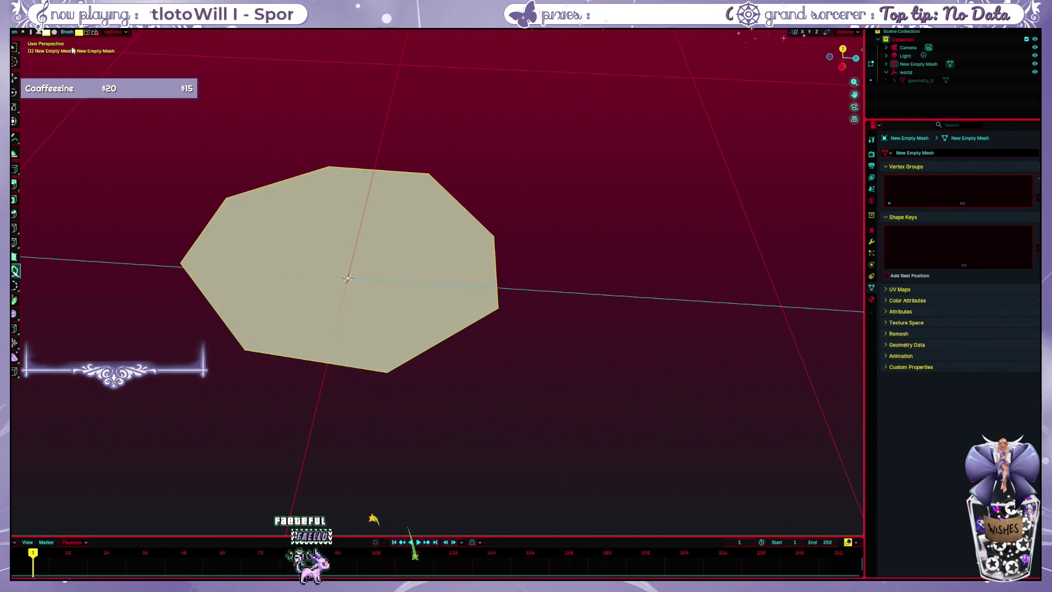
drag(98, 99, 599, 445)
- Delete the octagon's vertices, unhide the fountain and view the basin from below
key(x)
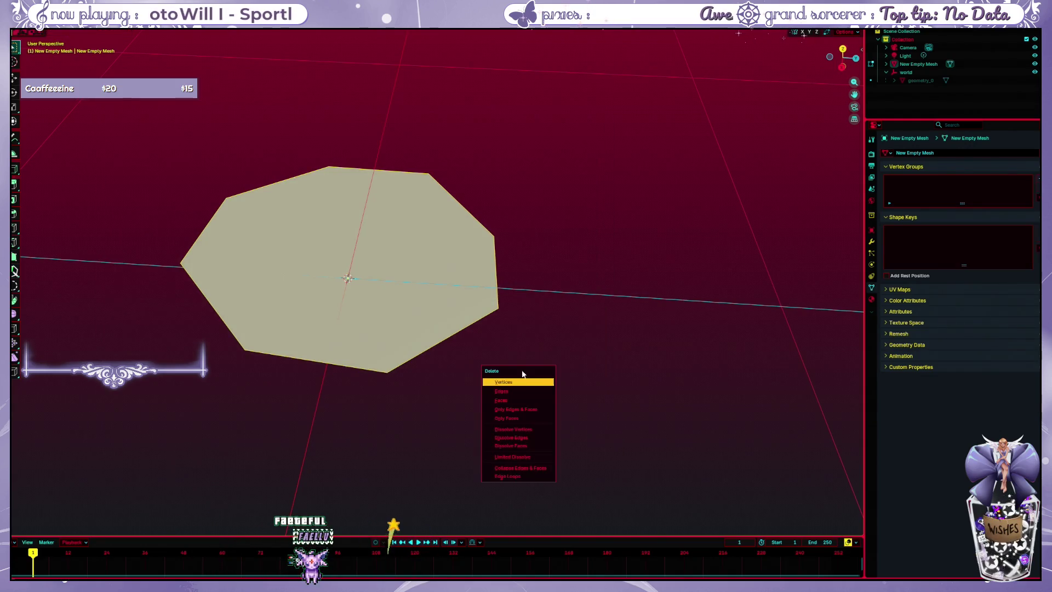
click(525, 382)
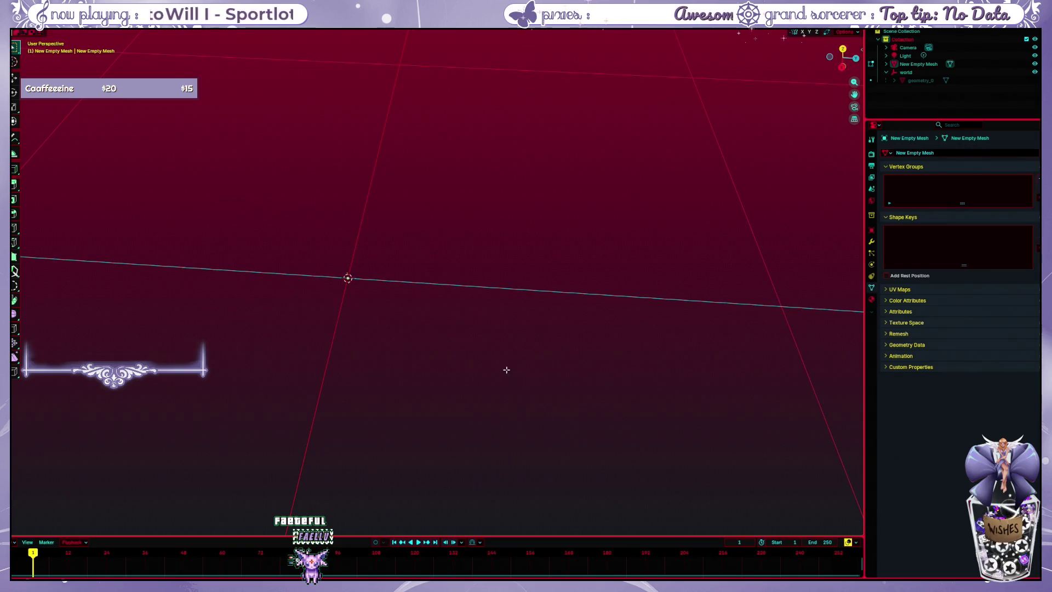
click(1035, 80)
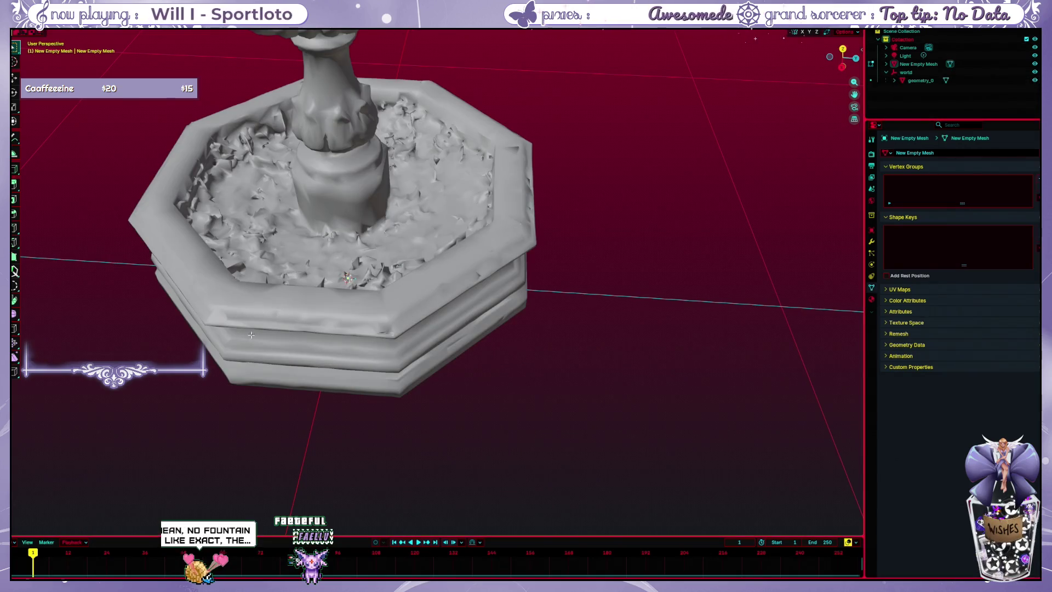
key(ctrl+KP_7)
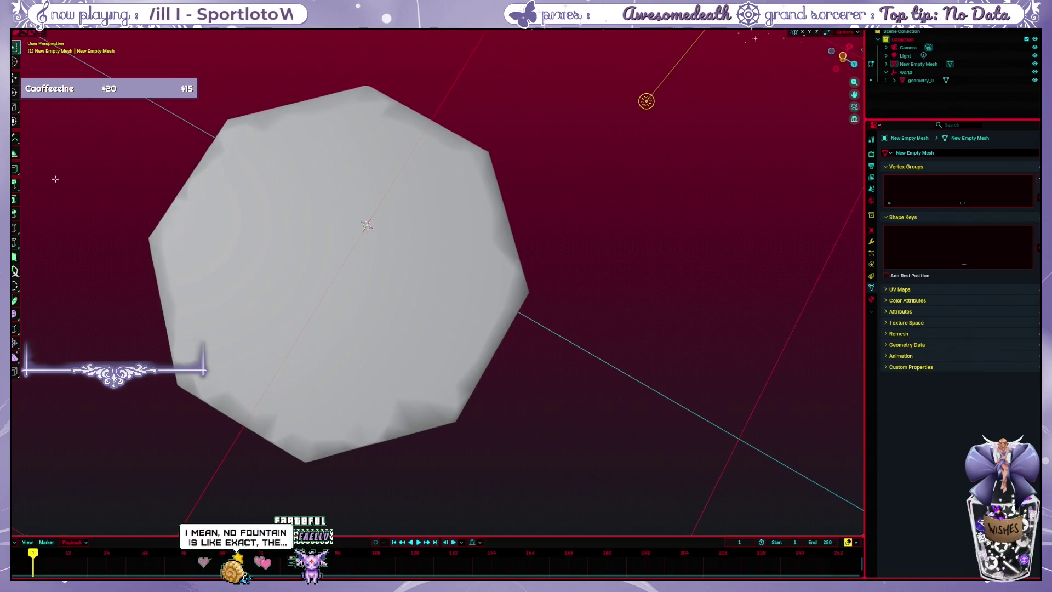
- Add a plane, scale it down to about a fifth, and move it into the basin
key(shift+a)
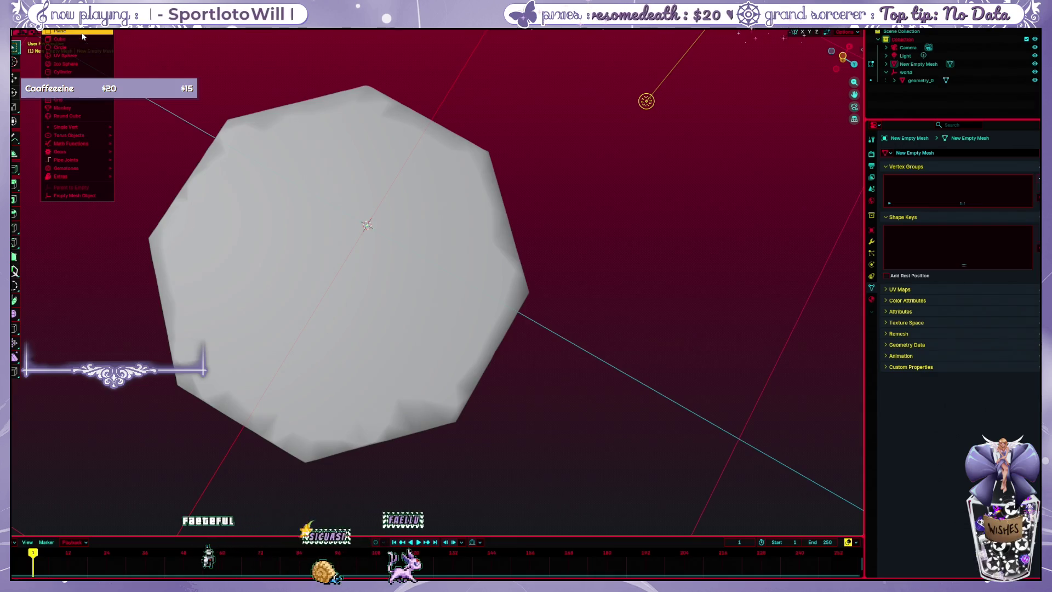
click(82, 34)
scroll(422, 256, down, 2)
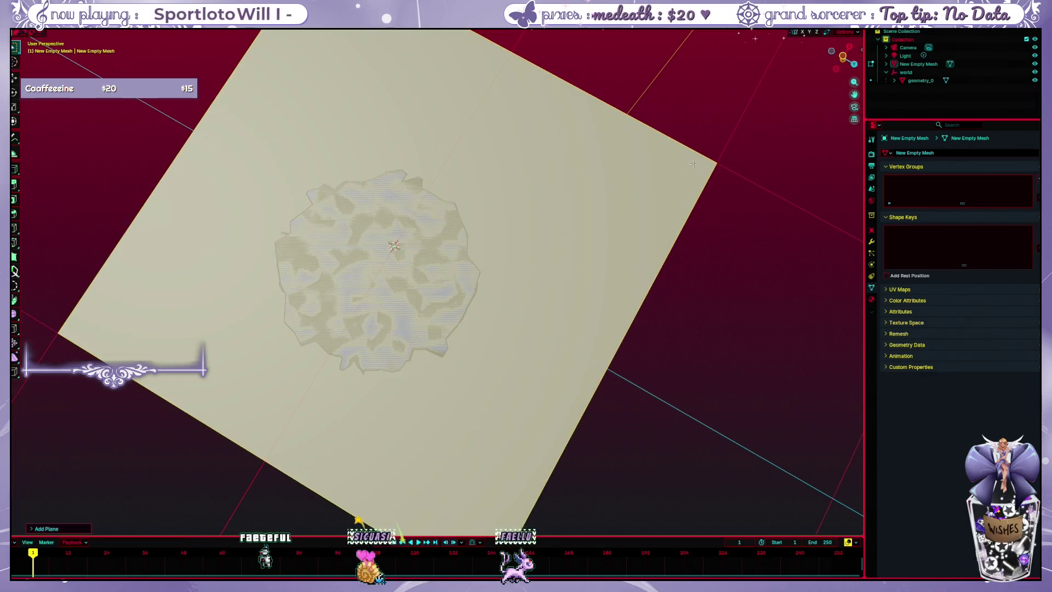
key(s)
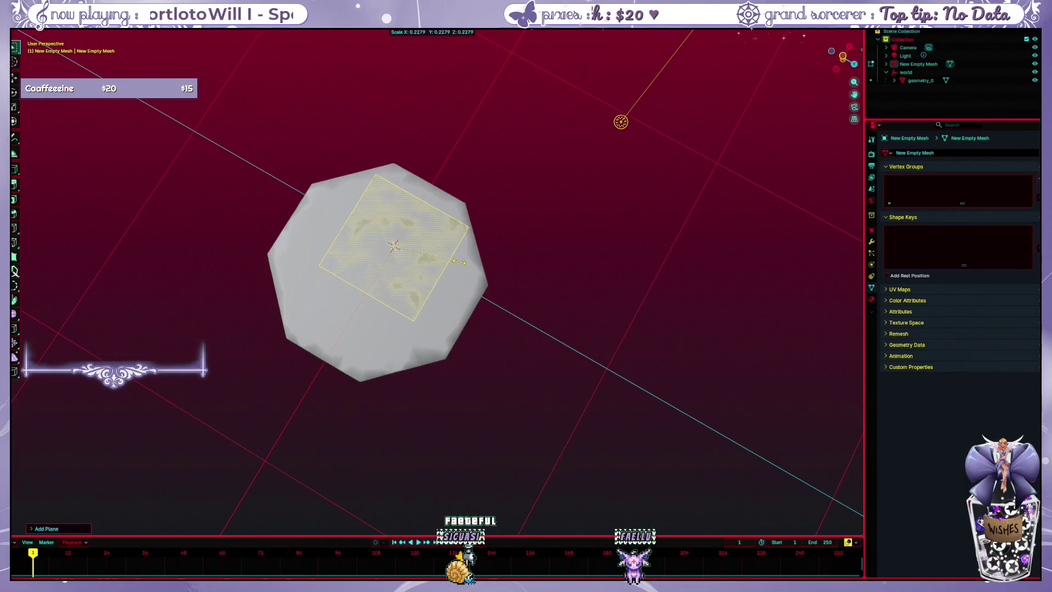
key(g)
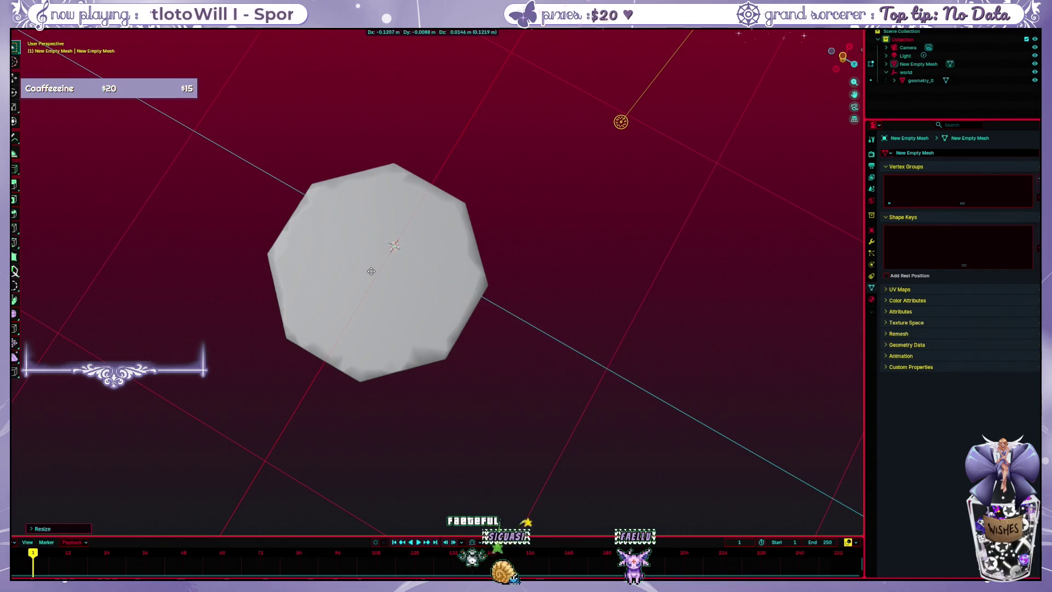
key(y)
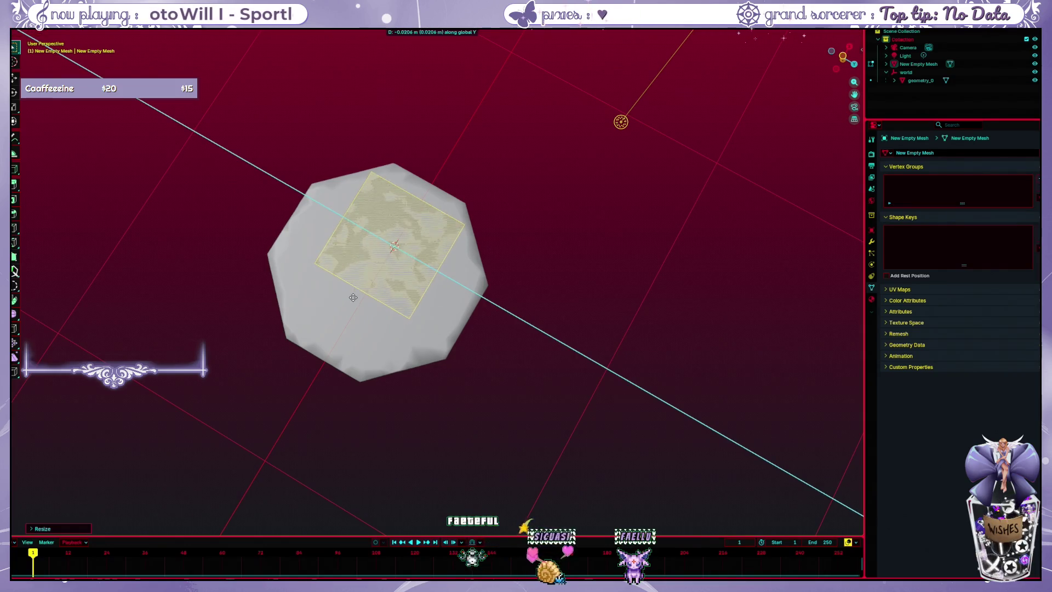
key(x)
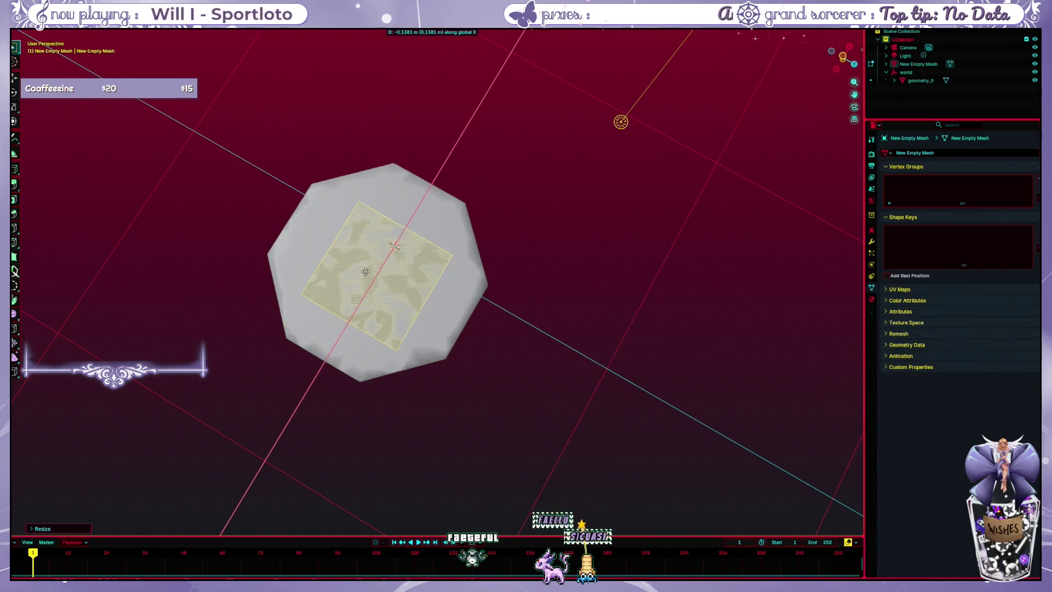
click(366, 270)
- Deselect the plane and inspect it with the fountain hidden, then shown again
click(535, 291)
scroll(542, 341, up, 5)
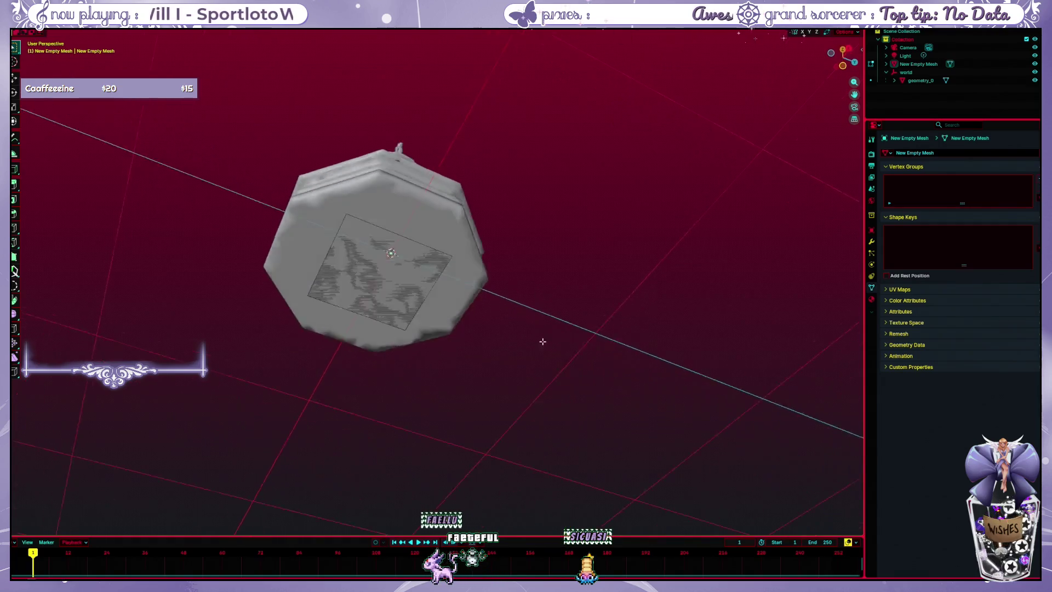
scroll(541, 345, up, 2)
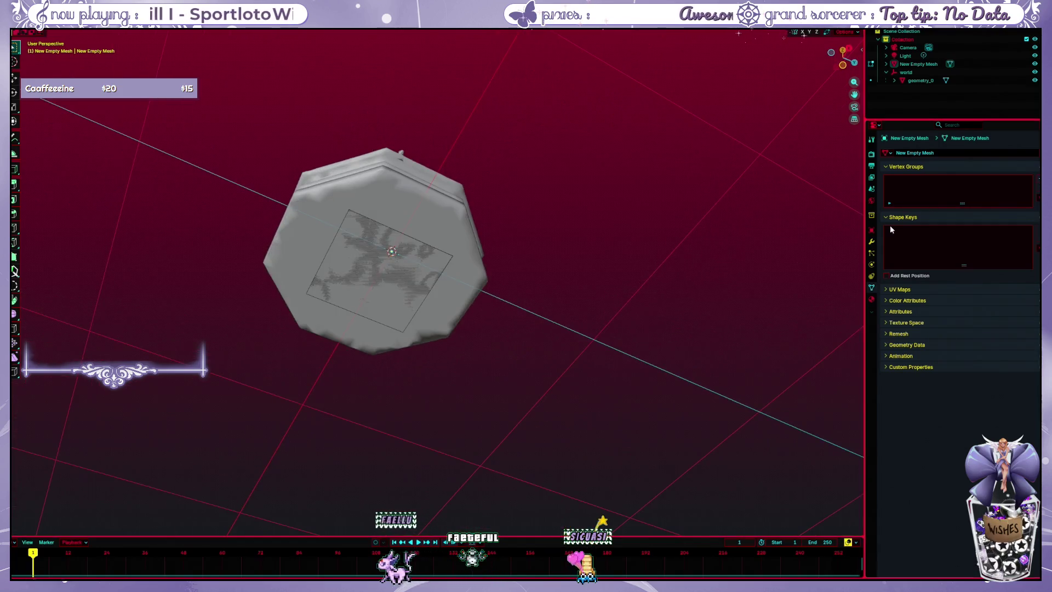
click(1035, 80)
scroll(570, 328, down, 6)
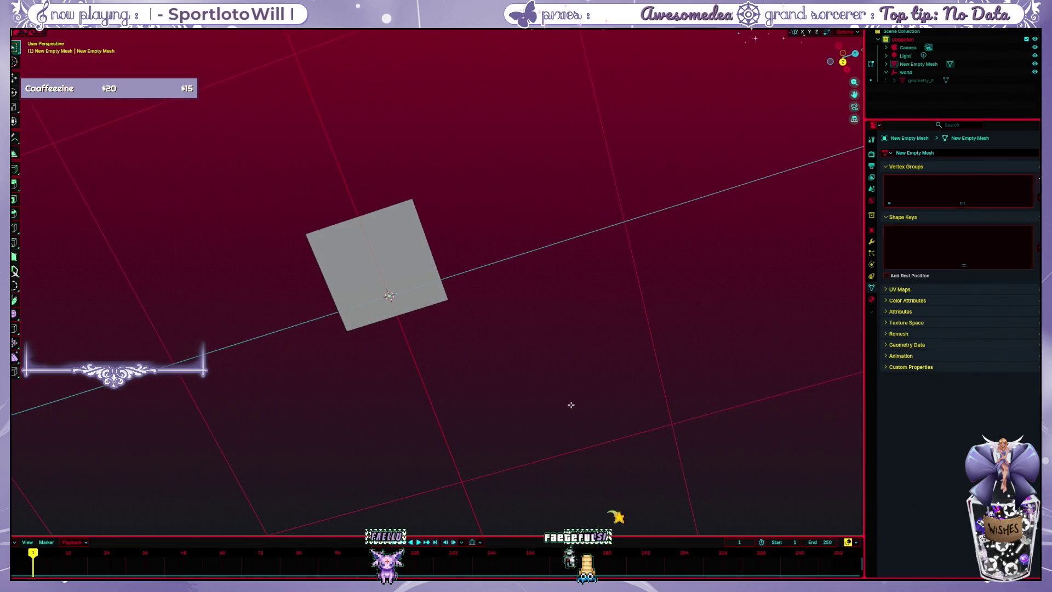
scroll(571, 405, down, 6)
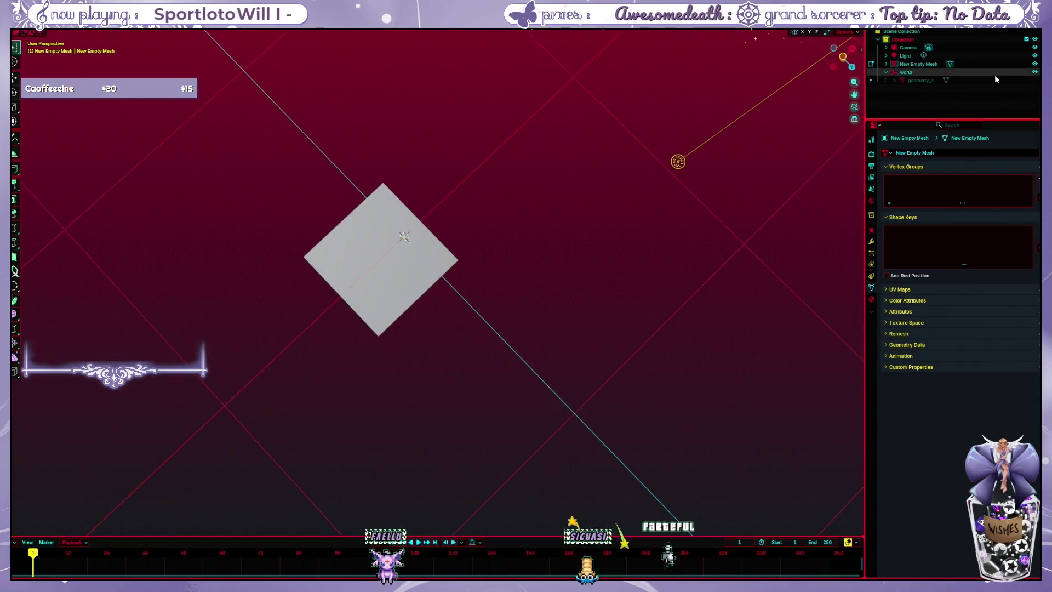
click(1035, 81)
scroll(433, 247, up, 2)
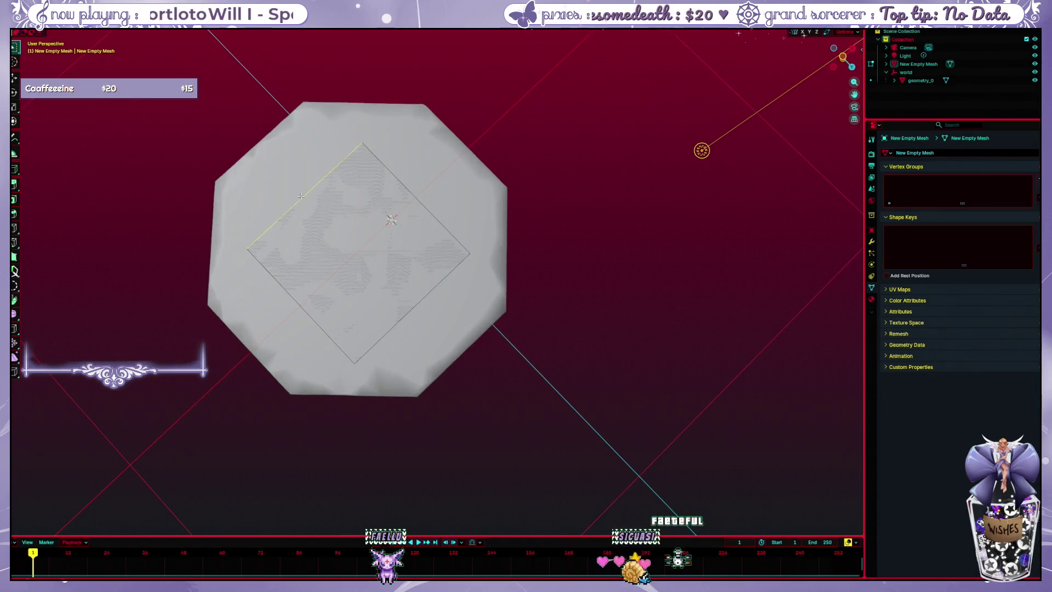
scroll(292, 186, up, 3)
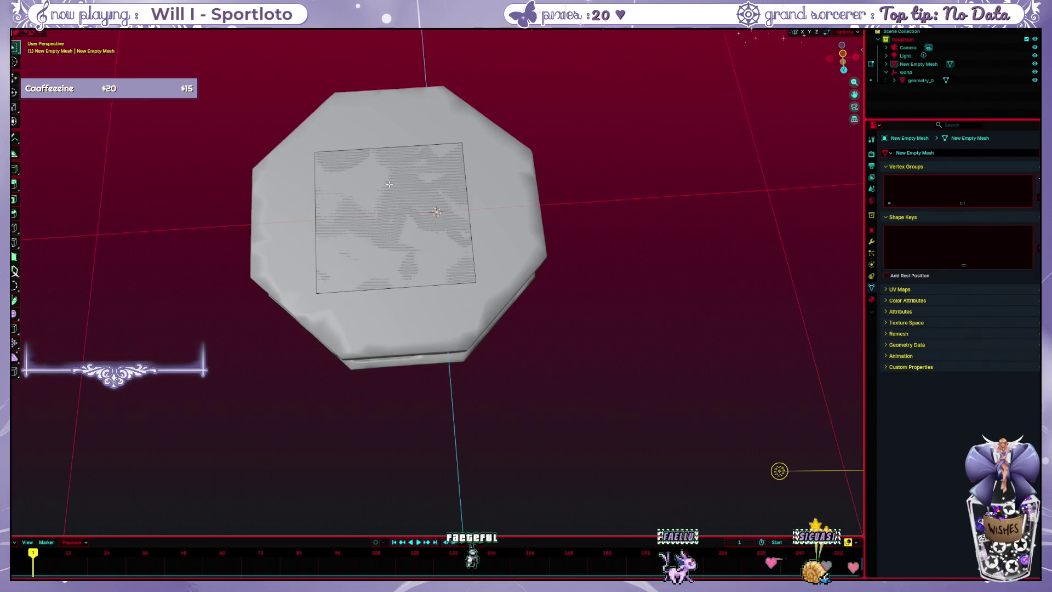
- Subdivide the whole plane from the Edge menu with Number of Cuts 4, then deselect it
key(a)
key(ctrl+e)
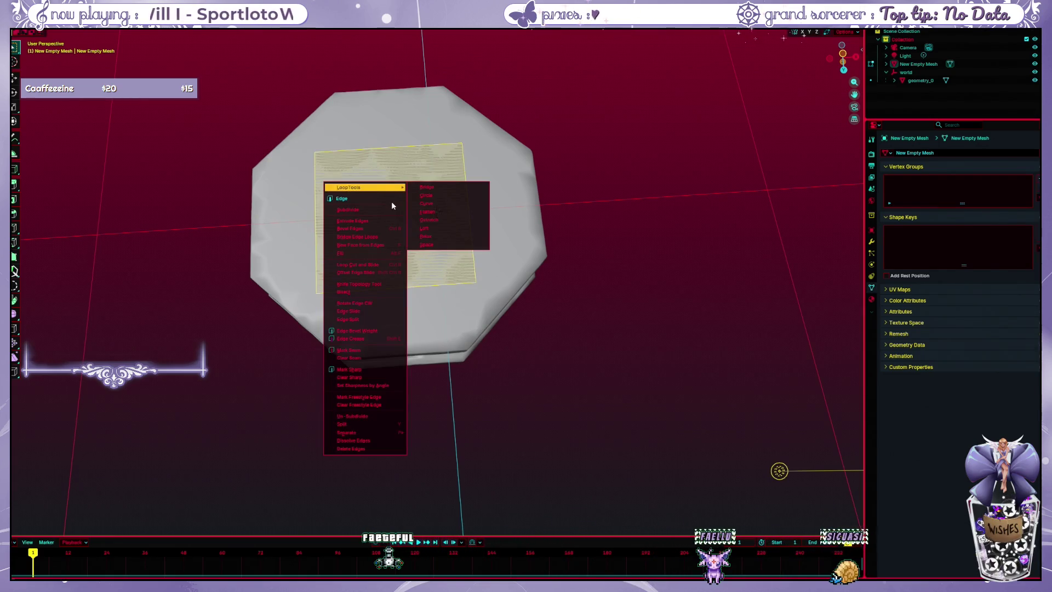
click(392, 209)
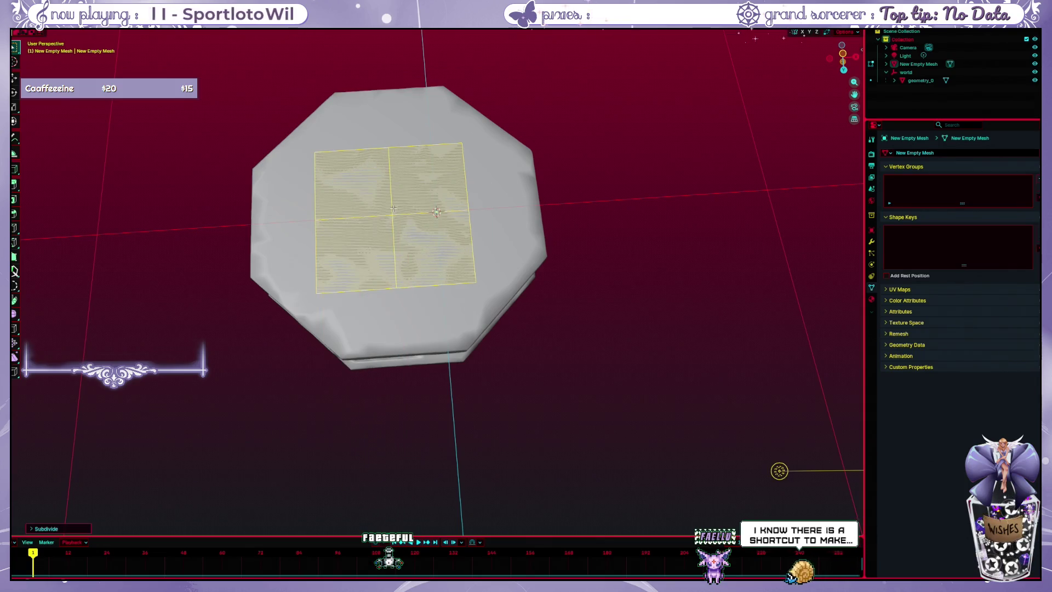
click(34, 529)
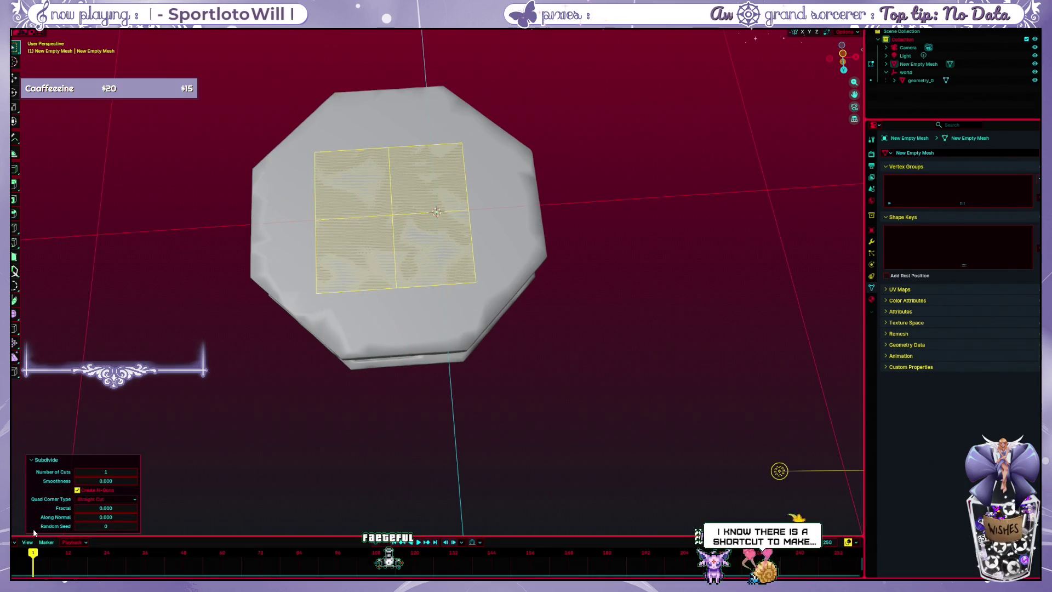
click(105, 472)
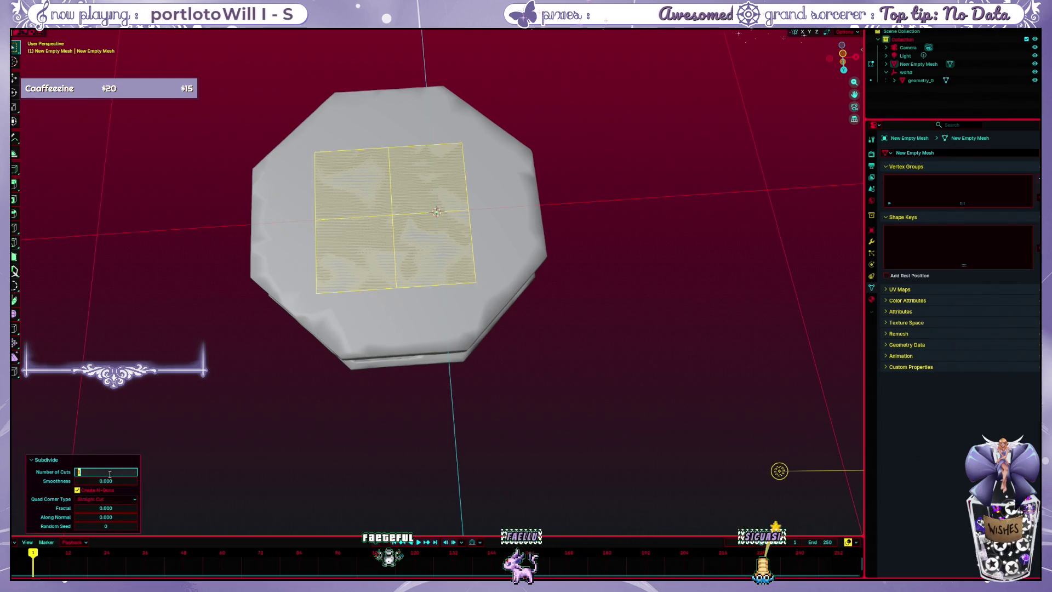
text(4)
key(Return)
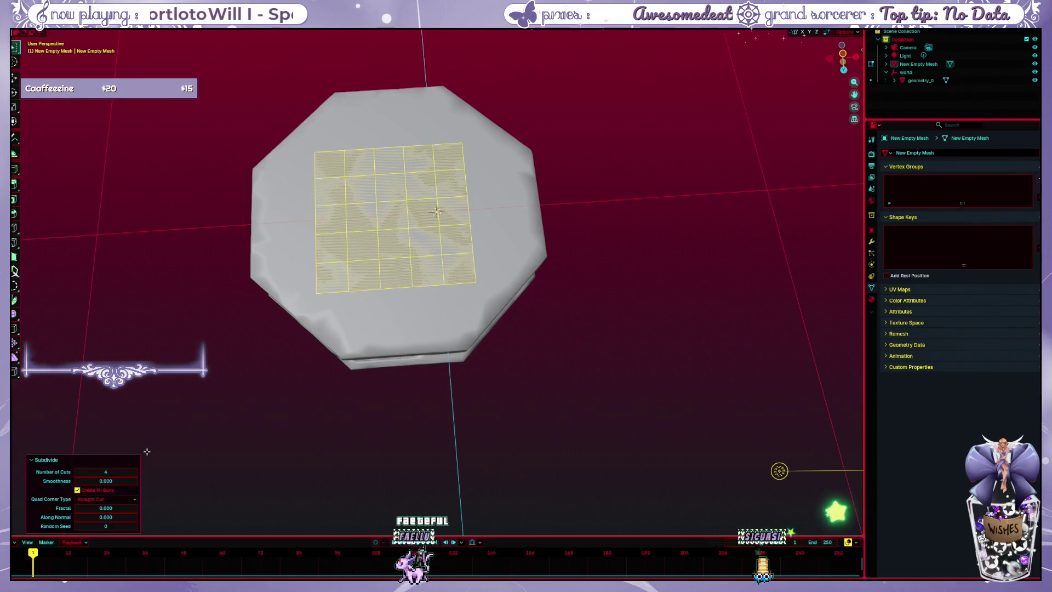
click(271, 457)
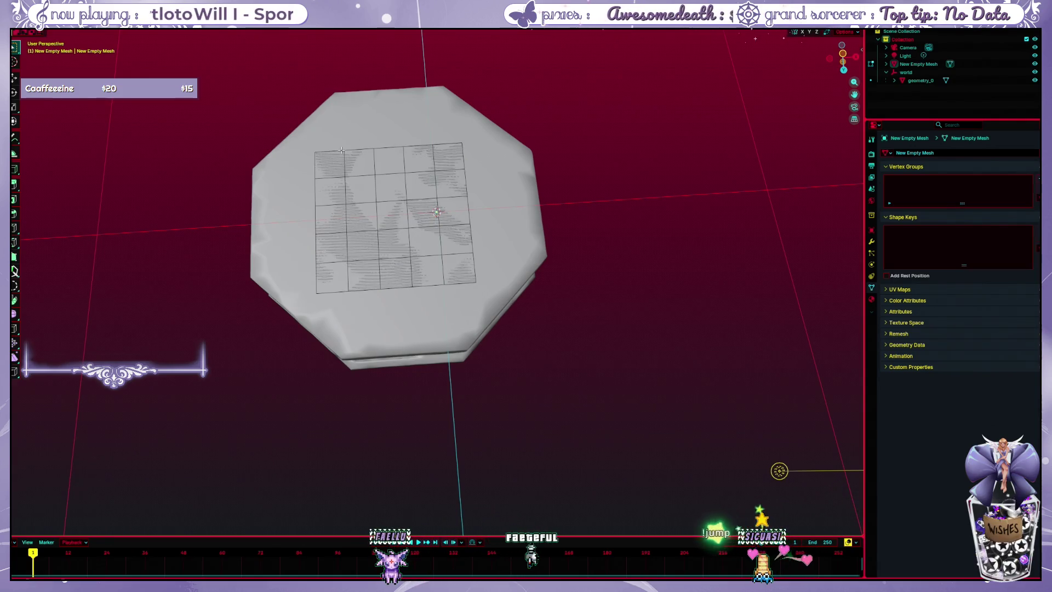
- Extrude an edge toward the rim from a top view, then undo the fan faces
drag(341, 149, 375, 115)
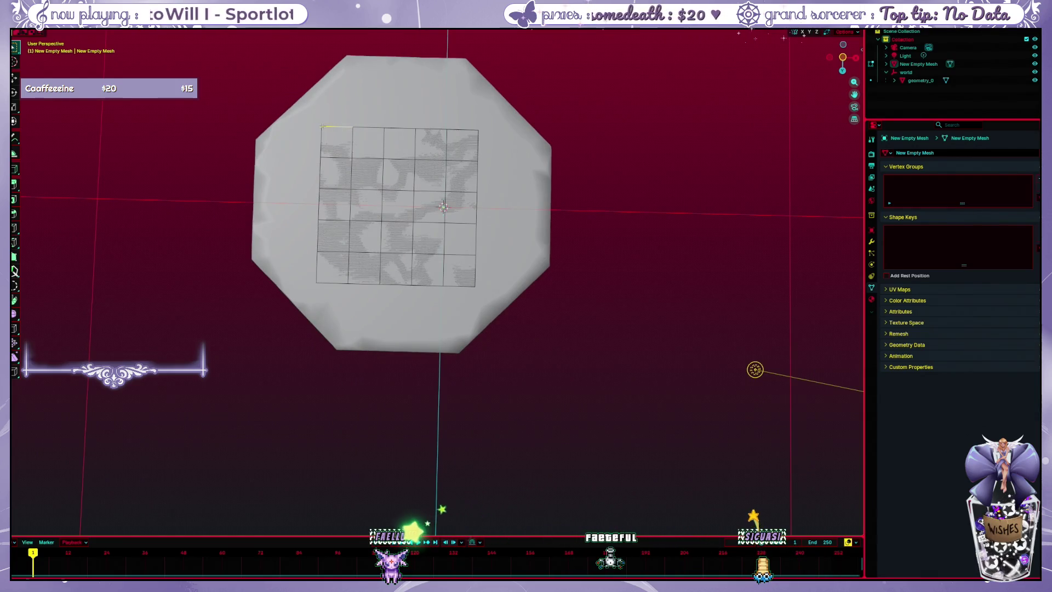
click(260, 139)
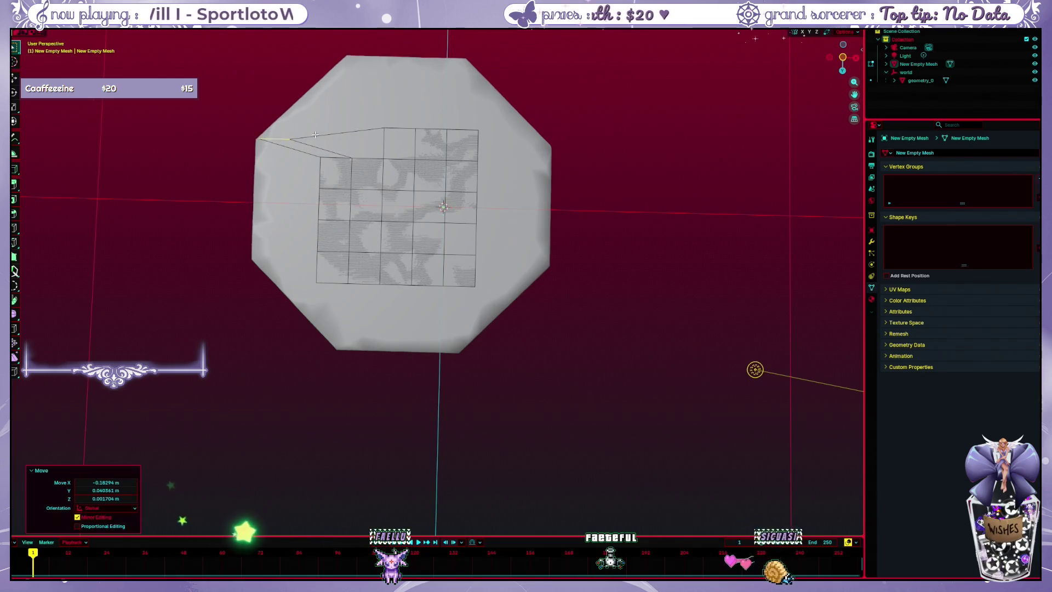
key(e)
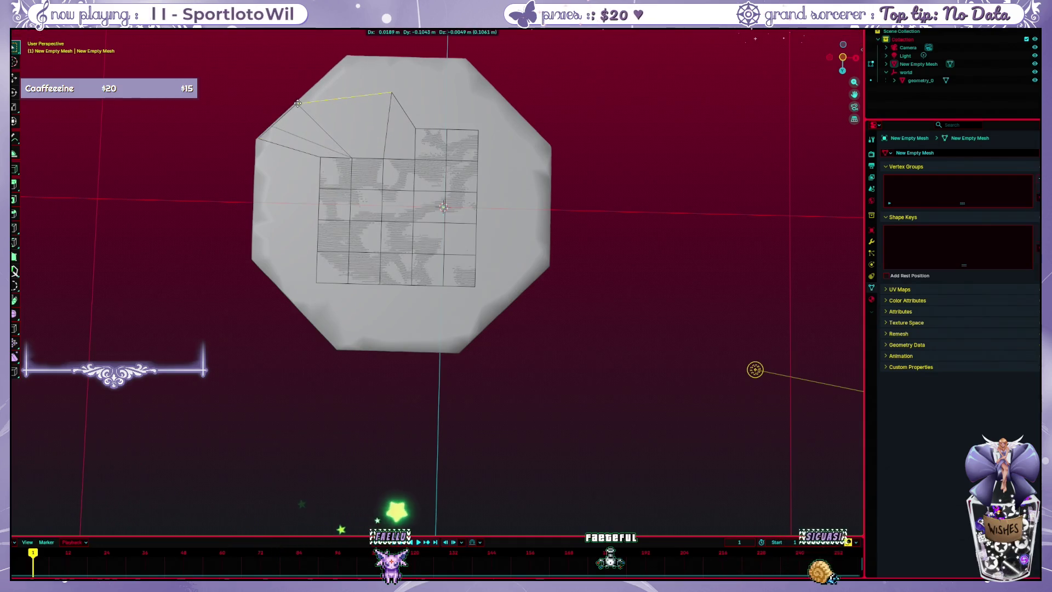
click(297, 103)
key(g)
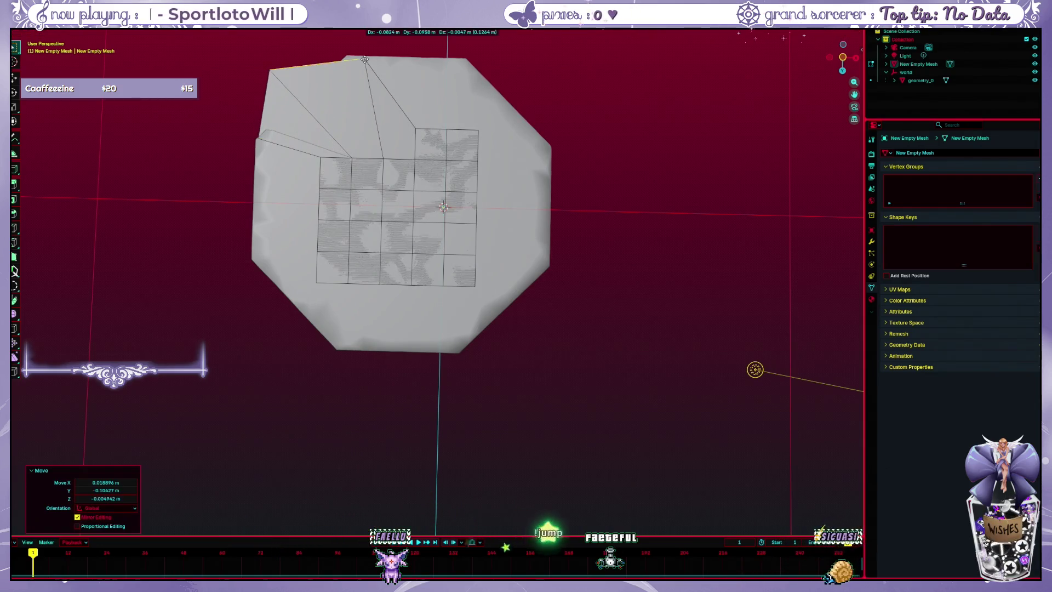
key(Escape)
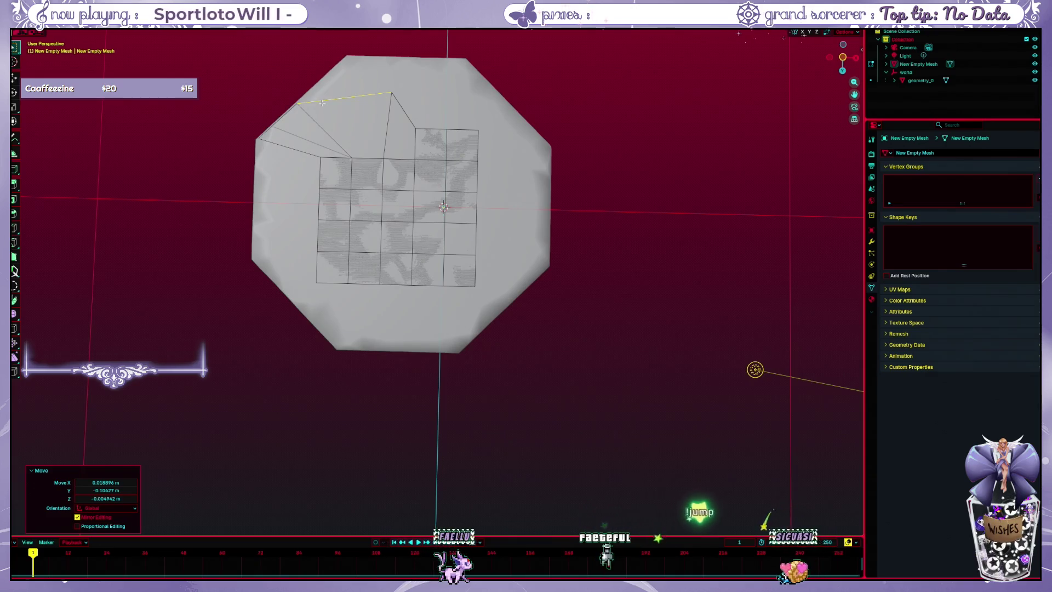
key(ctrl+z)
key(ctrl+z)
key(ctrl+z)
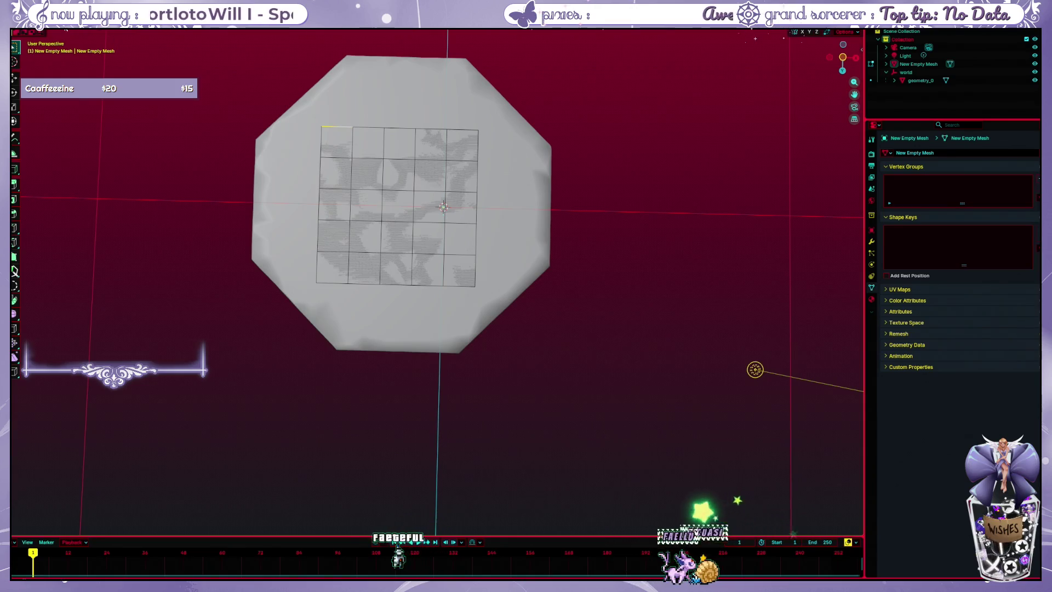
- In vertex mode, move the top-left vertex near the rim and extrude a vertex to the rim
key(1)
click(322, 125)
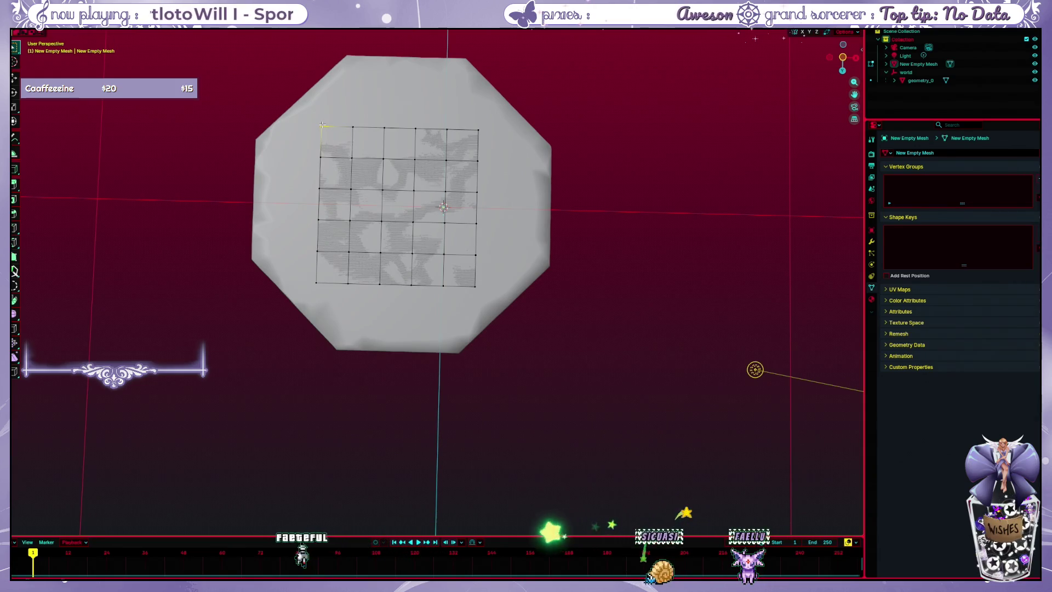
key(g)
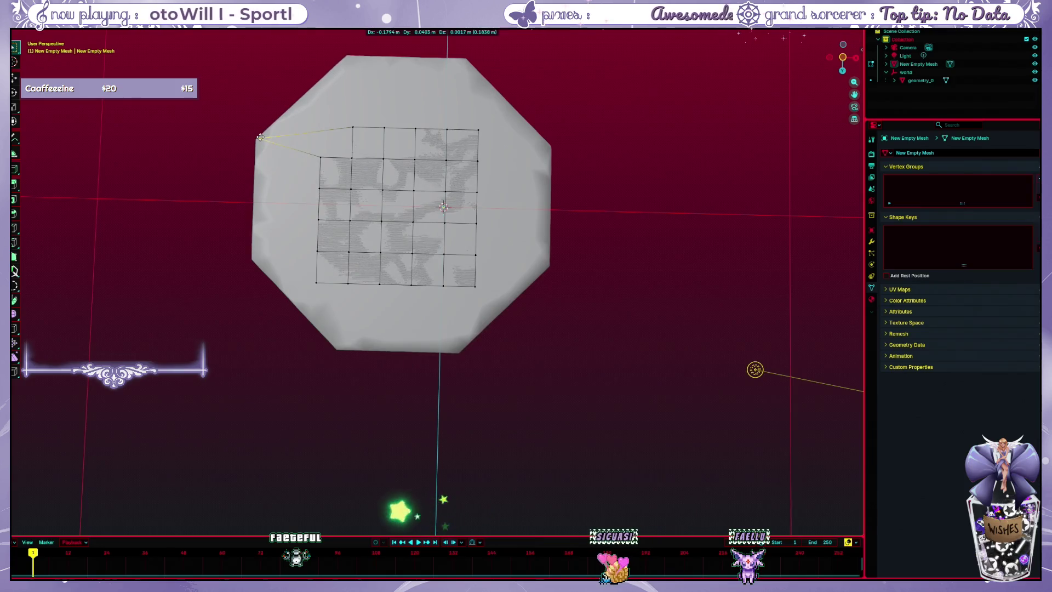
click(261, 136)
key(e)
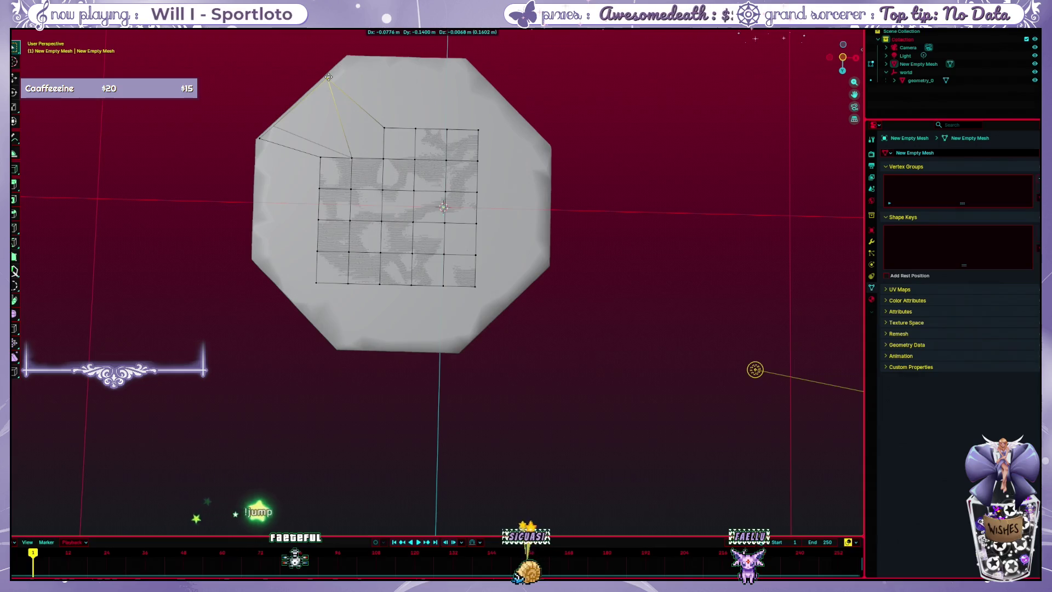
click(329, 77)
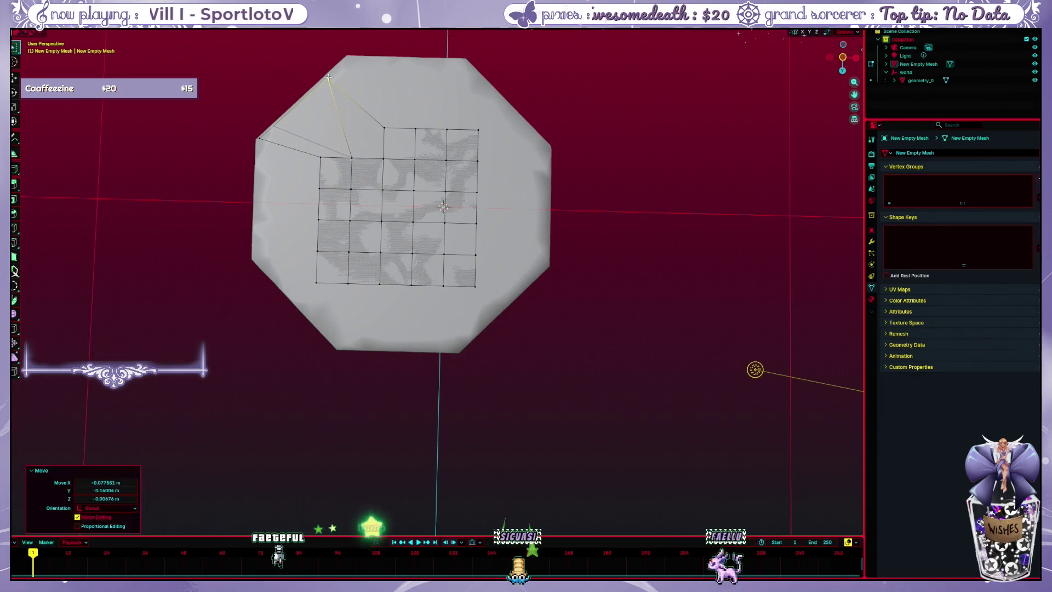
right_click(372, 76)
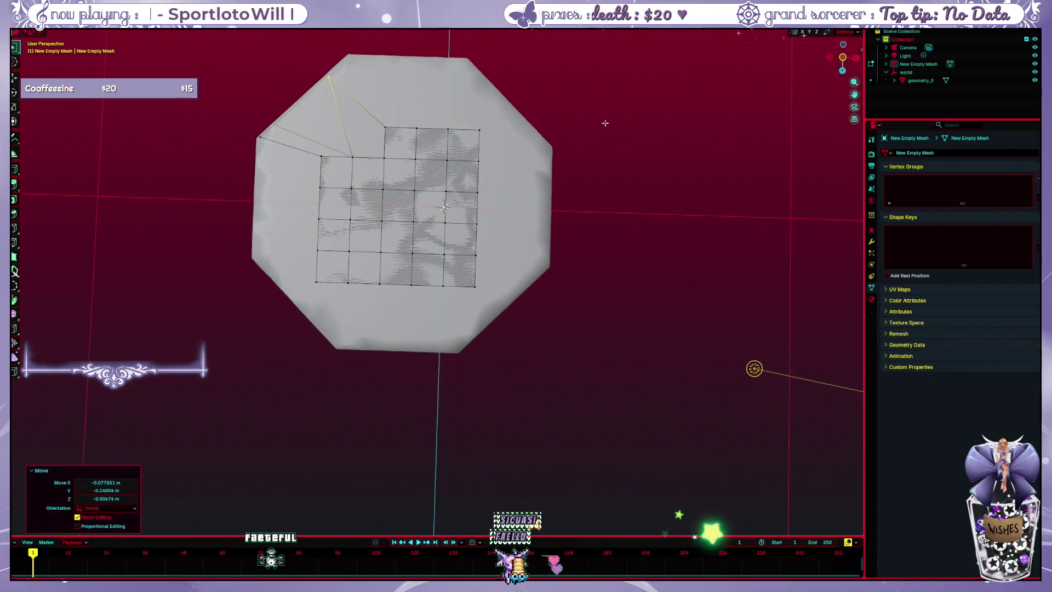
scroll(605, 123, up, 3)
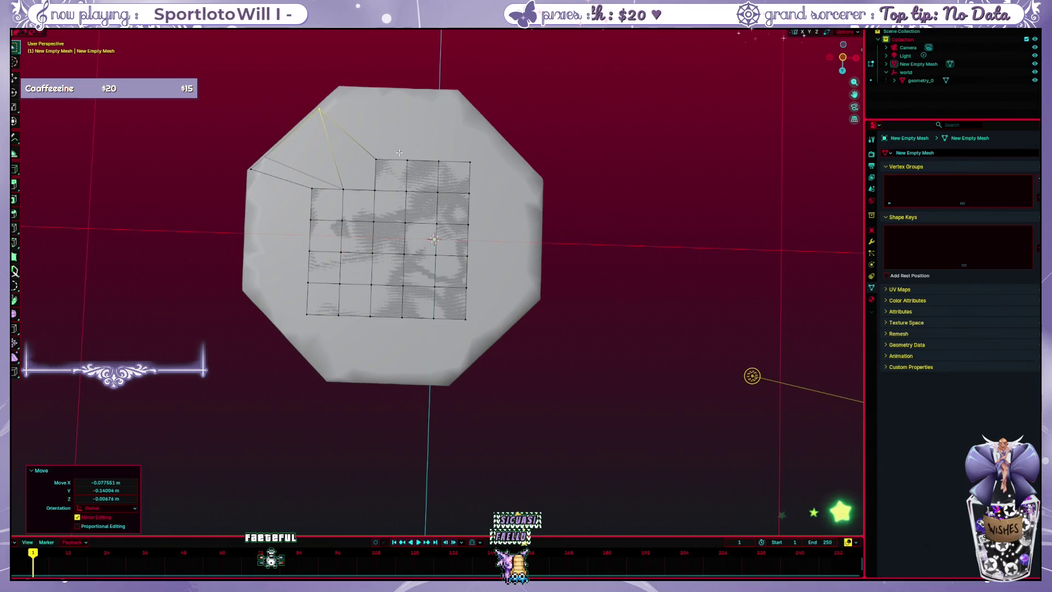
key(f)
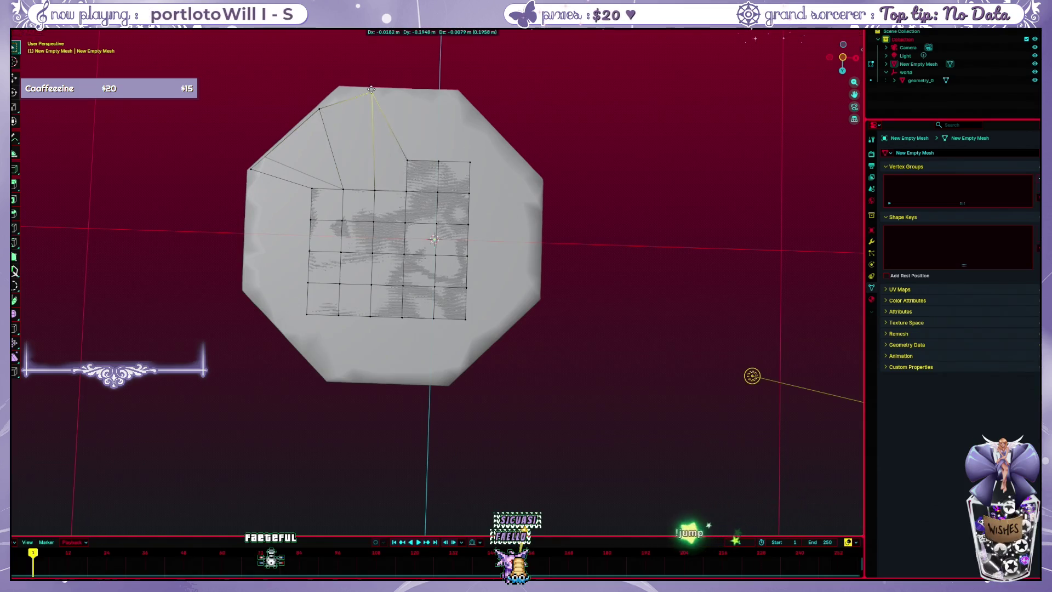
click(339, 83)
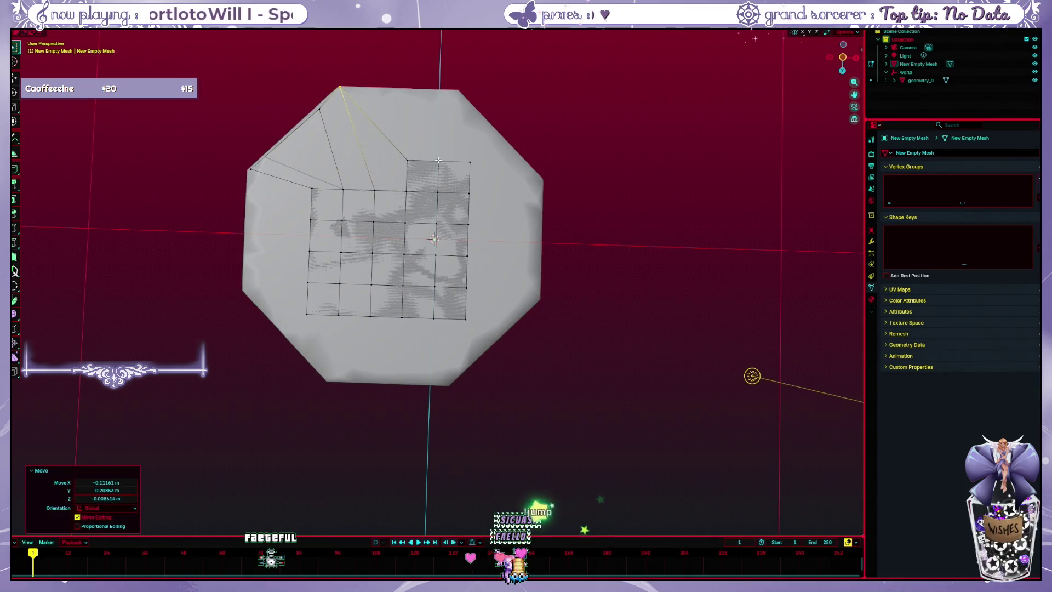
- Pull the top-edge and right-edge grid vertices out to the right rim
mouse_move(438, 160)
mouse_down()
mouse_move(444, 106)
mouse_move(418, 88)
mouse_move(458, 91)
mouse_up()
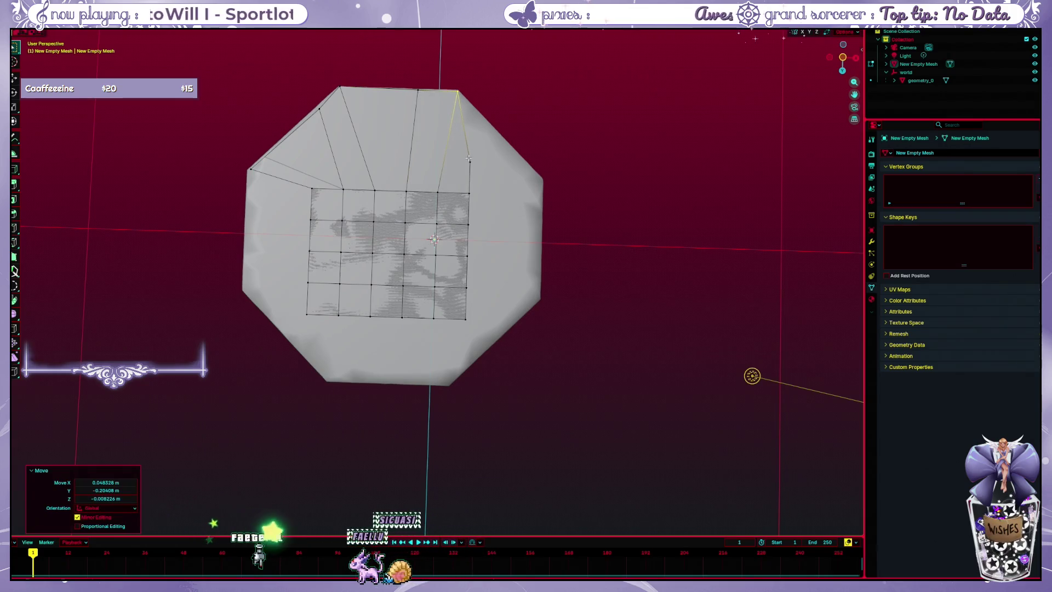
drag(469, 162, 522, 161)
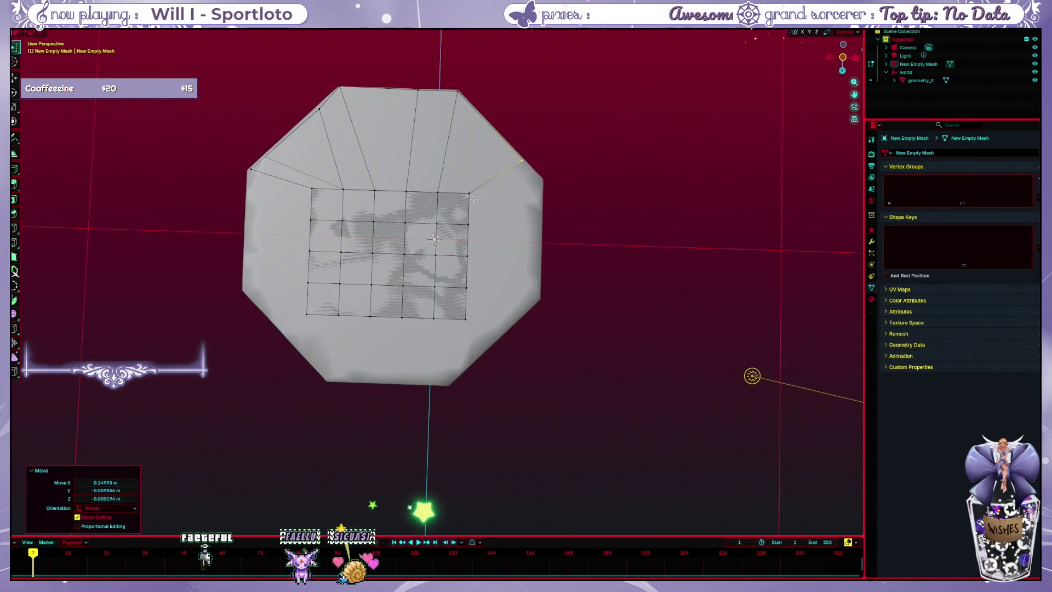
click(470, 224)
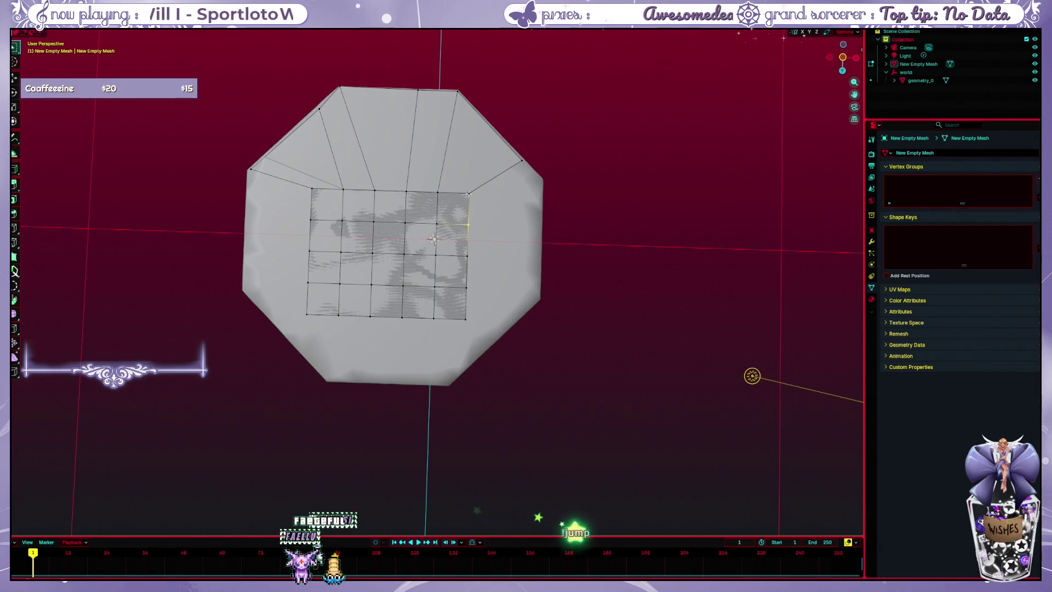
drag(469, 193, 539, 182)
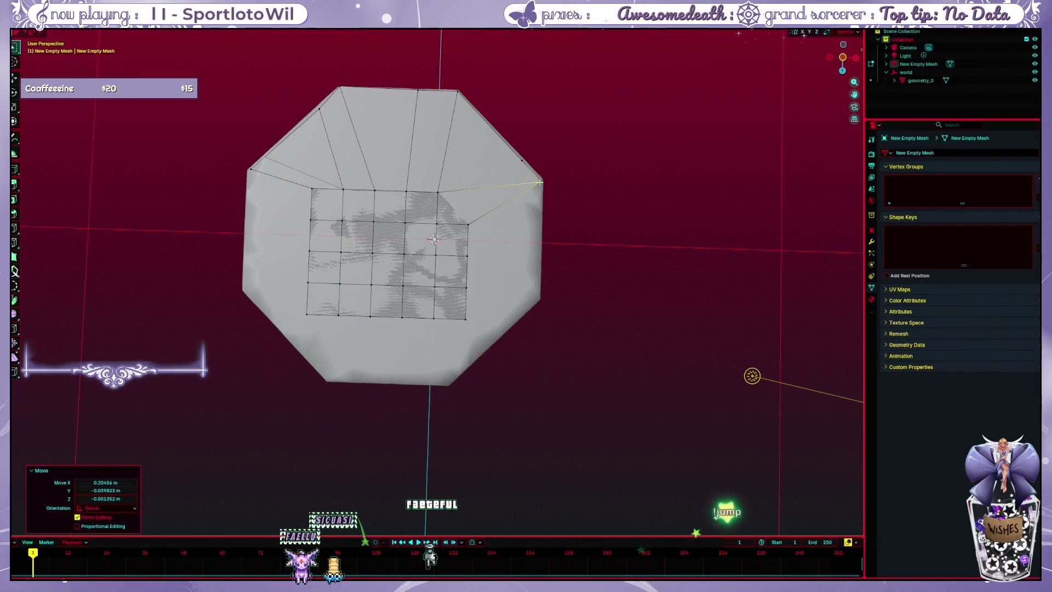
drag(471, 222, 547, 223)
key(KP_1)
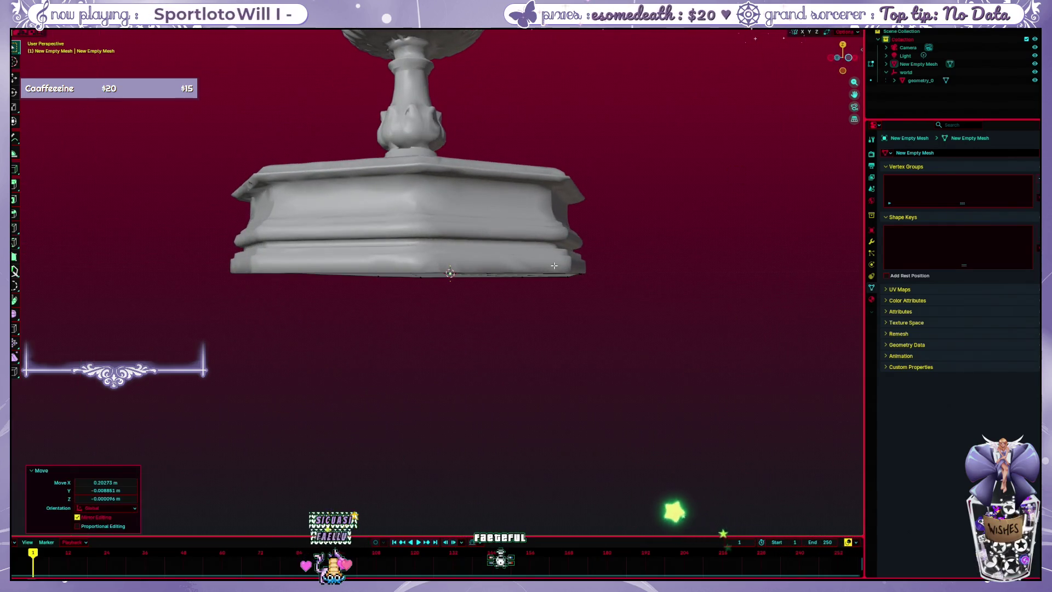
drag(554, 265, 767, 175)
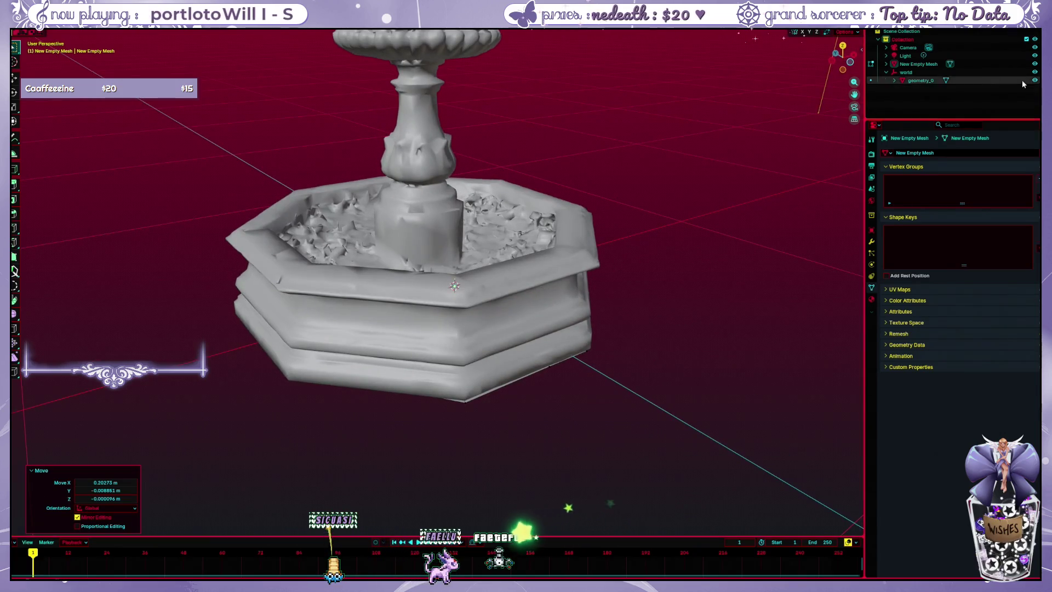
click(1034, 80)
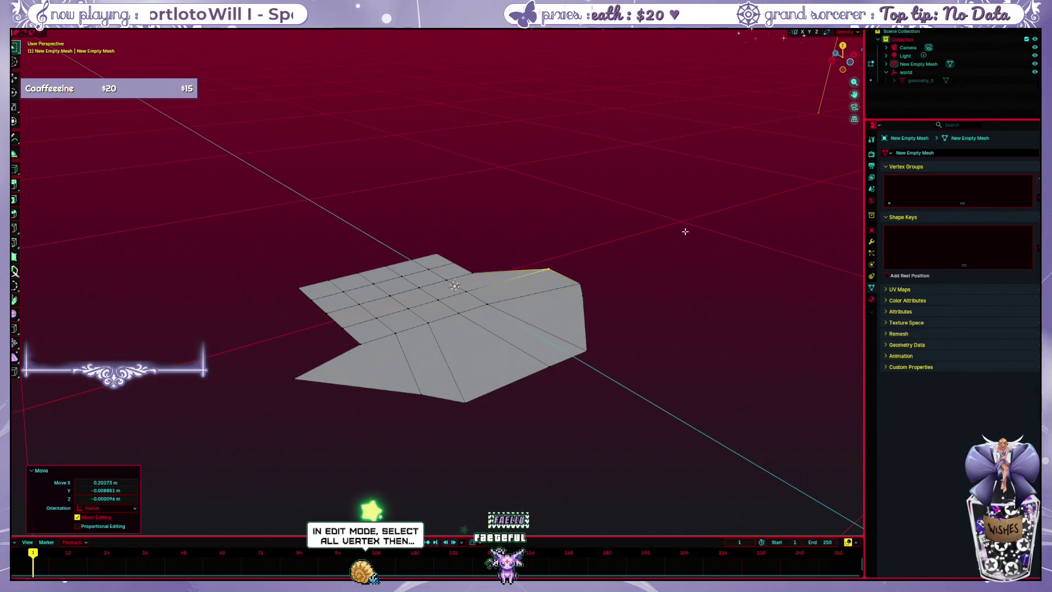
mouse_move(681, 231)
mouse_down()
mouse_move(695, 190)
mouse_move(688, 247)
mouse_move(720, 196)
mouse_move(722, 164)
mouse_move(724, 214)
mouse_move(735, 208)
mouse_up()
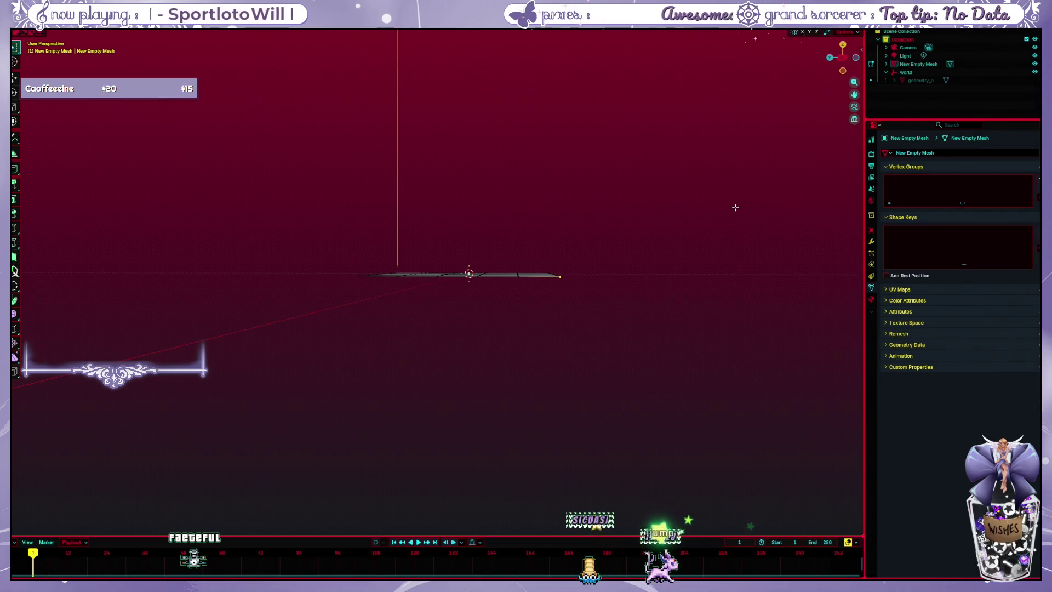
mouse_move(735, 208)
mouse_down()
mouse_move(695, 293)
mouse_move(681, 240)
mouse_move(693, 159)
mouse_up()
click(1034, 80)
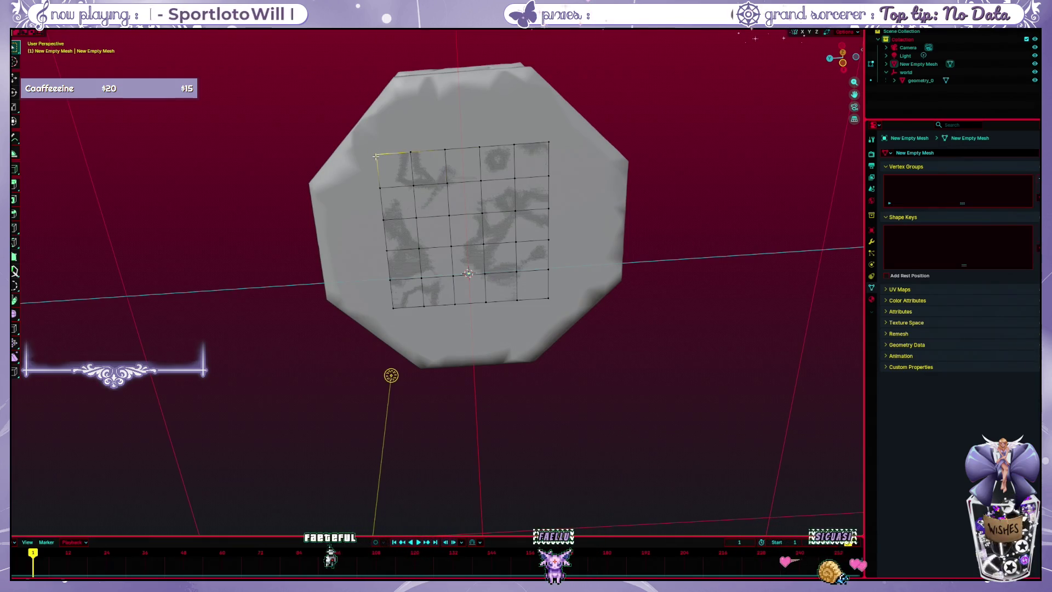
- After cancelled proportional and Z-scale attempts, deselect all and drag the top-left corner vertex toward the left rim
key(g)
scroll(375, 157, up, 5)
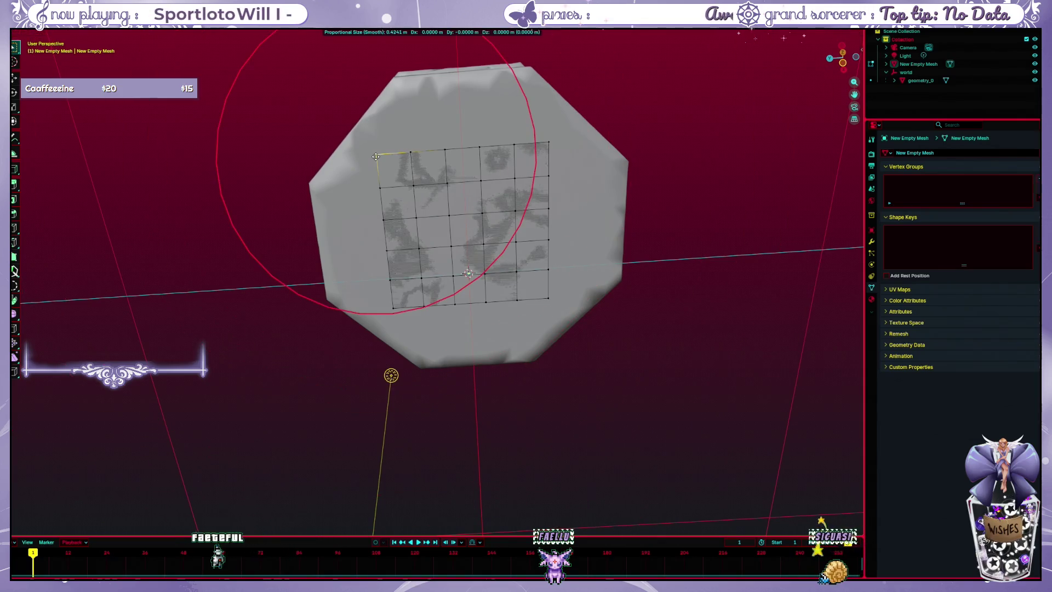
key(Escape)
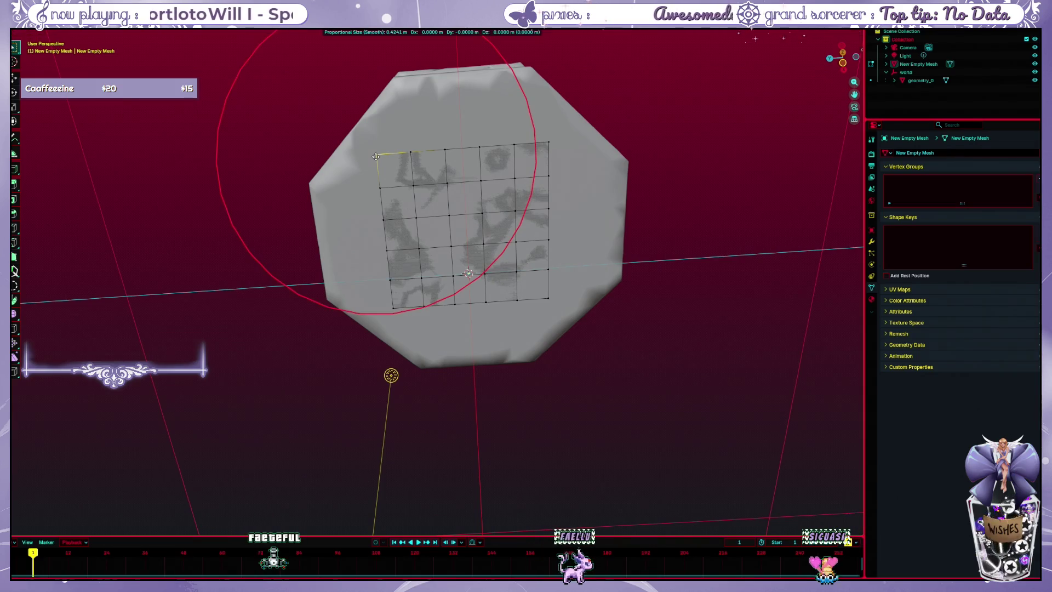
key(y)
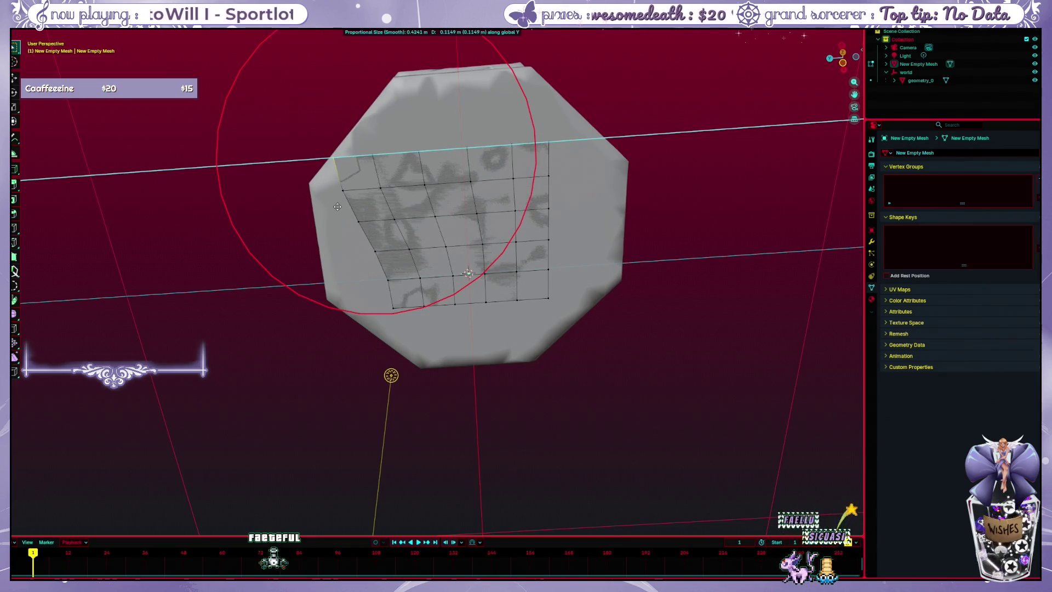
key(Escape)
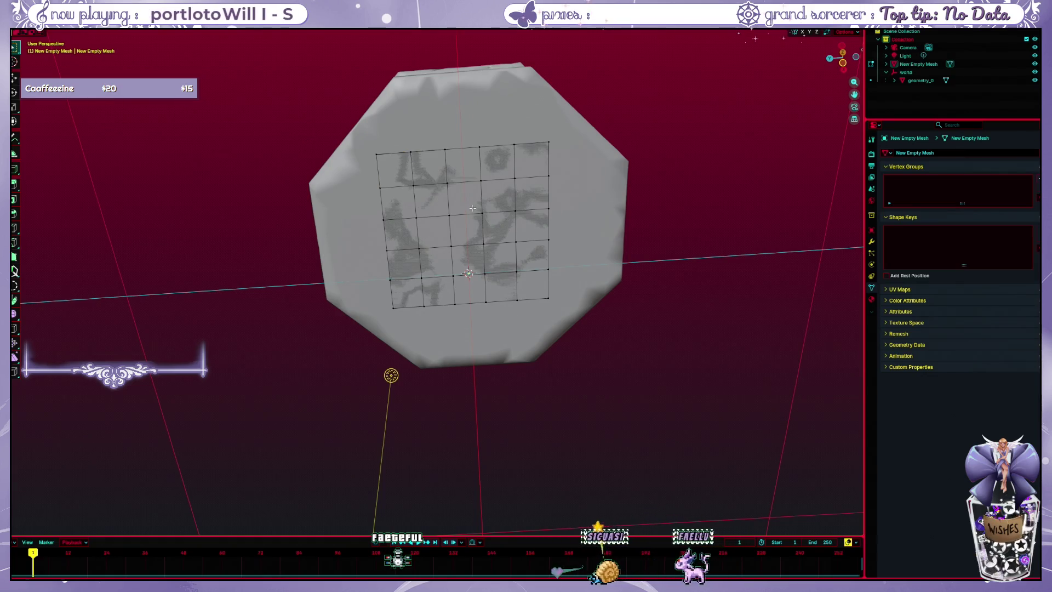
key(a)
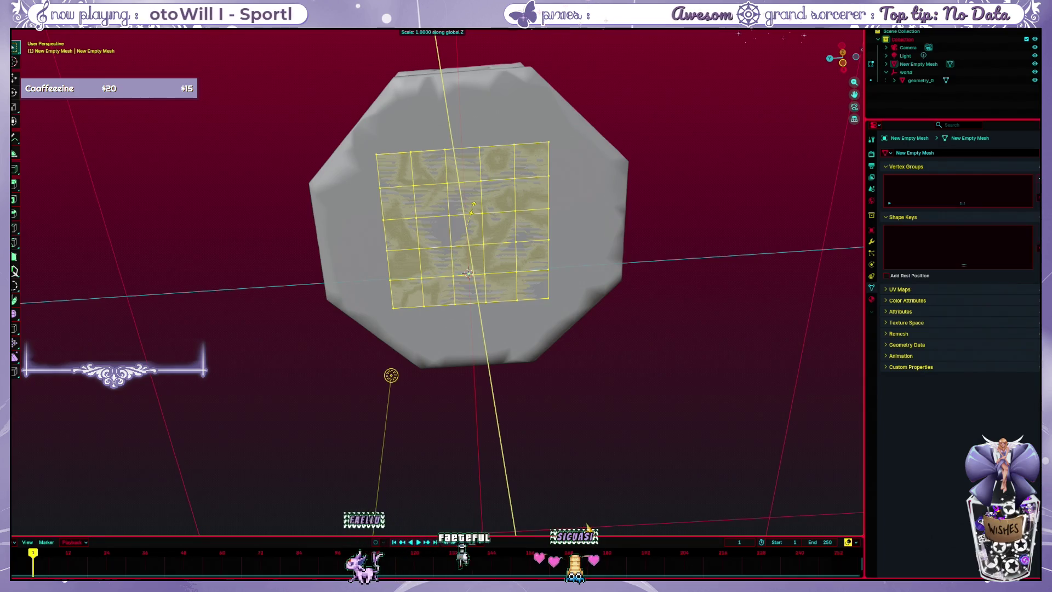
key(Escape)
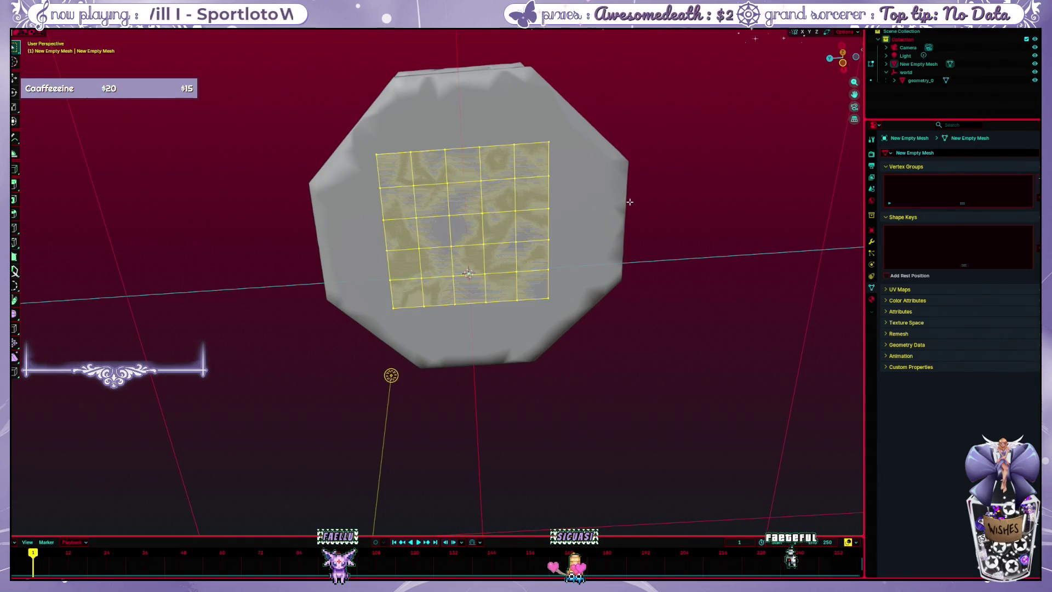
key(alt+a)
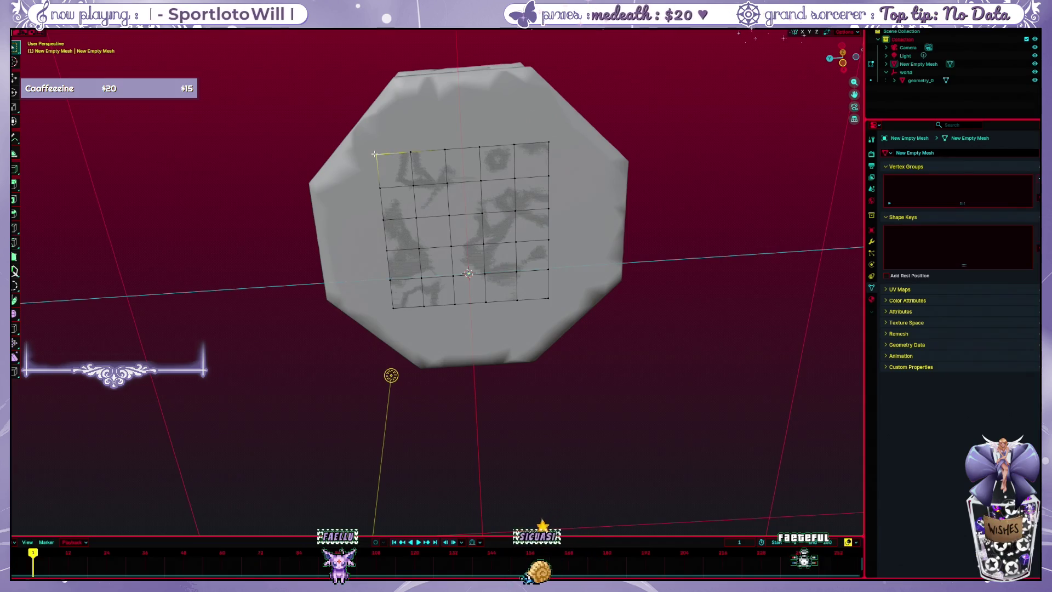
drag(309, 173, 312, 183)
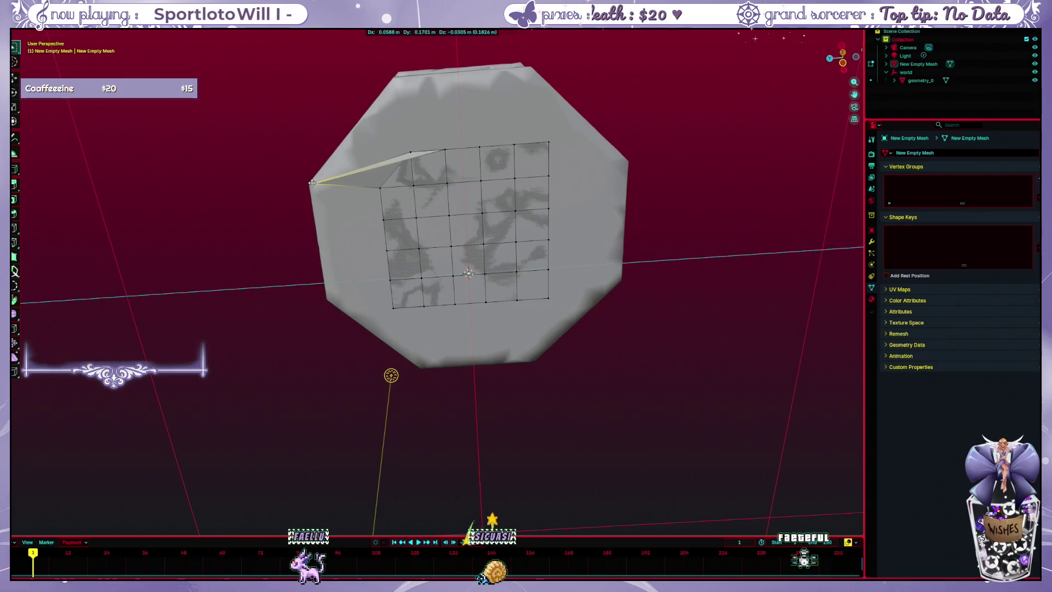
- Confirm the corner vertex moved along Y, then orbit to view the basin's underside
key(y)
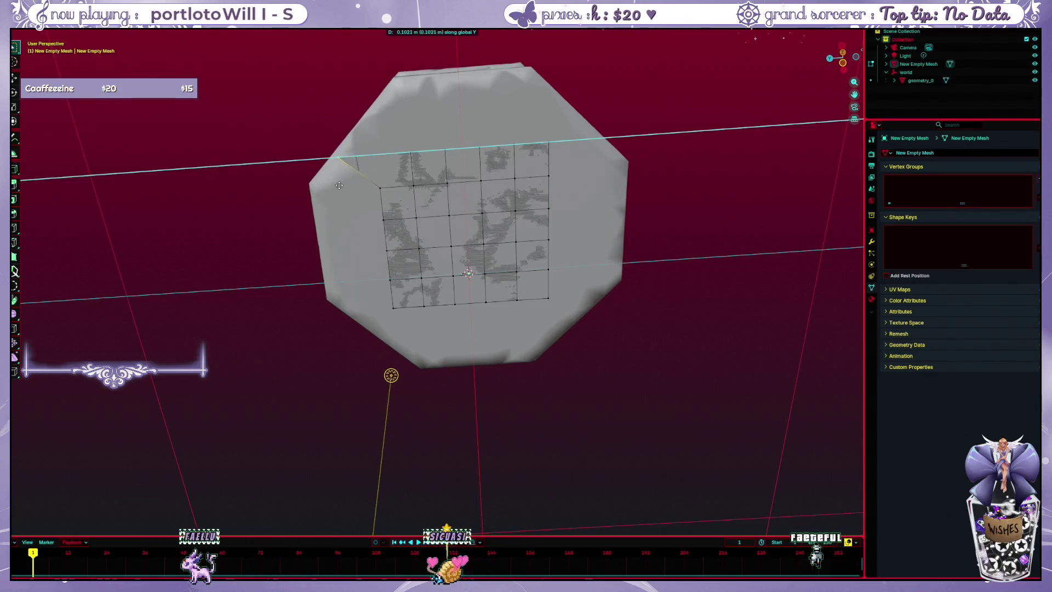
click(339, 185)
mouse_move(329, 181)
mouse_down()
mouse_move(311, 212)
mouse_move(339, 163)
mouse_move(339, 127)
mouse_move(346, 190)
mouse_move(362, 149)
mouse_move(365, 162)
mouse_up()
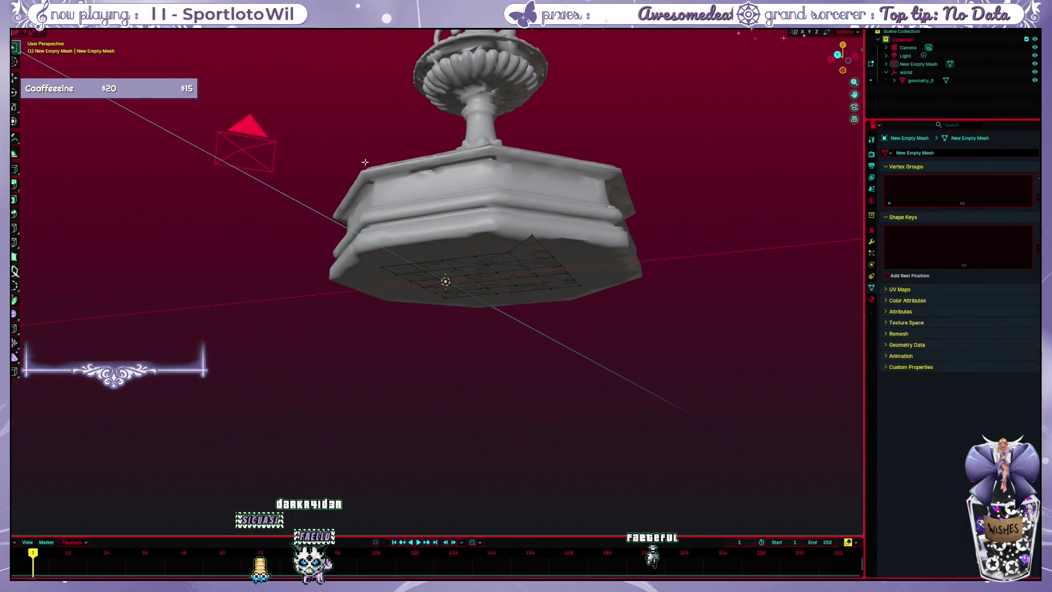
mouse_move(365, 162)
mouse_down()
mouse_move(518, 204)
mouse_move(519, 186)
mouse_up()
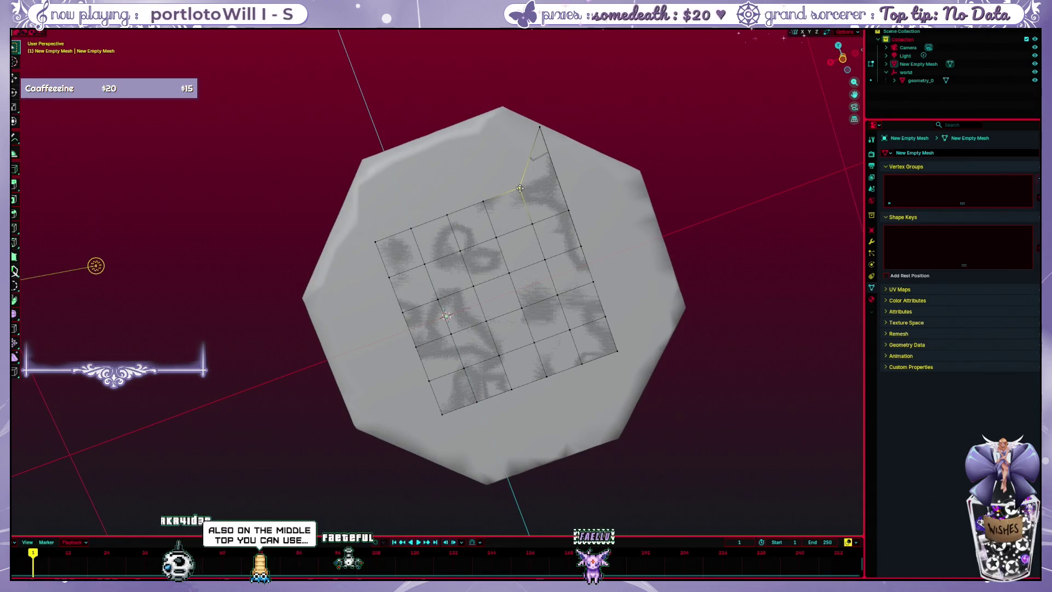
- Move each remaining top-row vertex up along Y to the upper rim
click(525, 98)
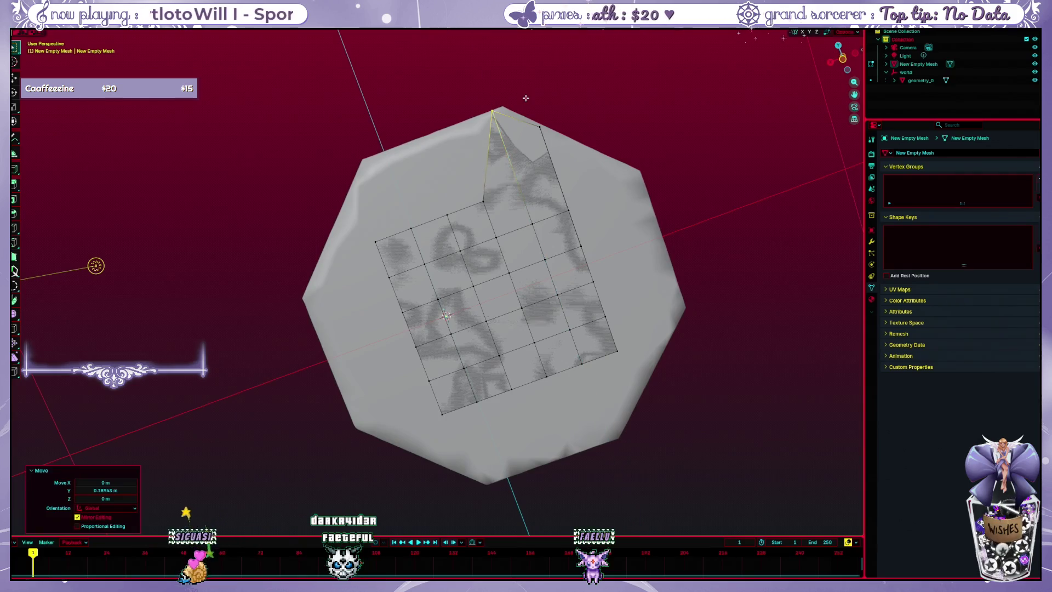
click(447, 214)
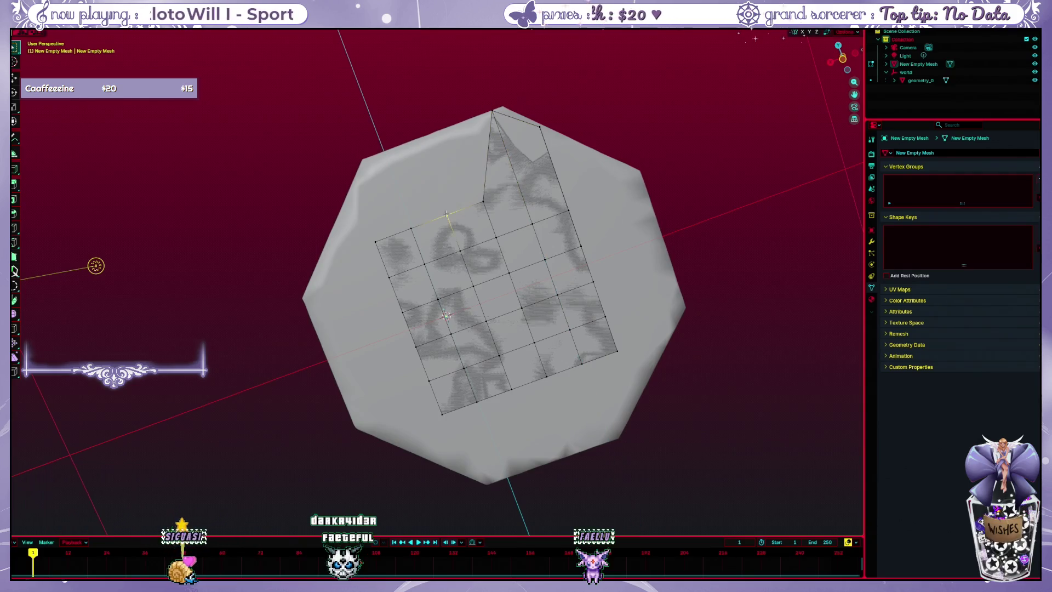
click(405, 145)
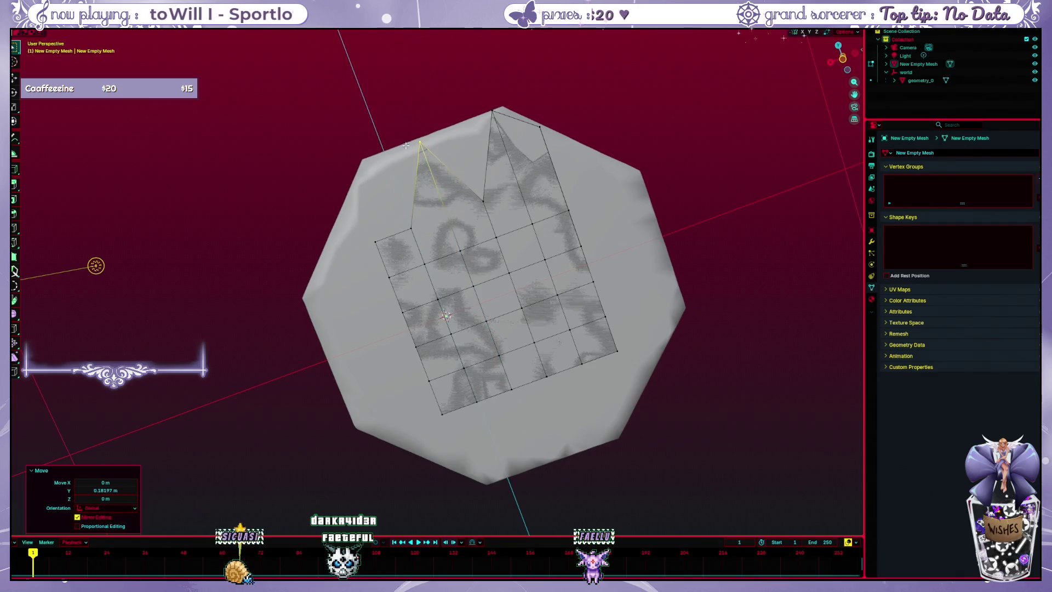
click(485, 199)
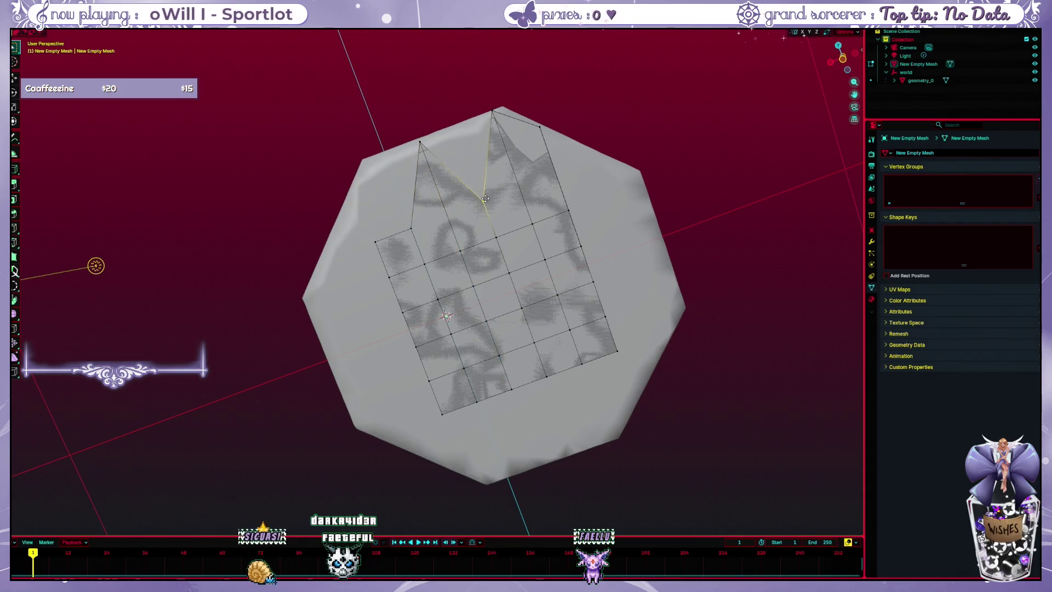
click(450, 127)
click(492, 111)
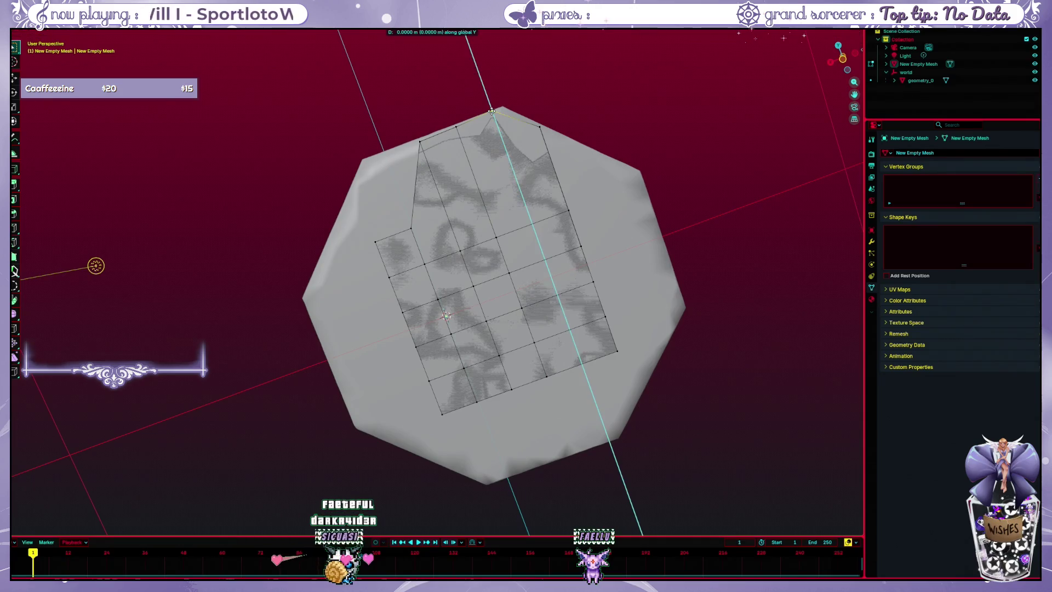
click(492, 113)
mouse_move(492, 113)
mouse_down()
mouse_move(591, 296)
mouse_move(567, 378)
mouse_up()
- Snap to front view and move the first bottom vertices down along Y to the lower rim
right_click(567, 378)
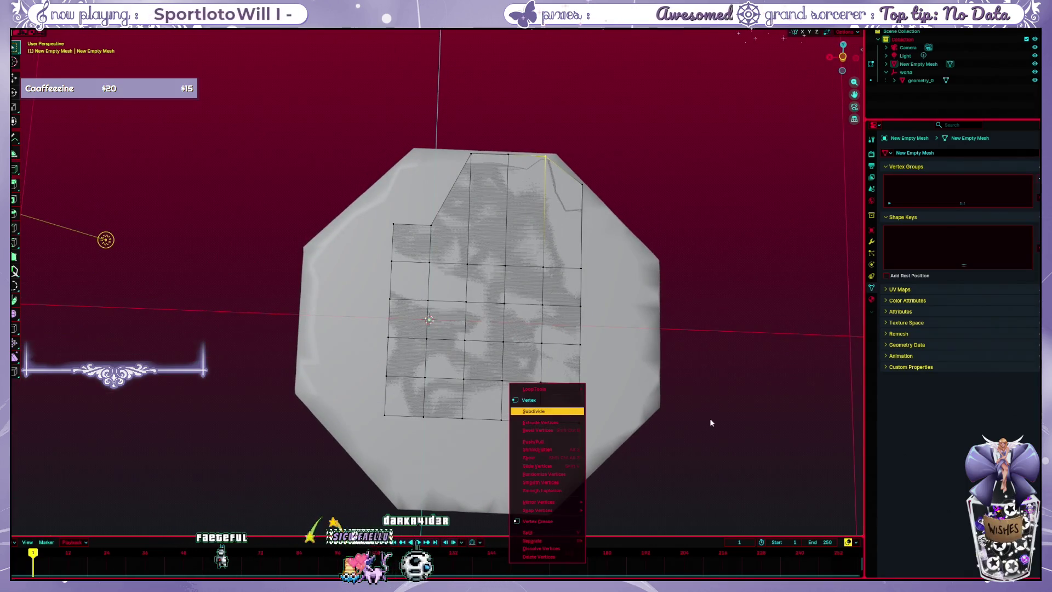
drag(703, 422, 494, 463)
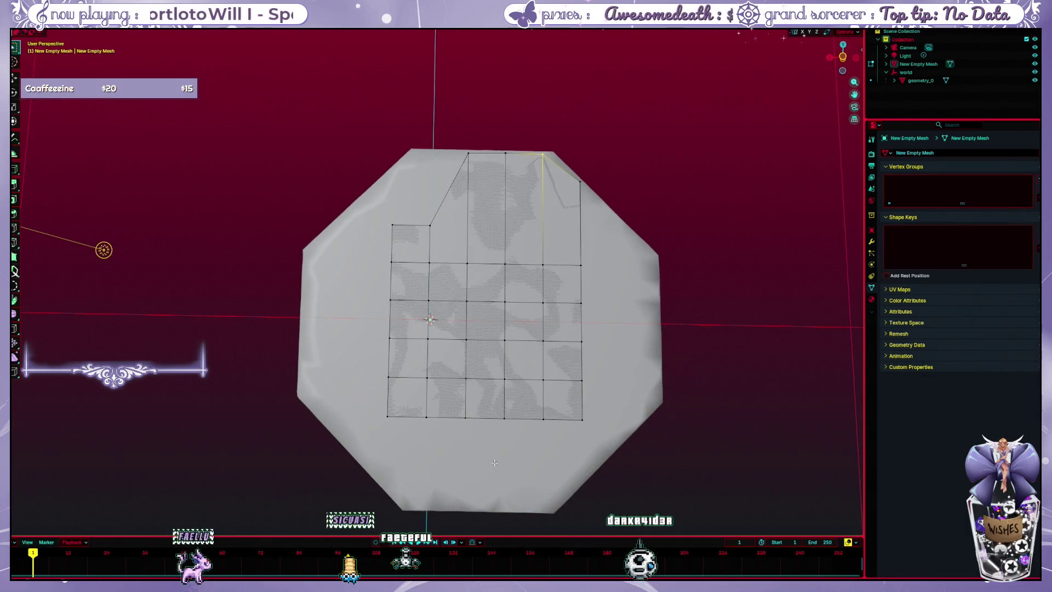
drag(560, 471, 564, 477)
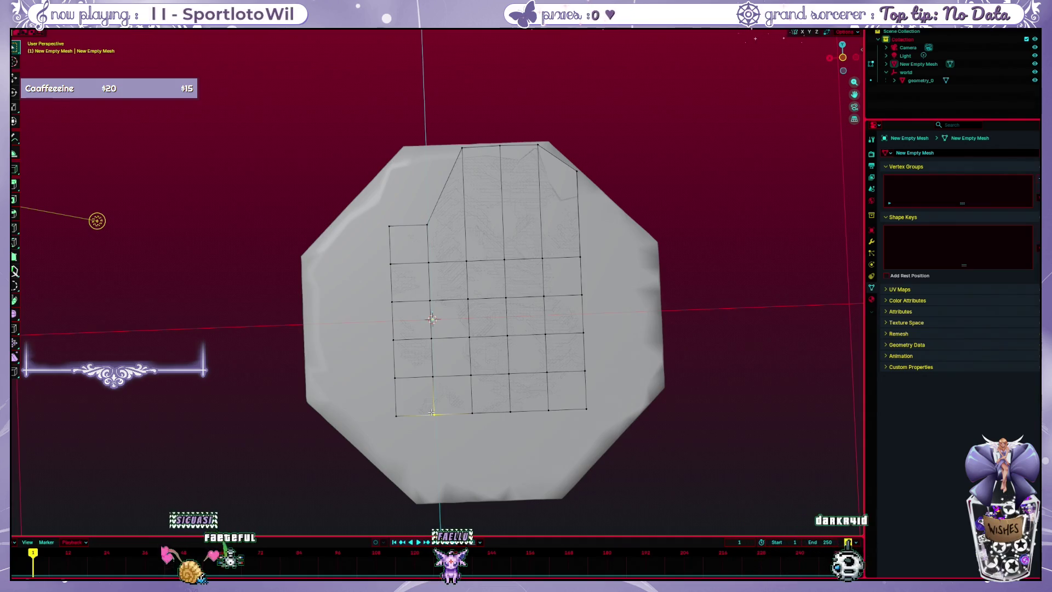
key(KP_1)
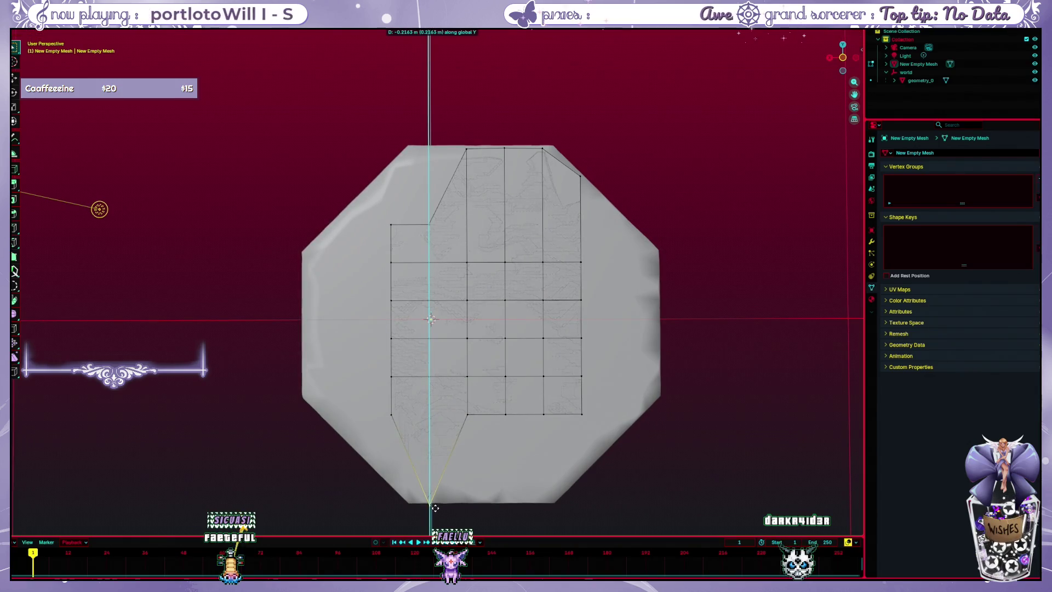
click(471, 419)
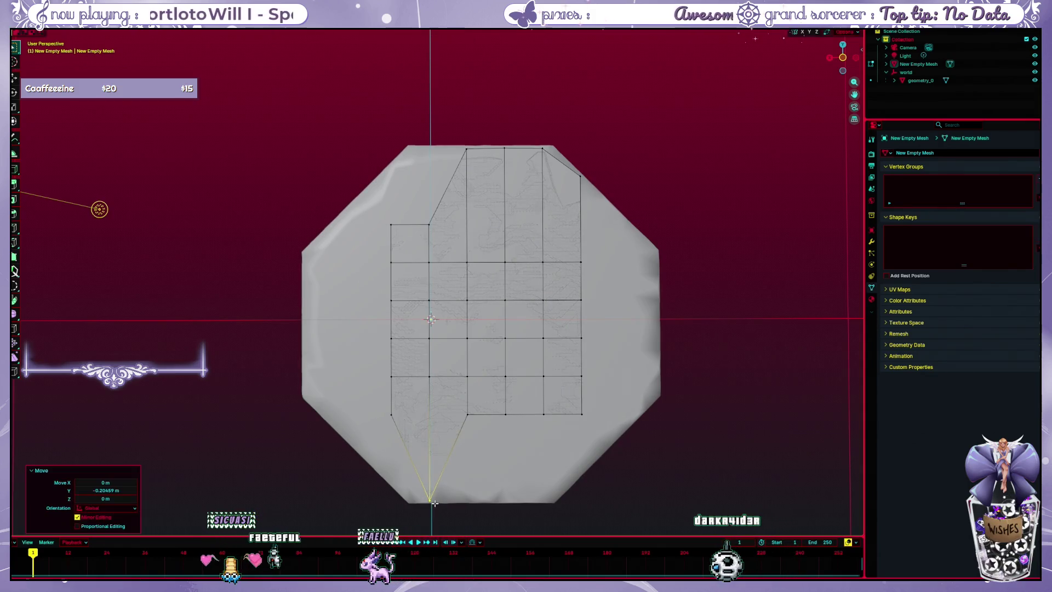
key(g)
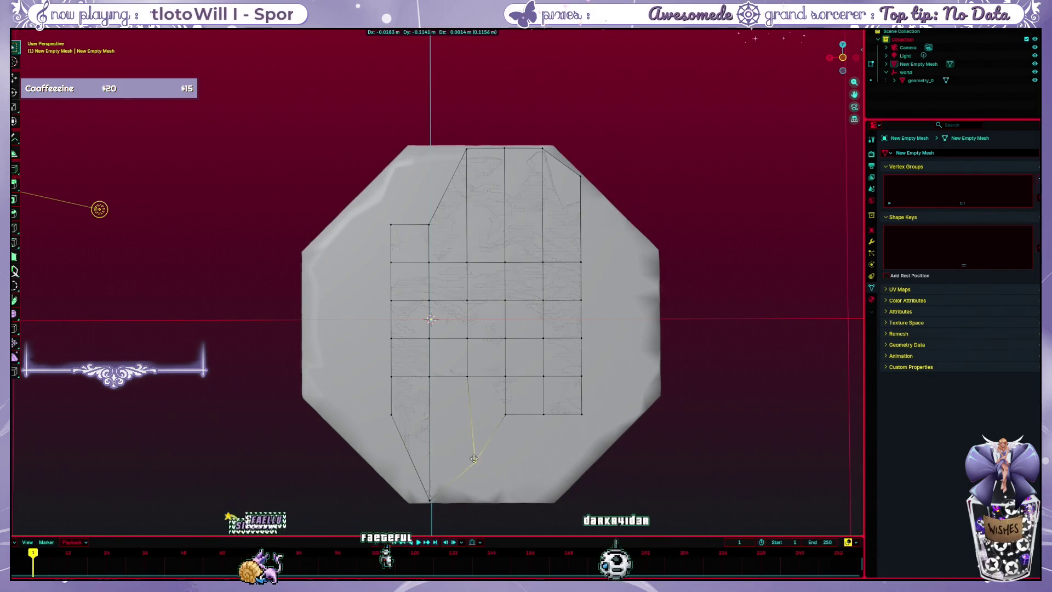
key(y)
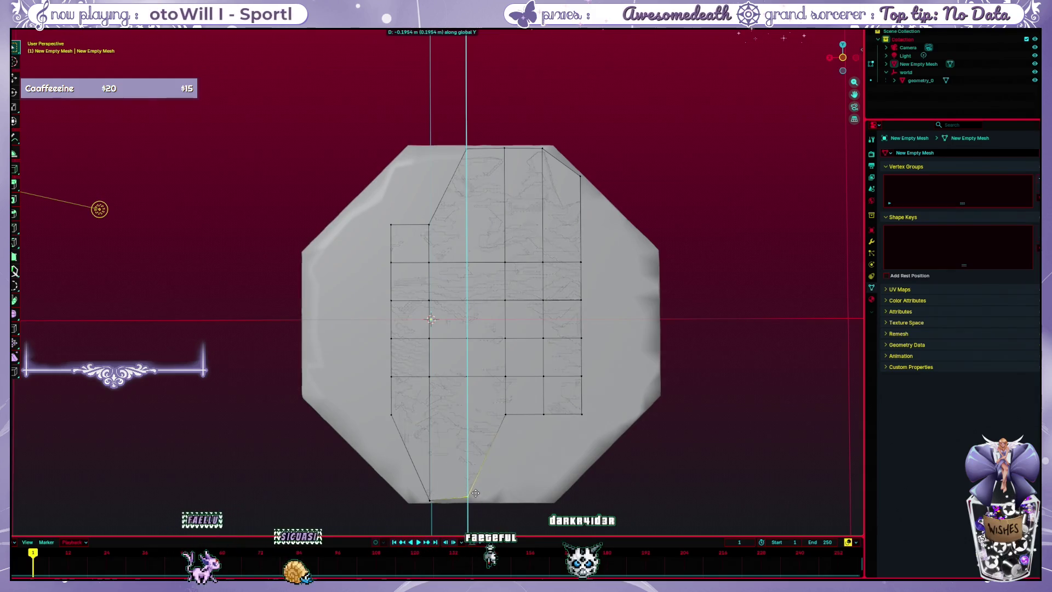
click(474, 497)
key(g)
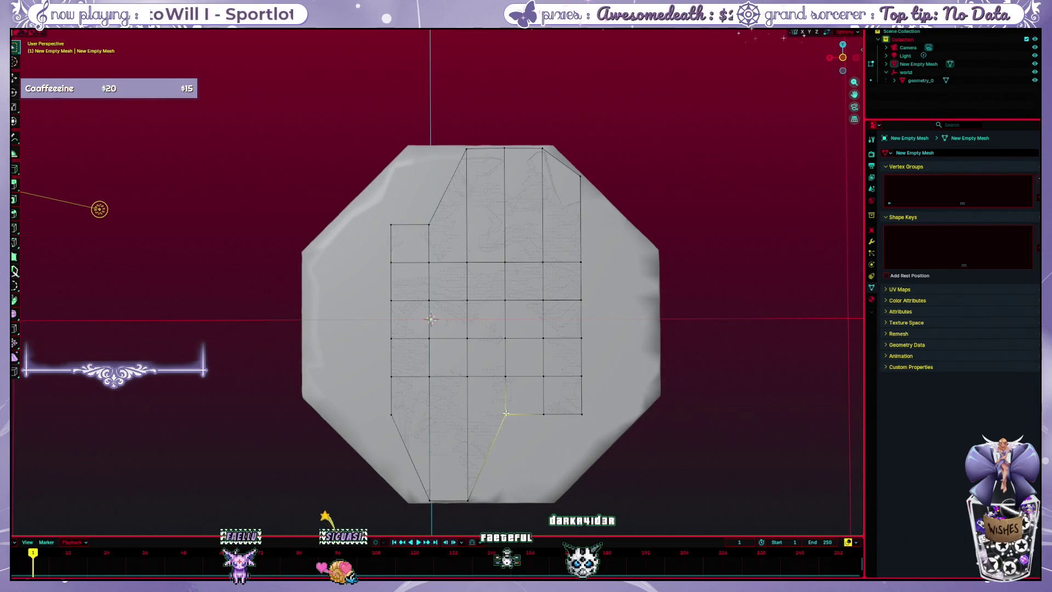
key(y)
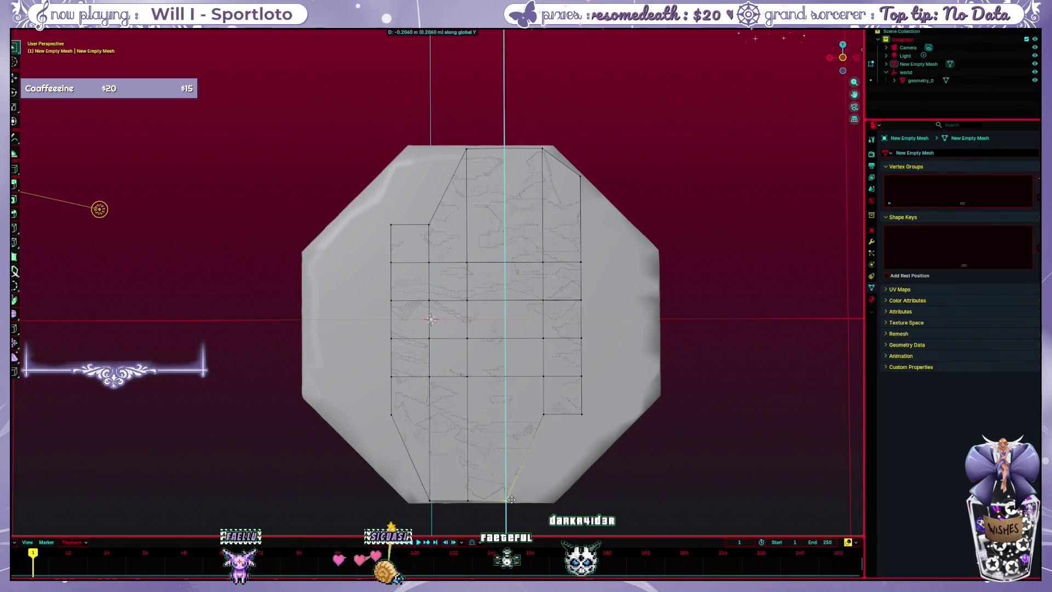
click(512, 496)
- Move the last bottom vertex along Y onto the lower rim and orbit to check
click(543, 414)
key(g)
key(y)
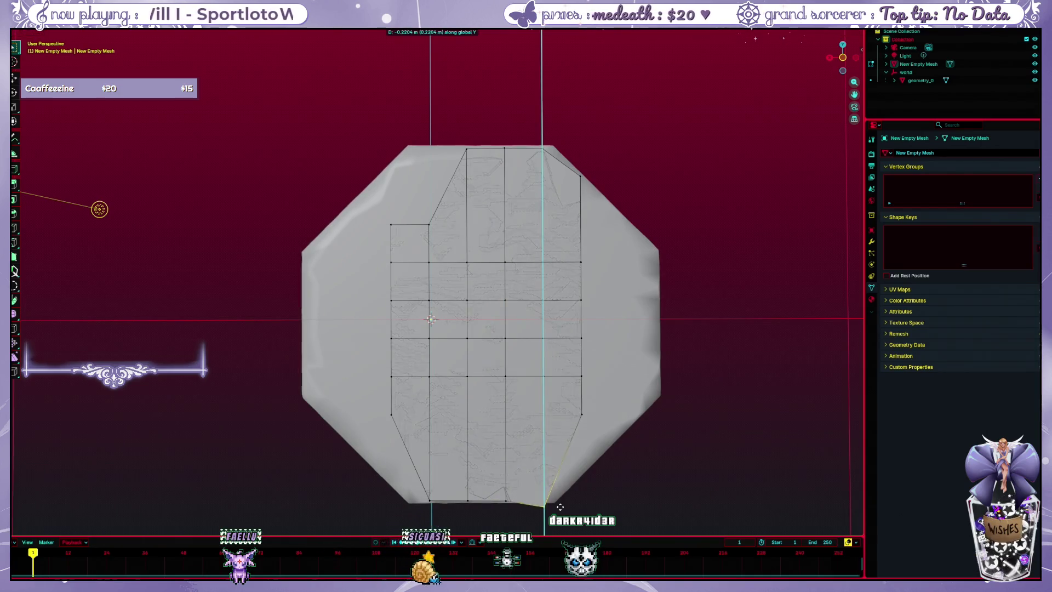
click(561, 499)
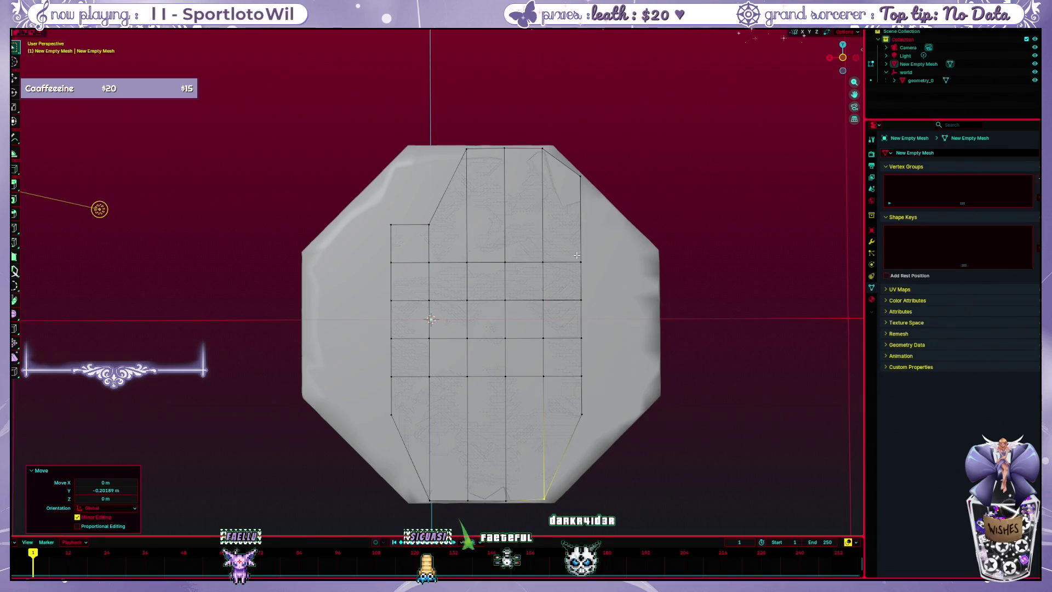
mouse_move(577, 256)
mouse_down()
mouse_move(592, 219)
mouse_move(600, 243)
mouse_up()
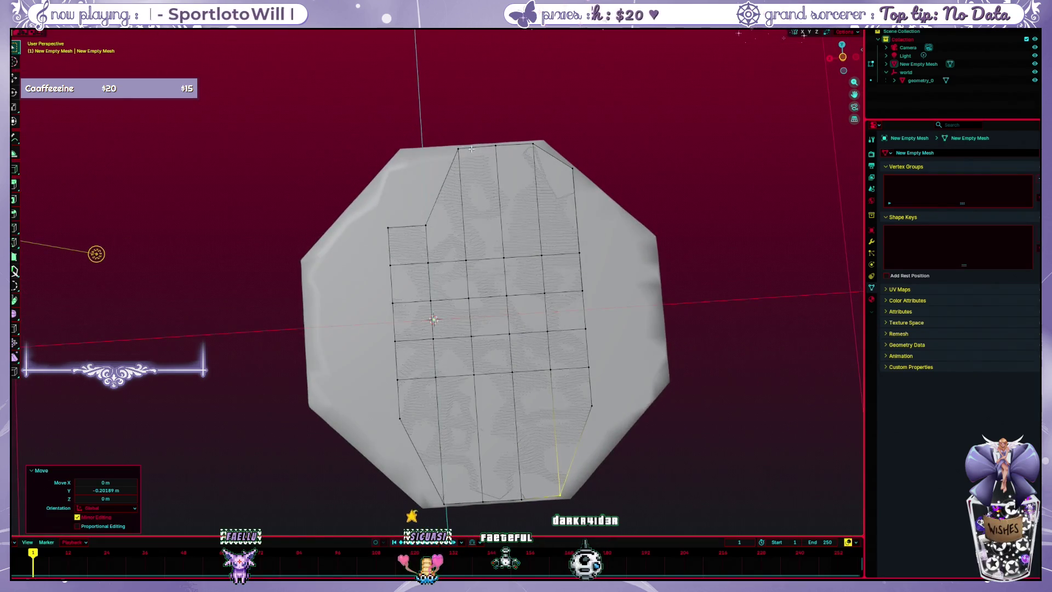
- Box-select the top row, then the bottom row, moving each along Y to meet the rims
drag(470, 130, 603, 151)
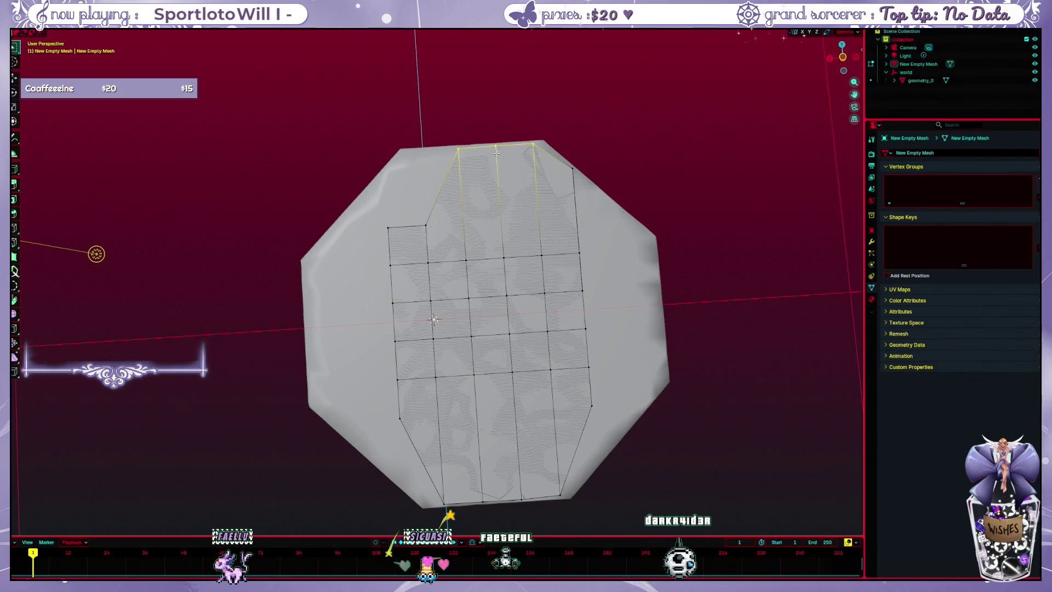
key(g)
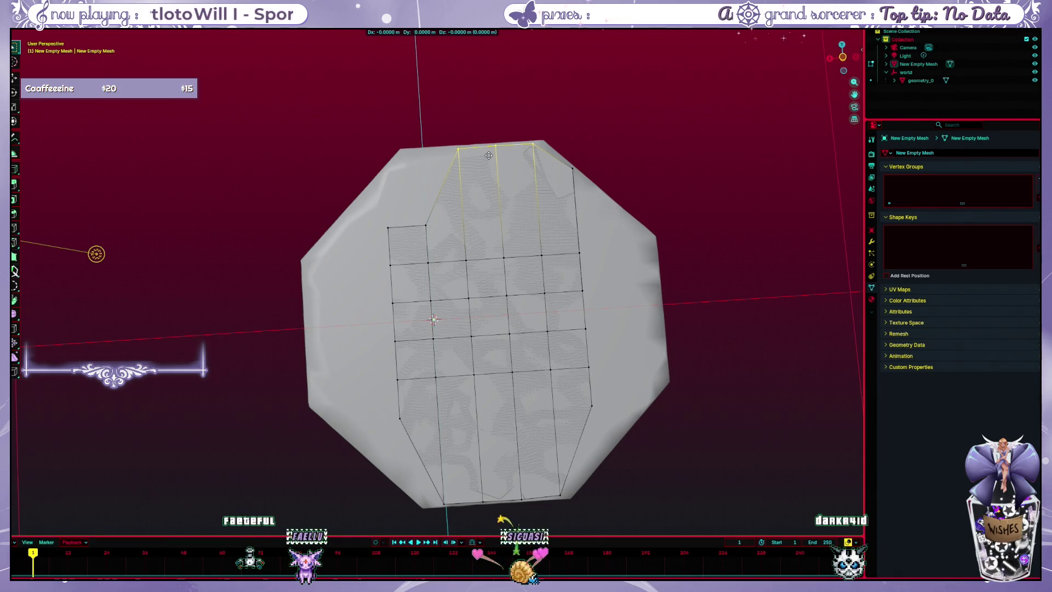
key(y)
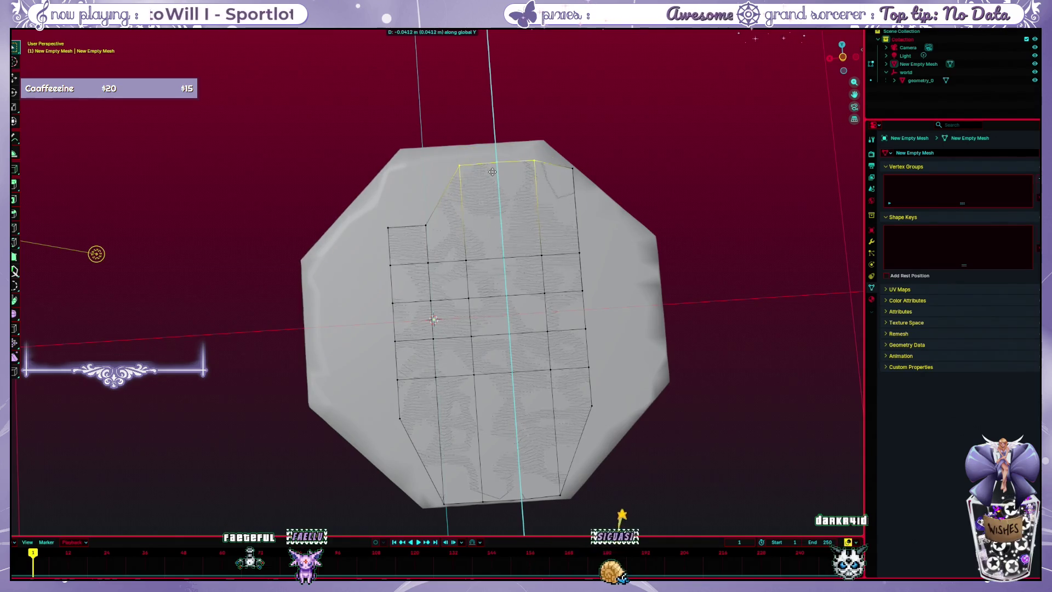
click(492, 173)
click(412, 493)
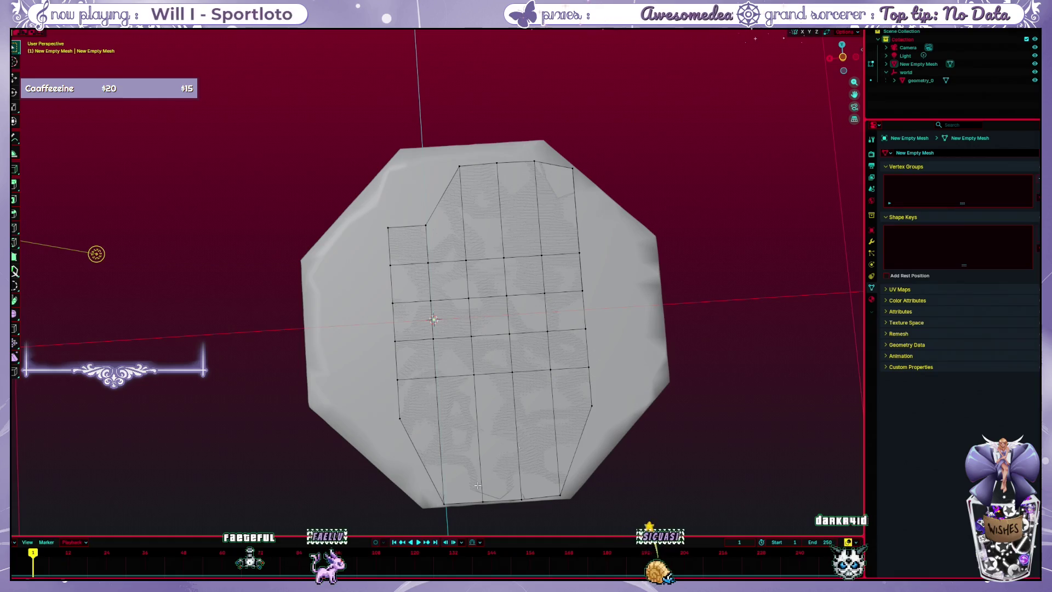
drag(412, 493, 570, 512)
key(g)
key(y)
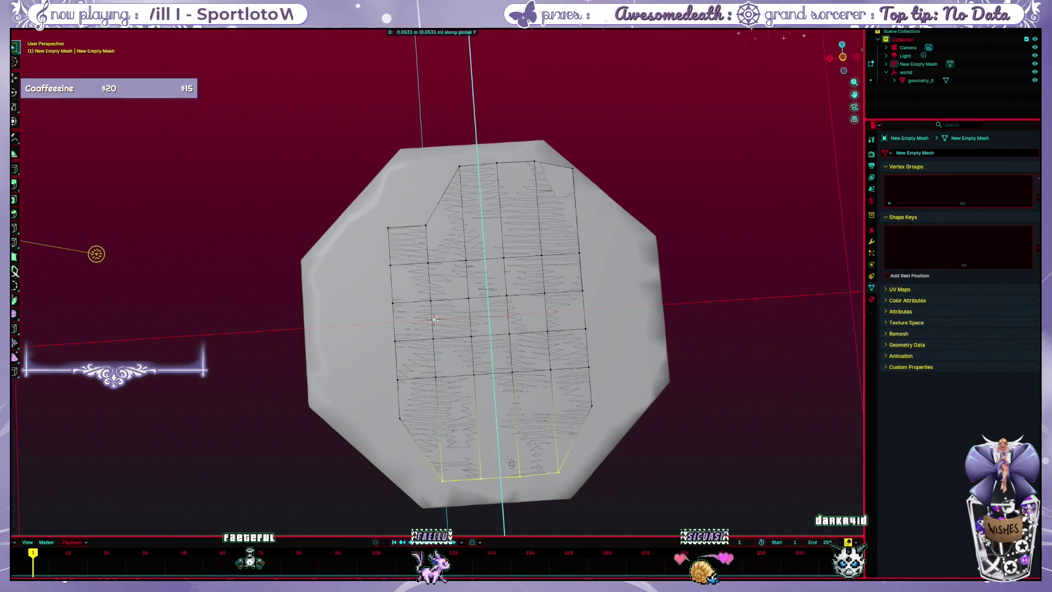
click(511, 459)
click(723, 413)
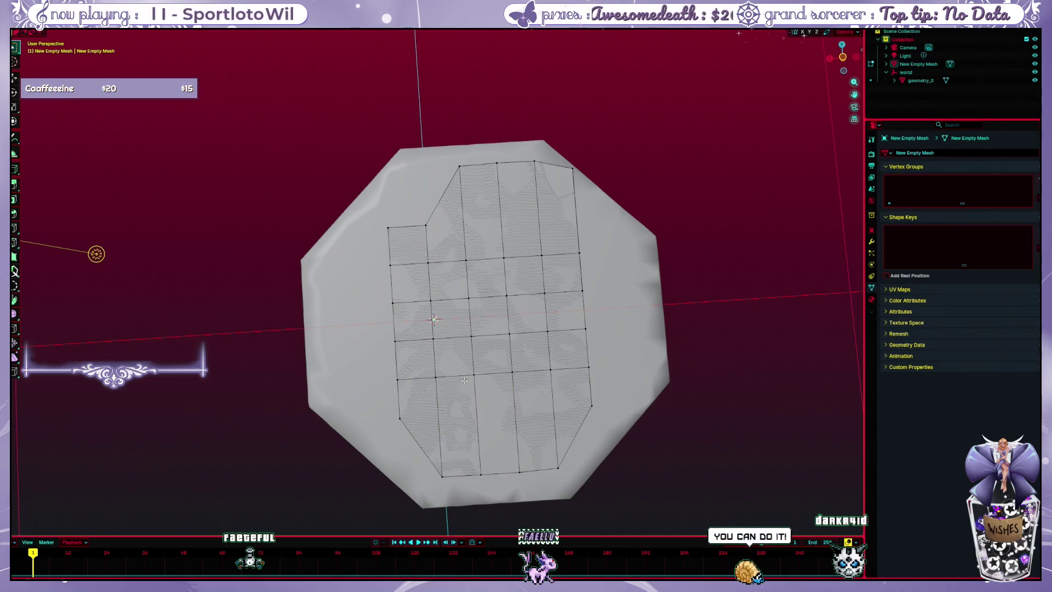
- Select the grid's left-side vertices and switch to Circle Select
drag(461, 379, 439, 265)
drag(329, 427, 330, 427)
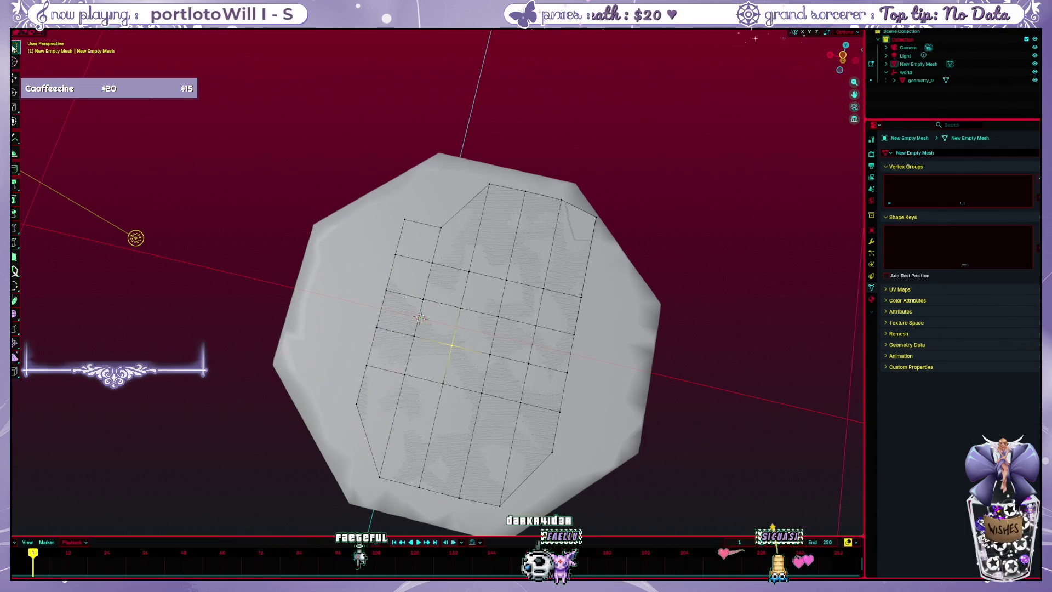
drag(16, 50, 49, 83)
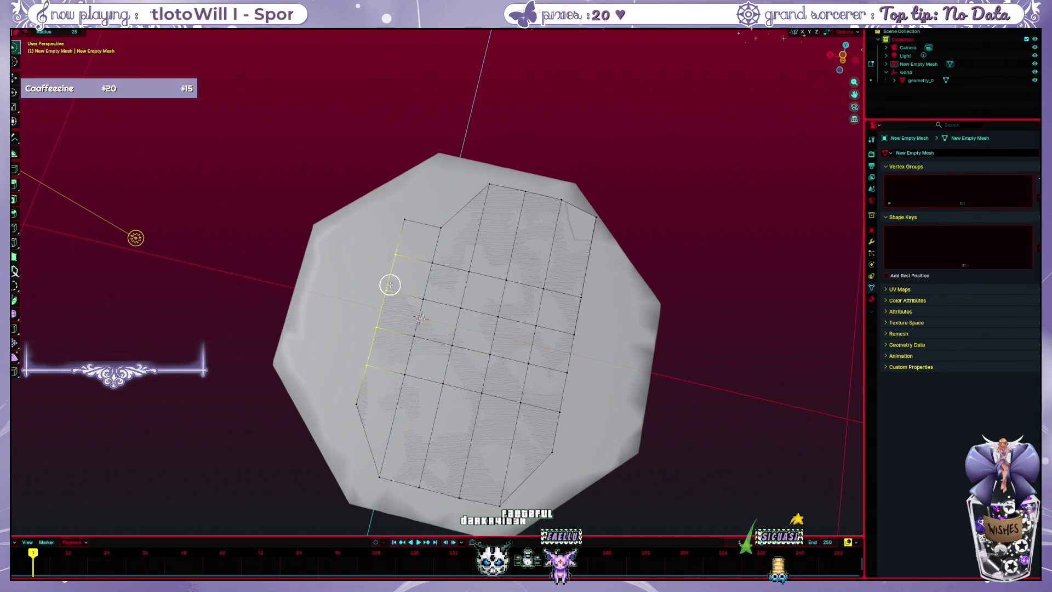
- Move the selected left-edge vertices along X out to the basin's left rim
click(341, 276)
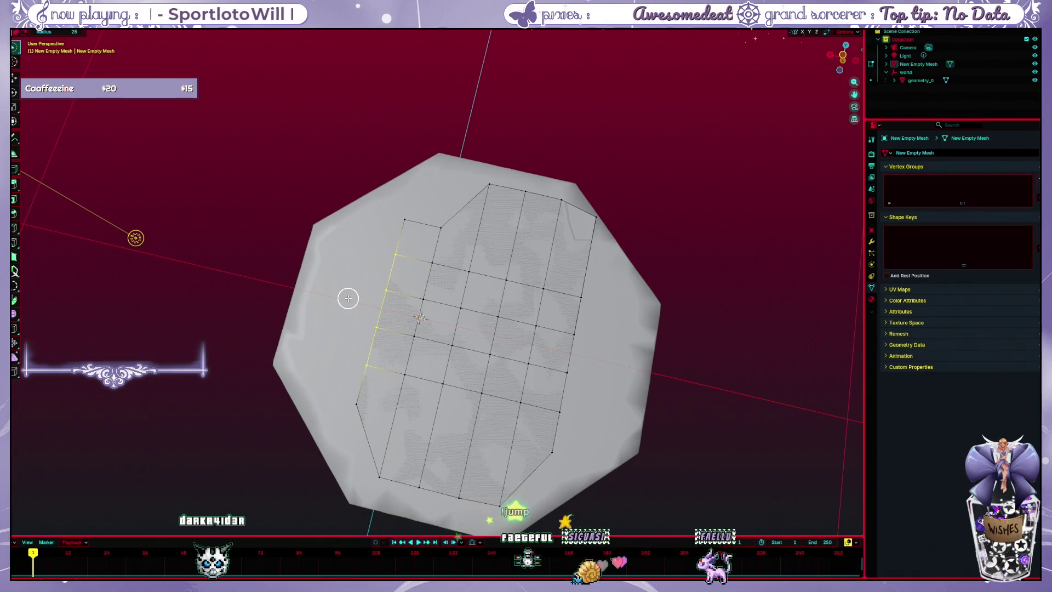
key(g)
key(x)
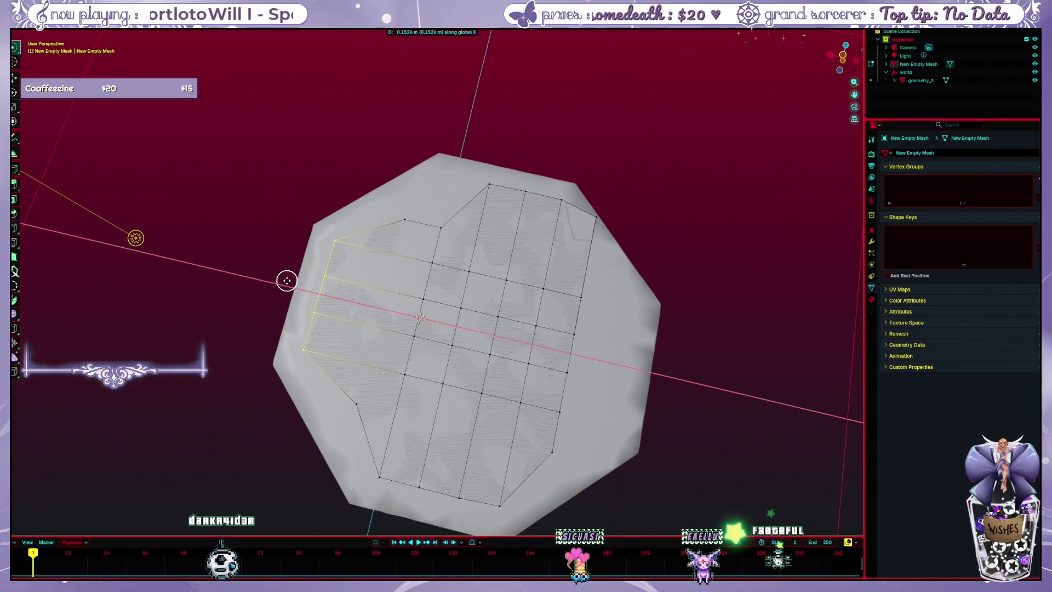
click(244, 246)
mouse_move(245, 246)
mouse_down()
mouse_move(248, 369)
mouse_move(258, 317)
mouse_move(239, 357)
mouse_move(847, 225)
mouse_up()
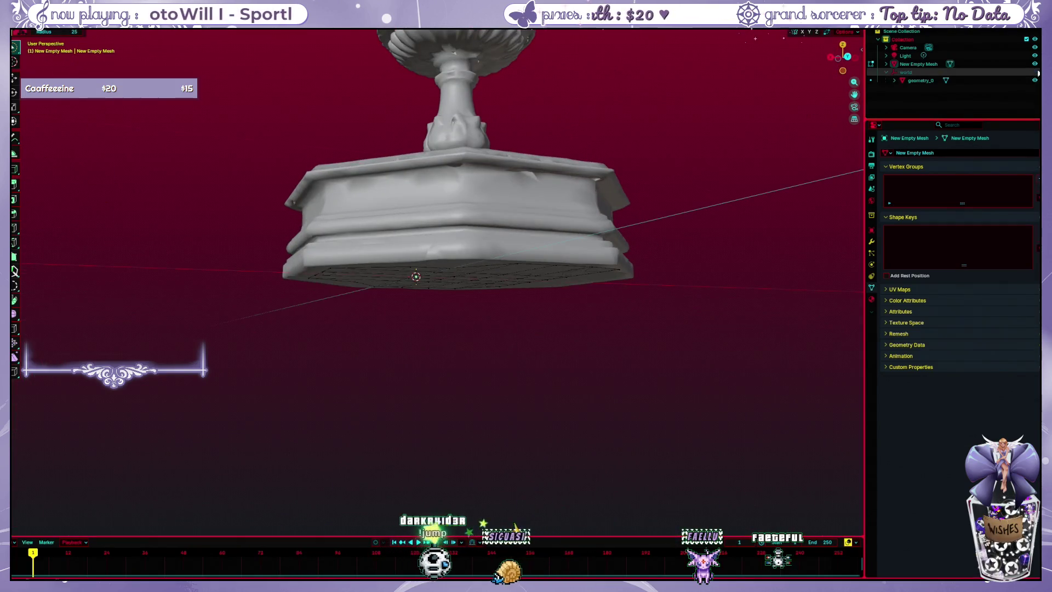
- Show the world collection and geometry_0 in the Outliner, orbiting below to compare grid and basin
click(1035, 72)
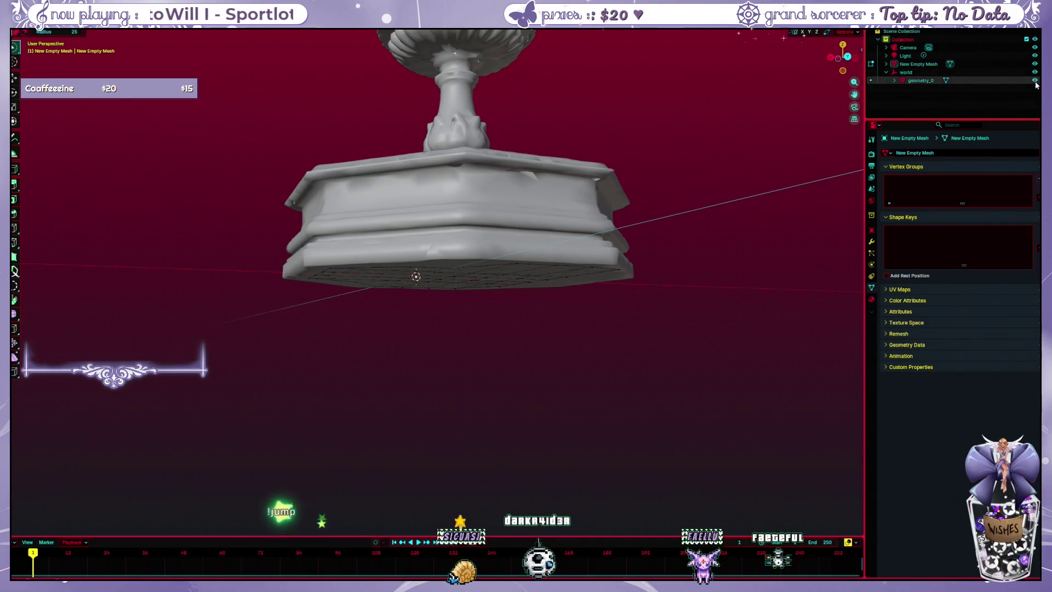
click(1035, 80)
mouse_move(650, 242)
mouse_down()
mouse_move(644, 305)
mouse_move(648, 251)
mouse_move(632, 256)
mouse_move(639, 247)
mouse_move(740, 252)
mouse_move(459, 291)
mouse_move(493, 298)
mouse_move(585, 263)
mouse_up()
click(1035, 80)
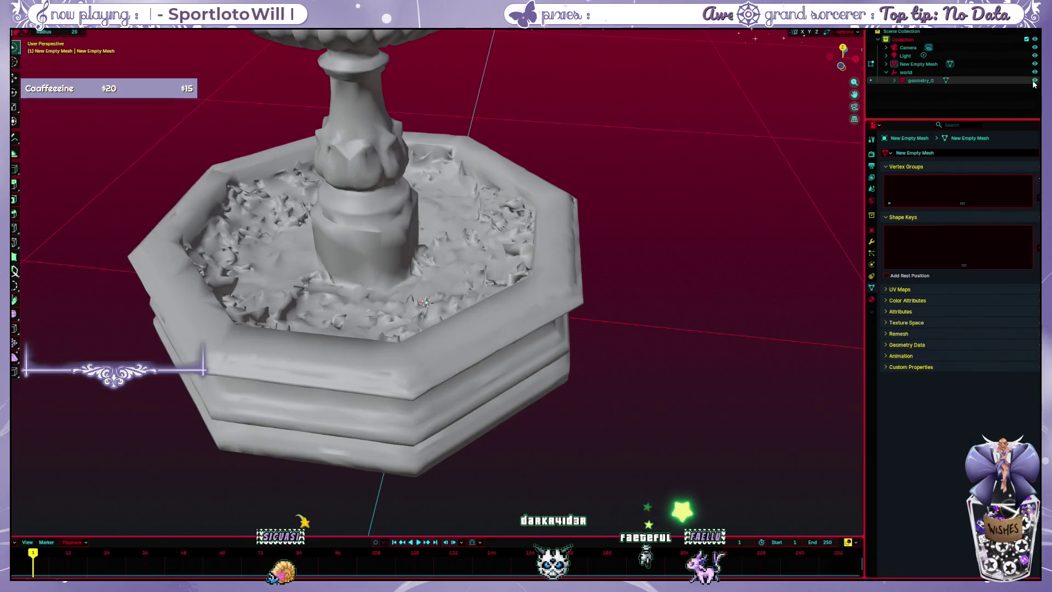
drag(721, 273, 717, 149)
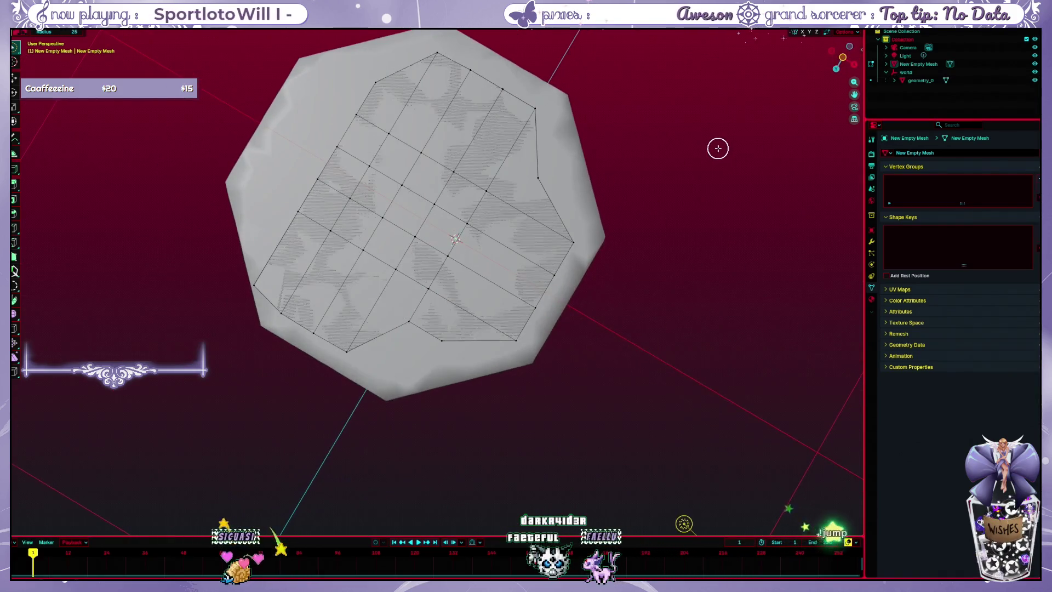
- Slide the top-row and top corner vertices along X onto the basin rim
drag(258, 310, 343, 353)
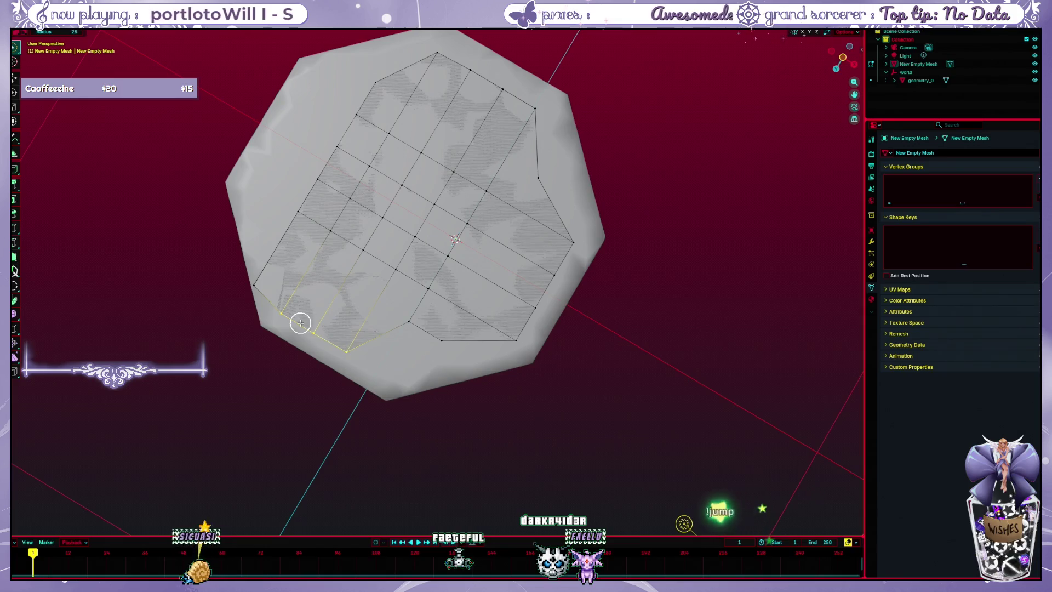
mouse_move(254, 237)
mouse_down()
mouse_move(188, 219)
mouse_move(387, 124)
mouse_move(517, 148)
mouse_up()
key(g)
key(x)
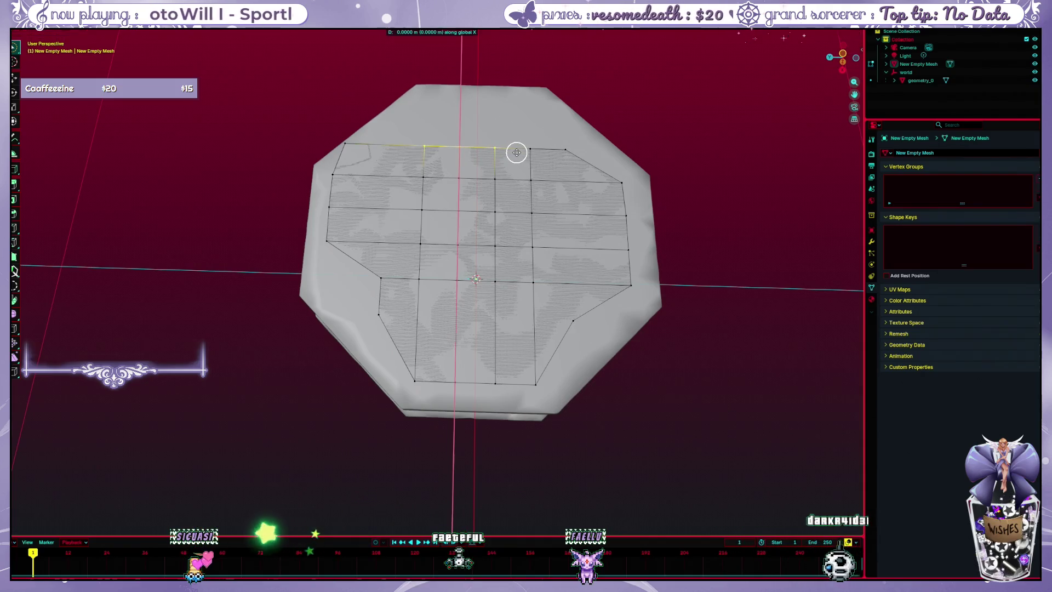
click(516, 97)
click(546, 144)
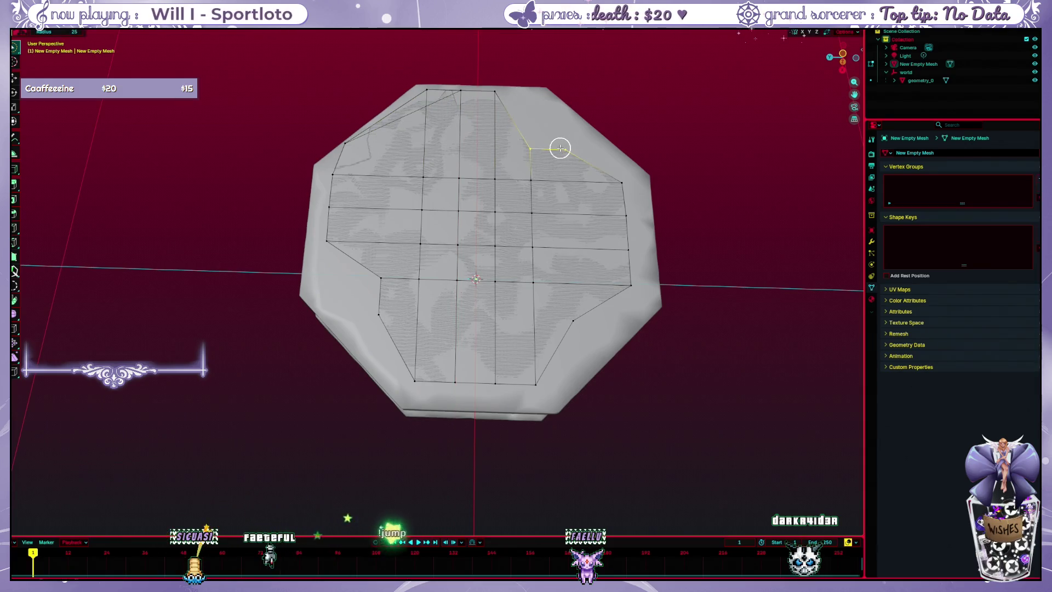
key(g)
key(x)
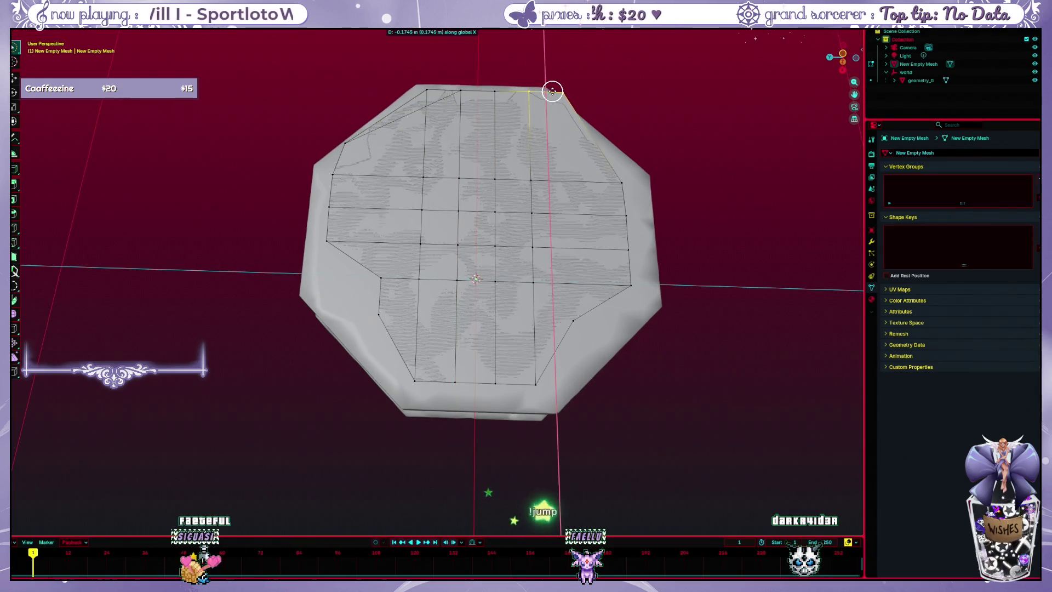
click(564, 93)
key(c)
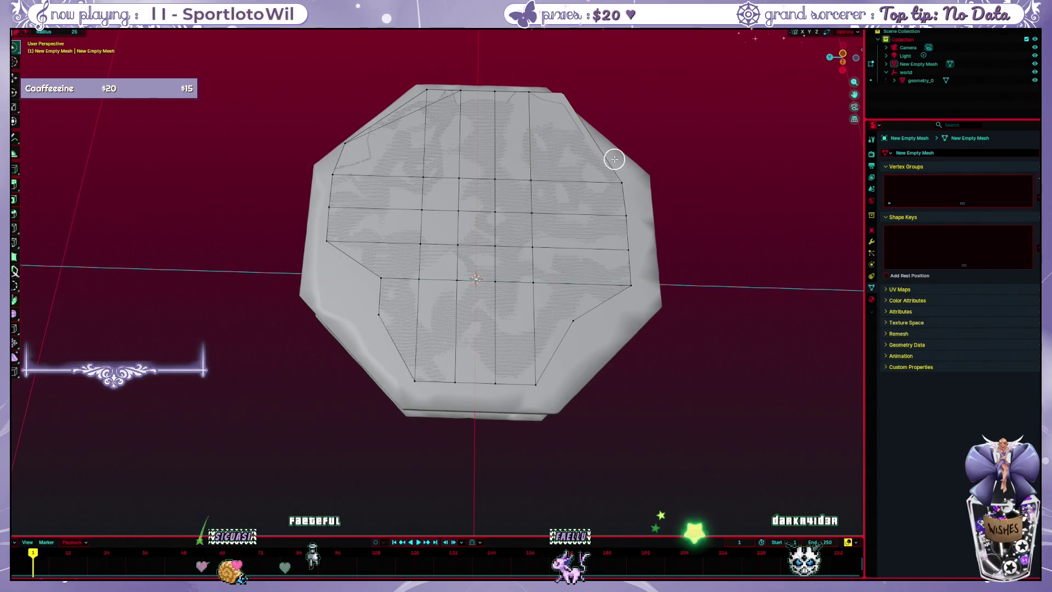
- Move the left-side boundary vertices along Y onto the octagonal rim
click(390, 277)
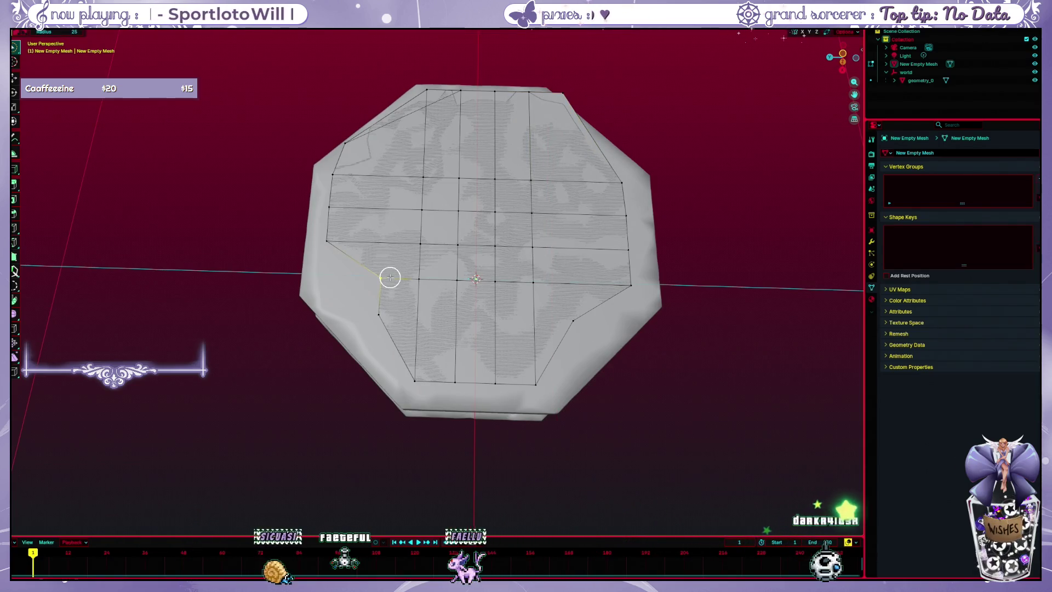
key(Escape)
key(g)
key(x)
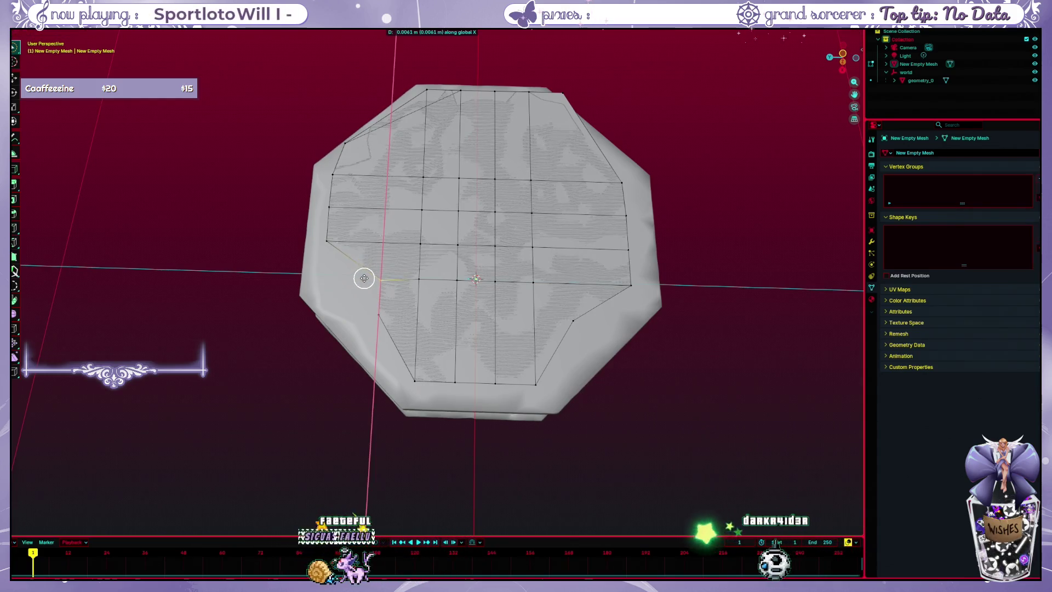
key(y)
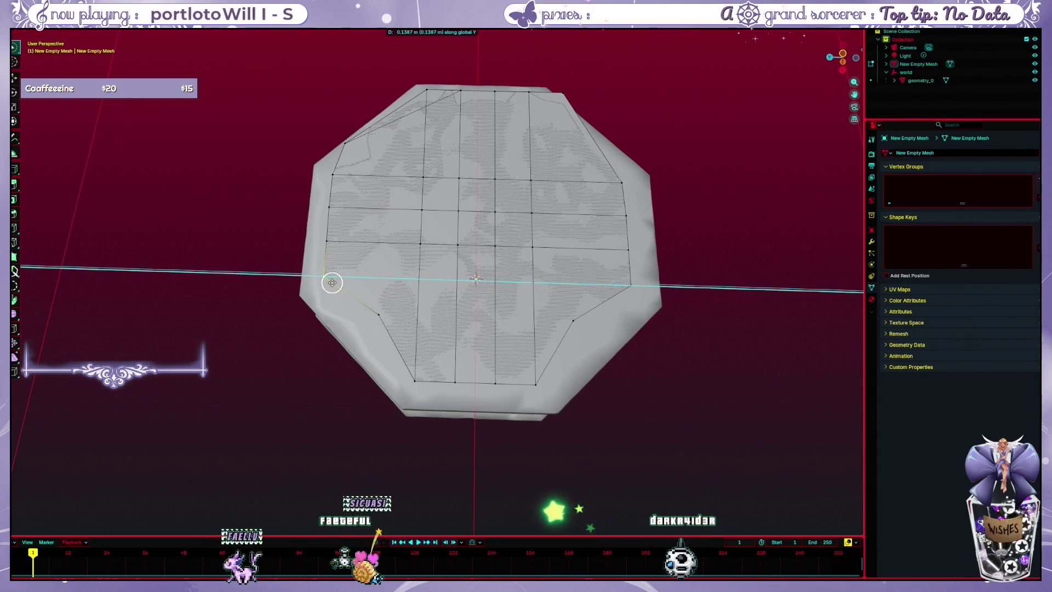
click(332, 283)
key(c)
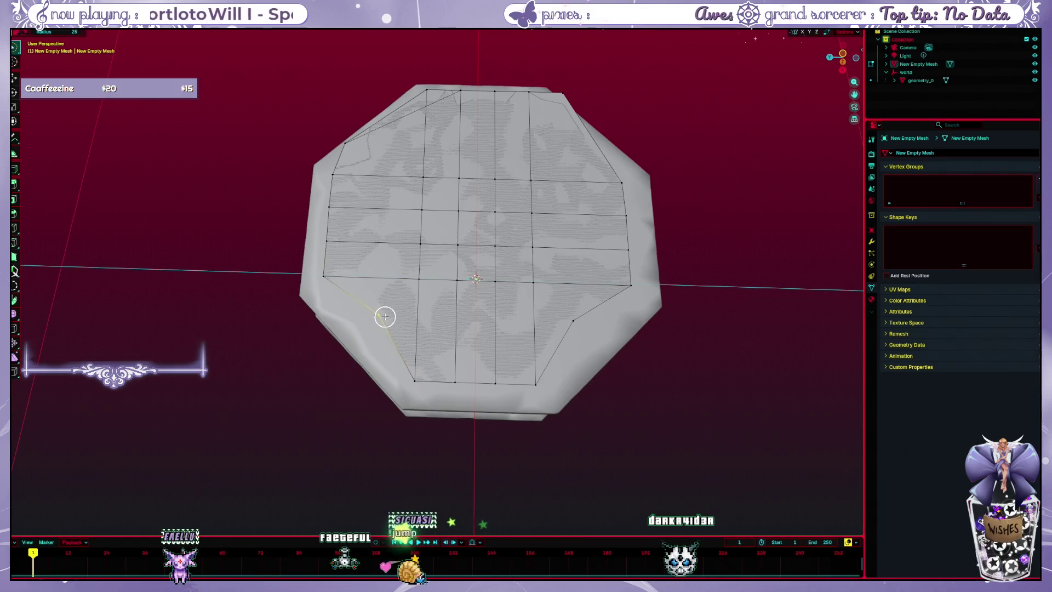
click(385, 316)
key(Escape)
key(g)
key(y)
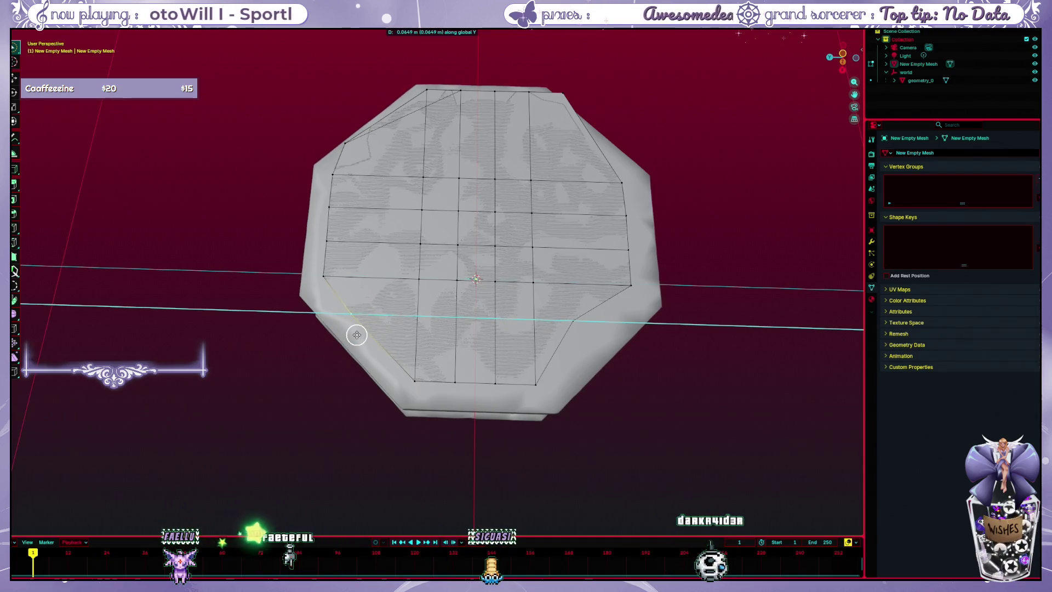
click(359, 334)
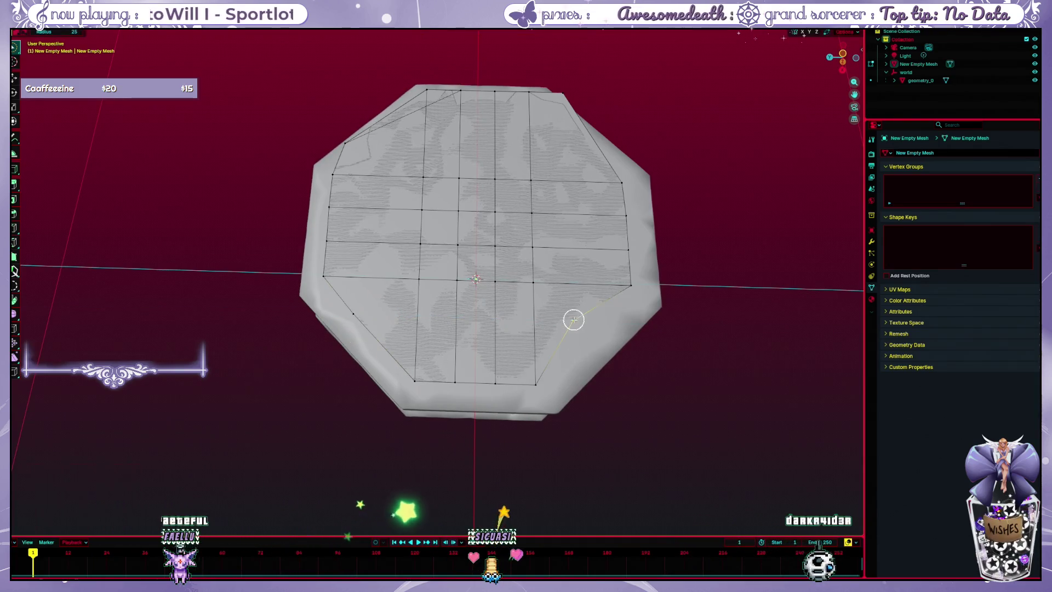
- Move the lower-right vertex along Y and the top and top-left vertices along X to the rim
click(570, 320)
key(g)
key(y)
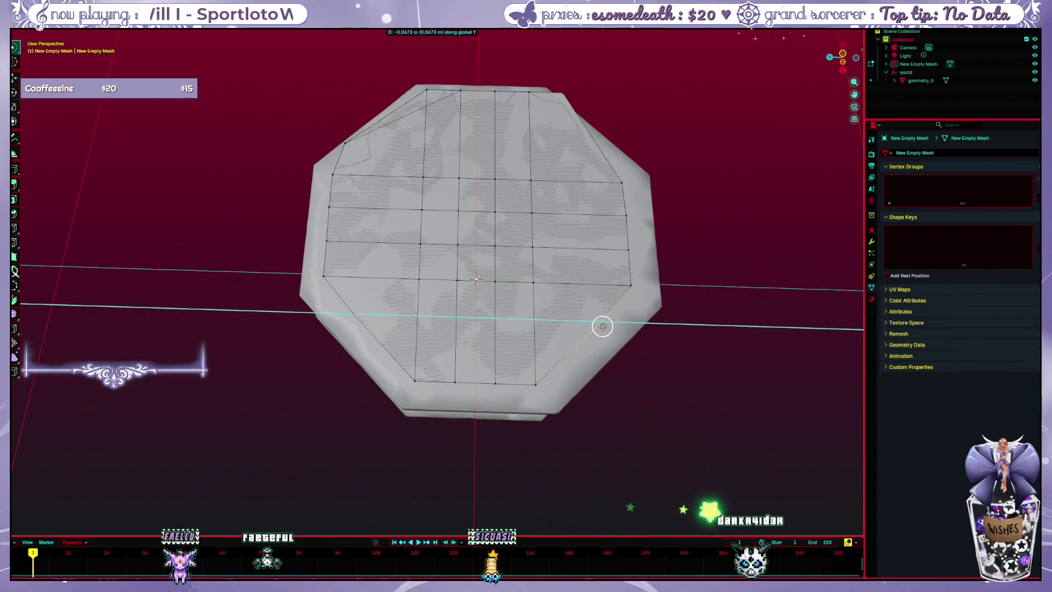
click(602, 326)
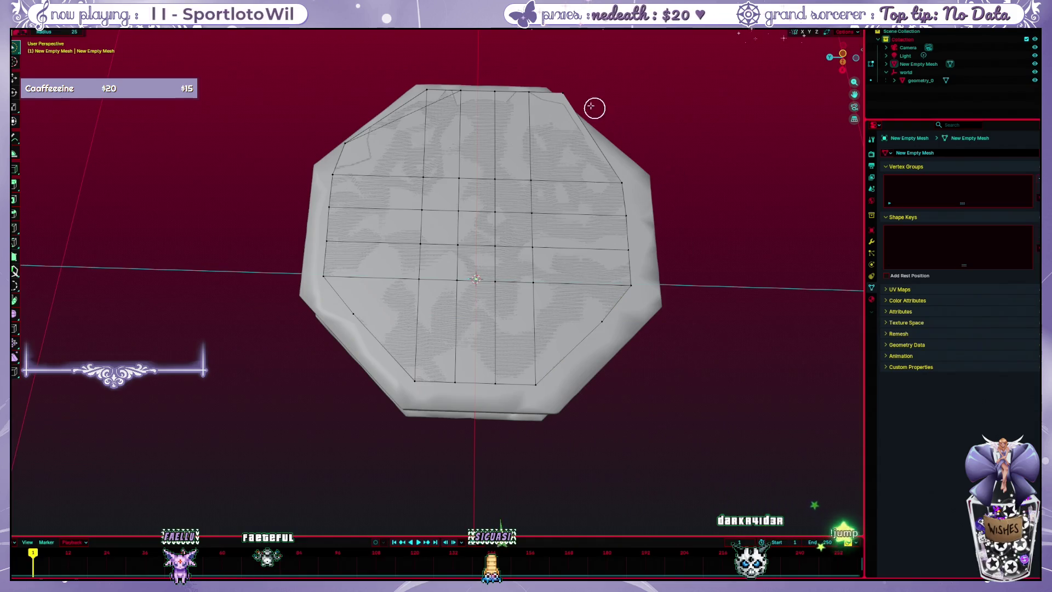
key(g)
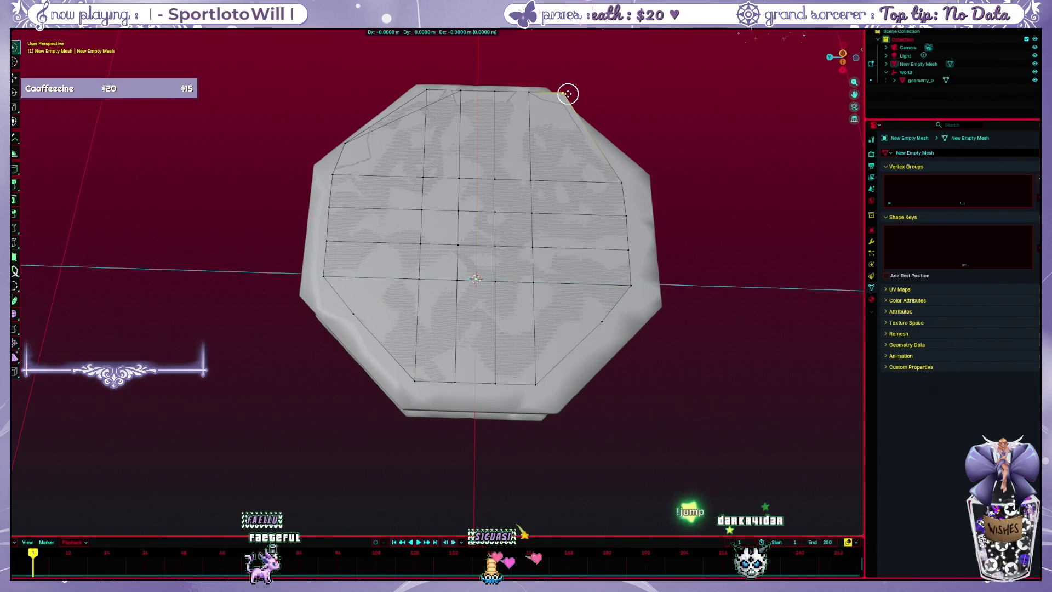
key(x)
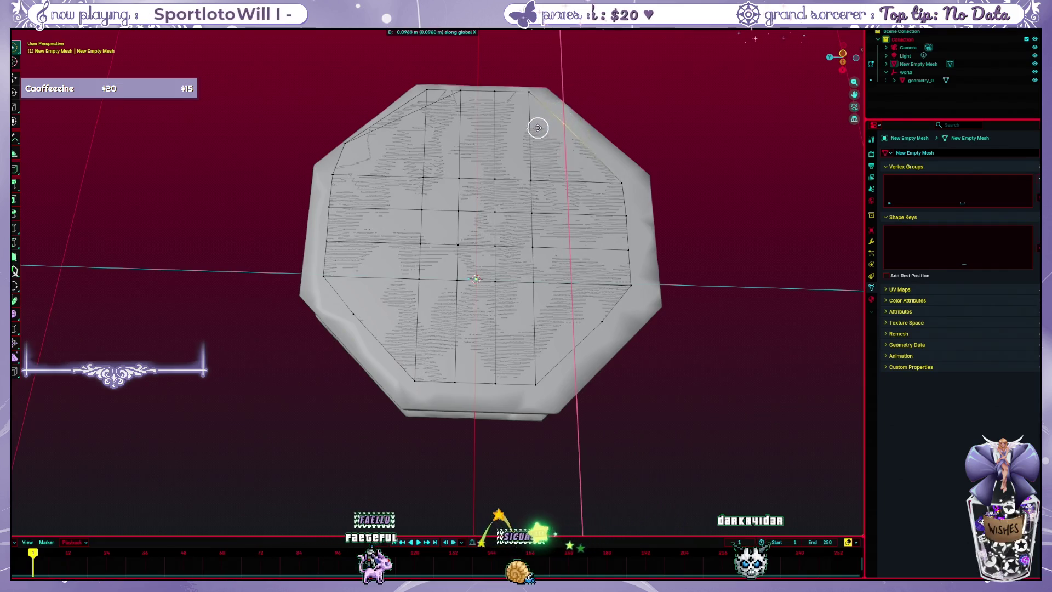
click(537, 129)
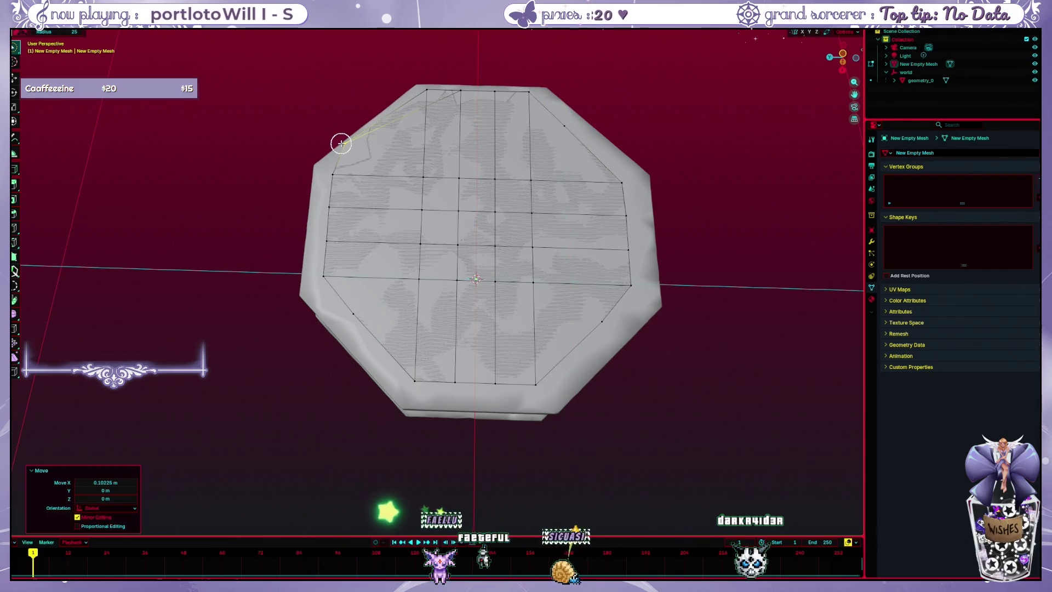
key(g)
key(x)
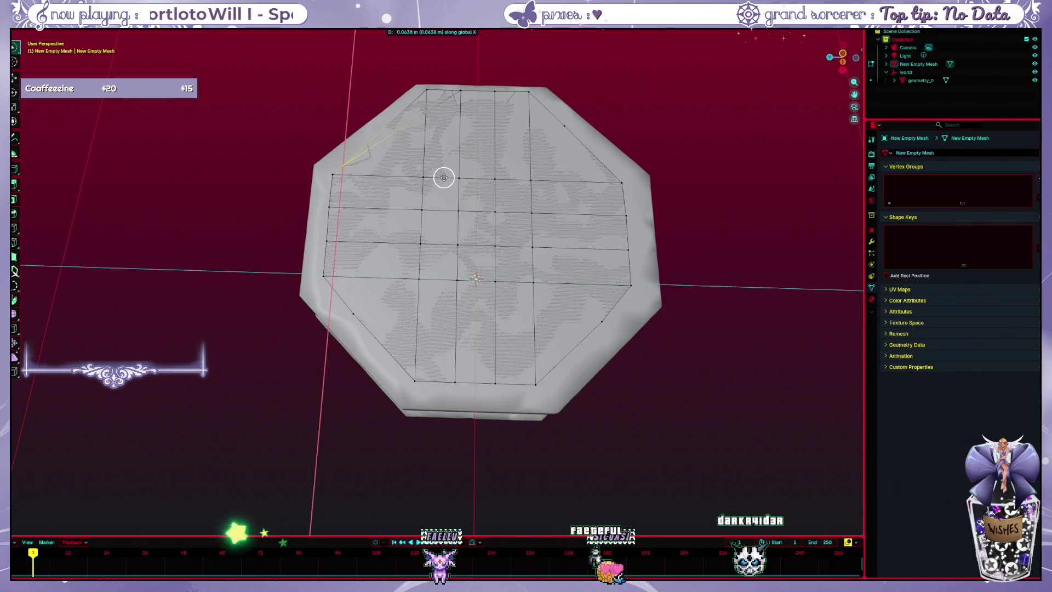
click(444, 177)
- Try deleting the top-left diagonal edge, undoing the accidental face deletion
key(c)
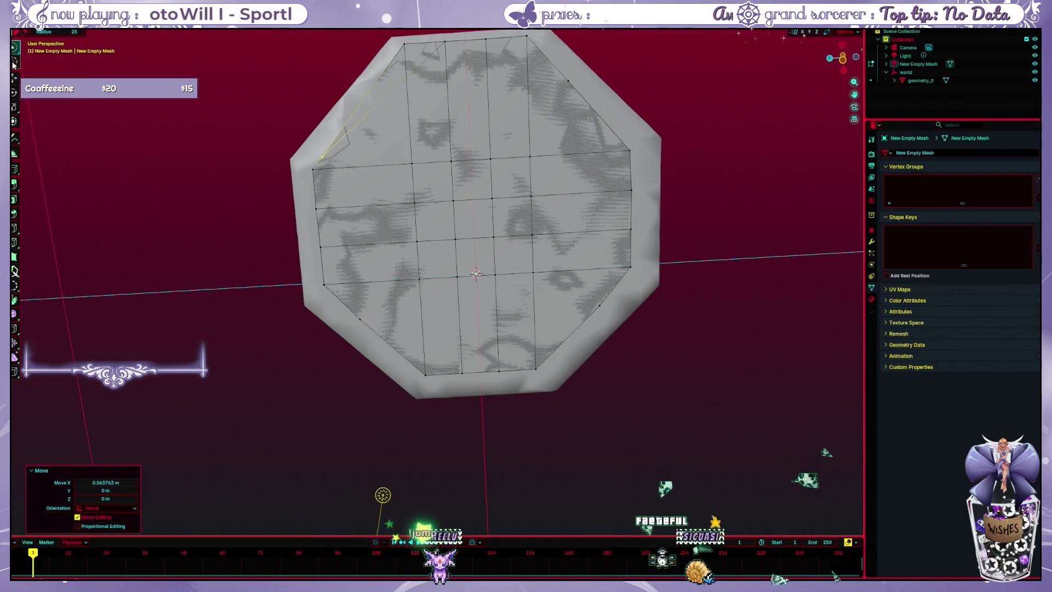
middle_click(290, 108)
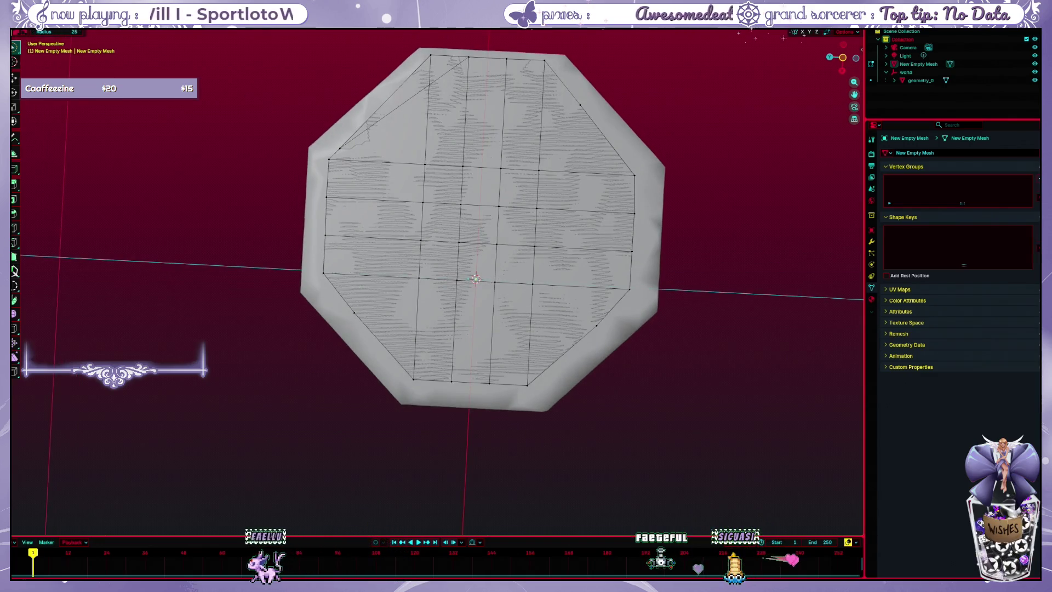
key(x)
click(415, 99)
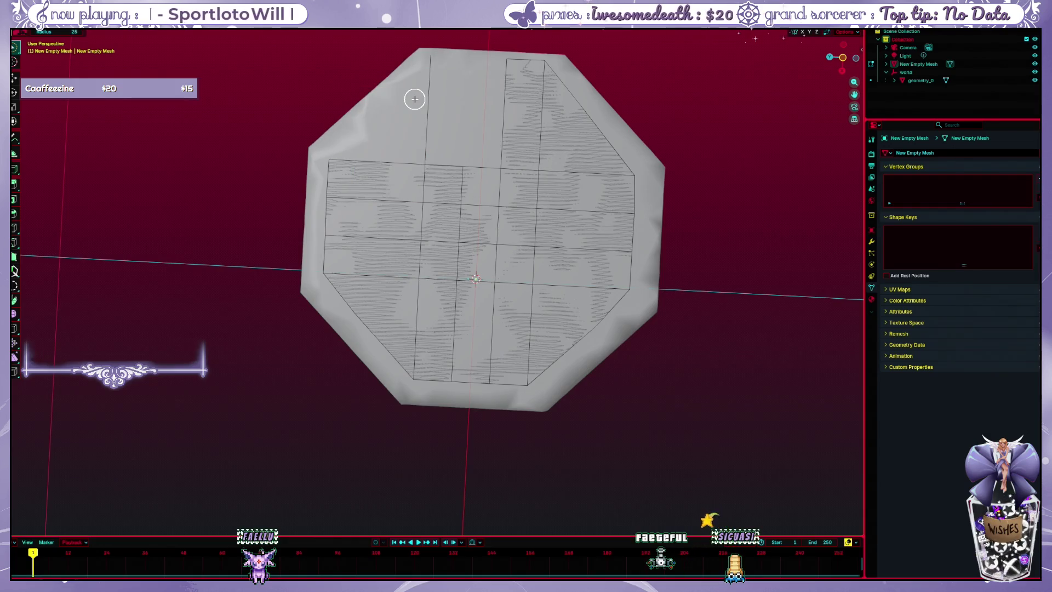
key(ctrl+z)
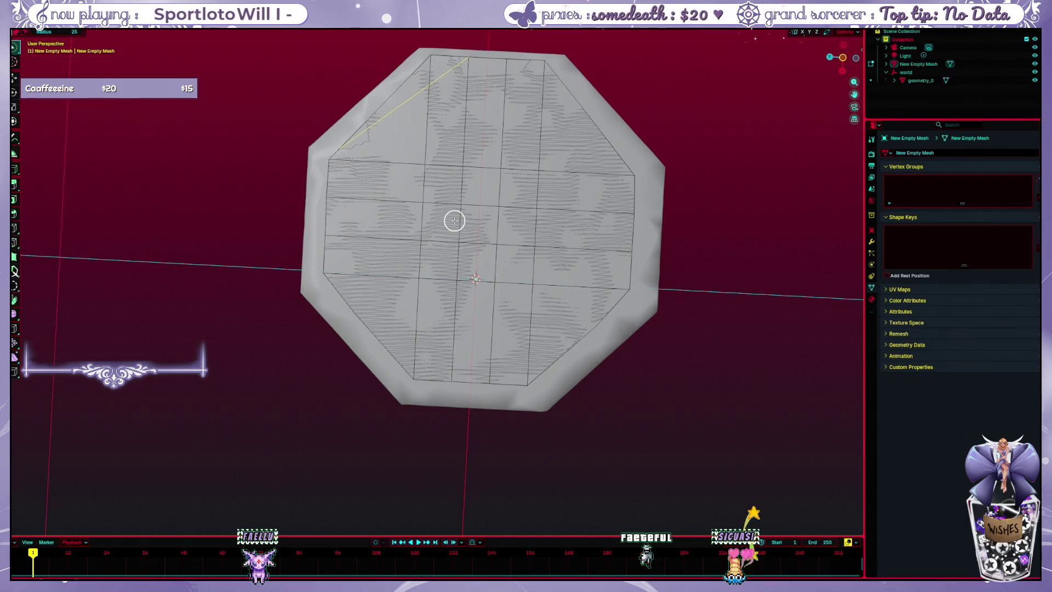
mouse_move(455, 220)
mouse_down()
mouse_move(460, 197)
mouse_move(438, 96)
mouse_move(440, 109)
mouse_up()
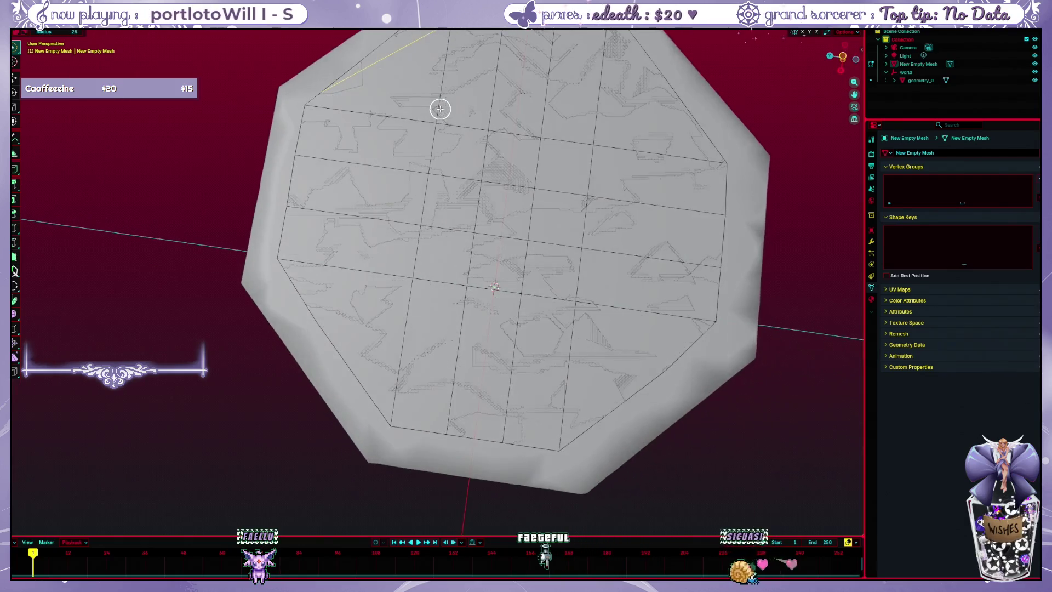
- Dissolve the top-left diagonal edge and hide the geometry_0 basin
key(x)
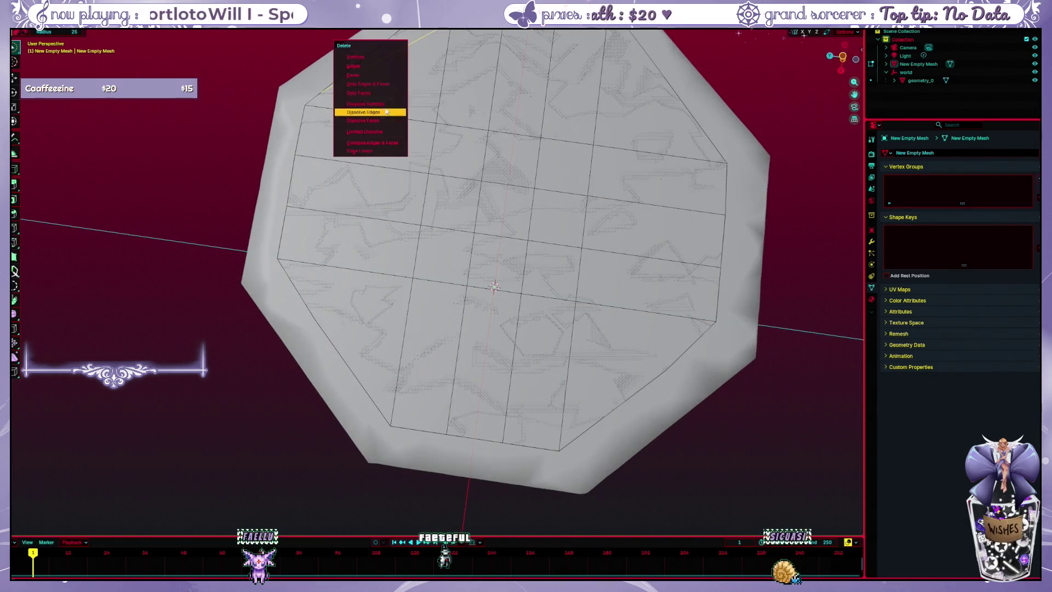
click(386, 112)
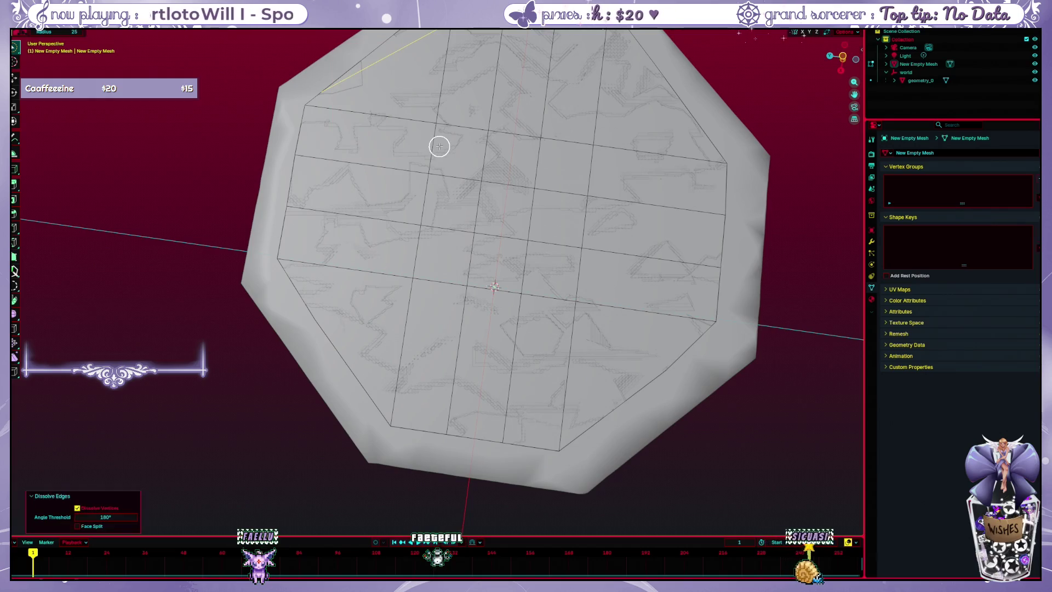
mouse_move(439, 146)
mouse_down()
mouse_move(343, 99)
mouse_move(406, 113)
mouse_move(466, 78)
mouse_move(296, 329)
mouse_move(308, 281)
mouse_move(289, 317)
mouse_move(236, 344)
mouse_up()
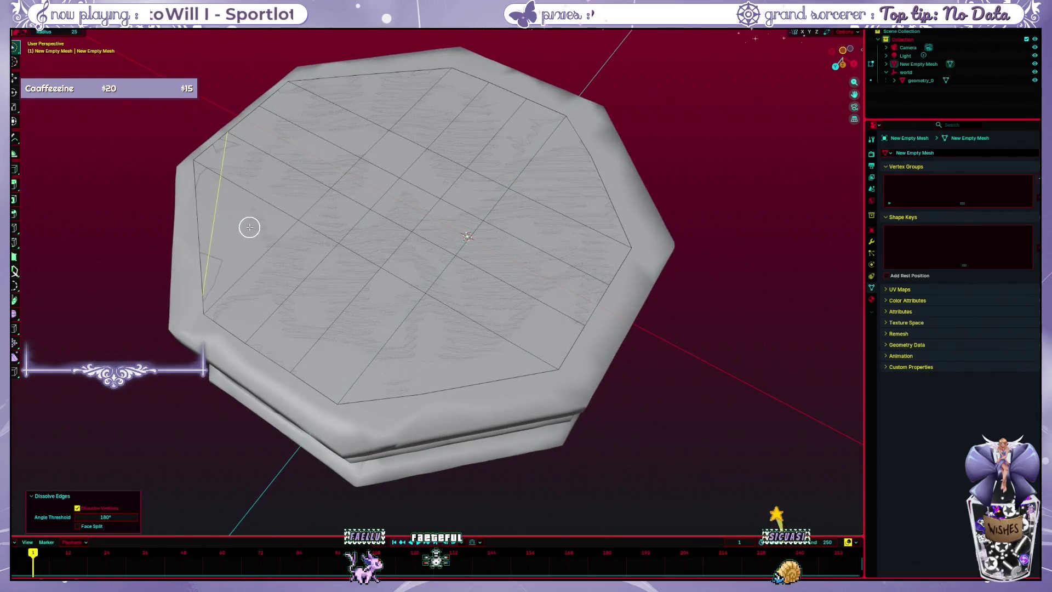
click(246, 225)
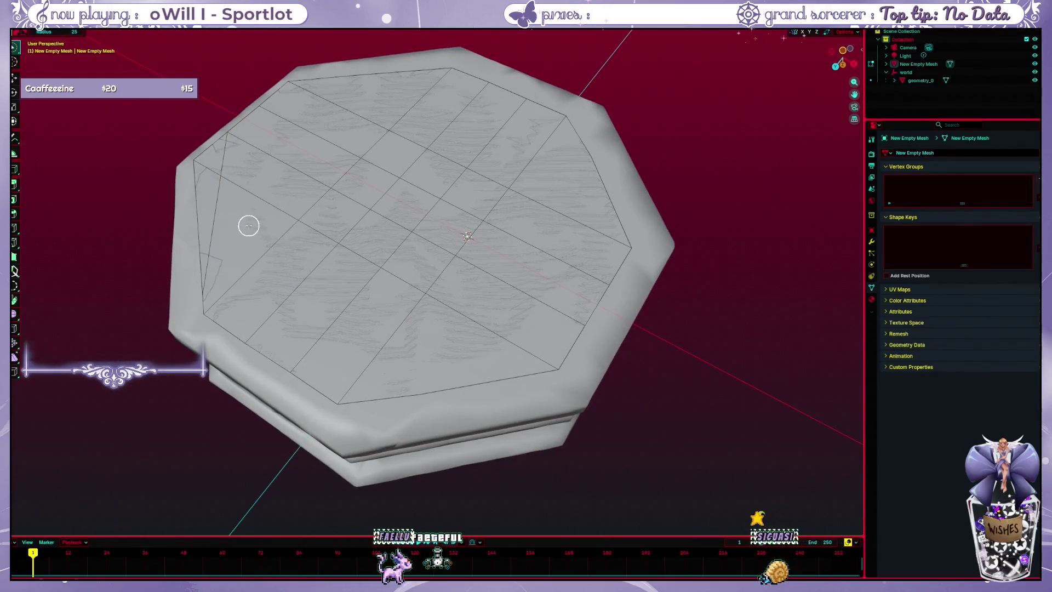
click(1036, 79)
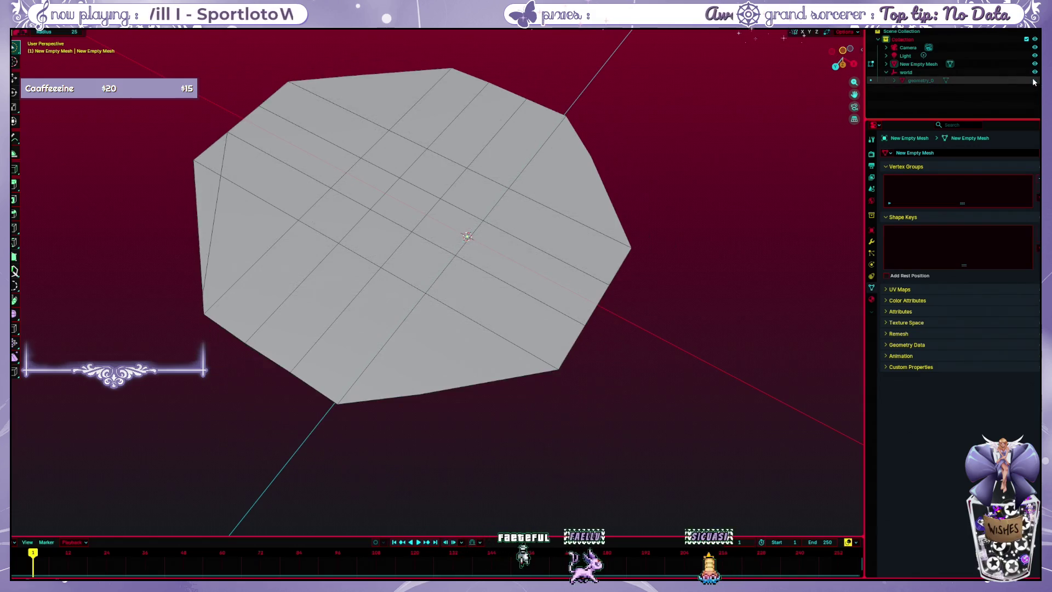
mouse_move(331, 238)
mouse_down()
mouse_move(420, 159)
mouse_move(376, 254)
mouse_move(183, 277)
mouse_up()
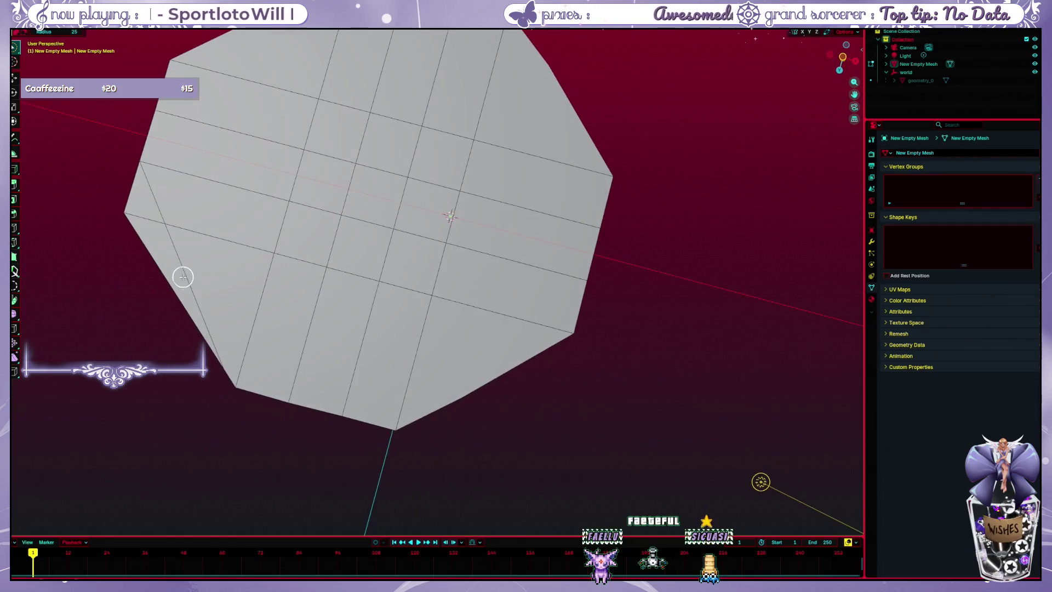
- Try dissolving the left-edge vertices and edges, undoing both attempts
key(x)
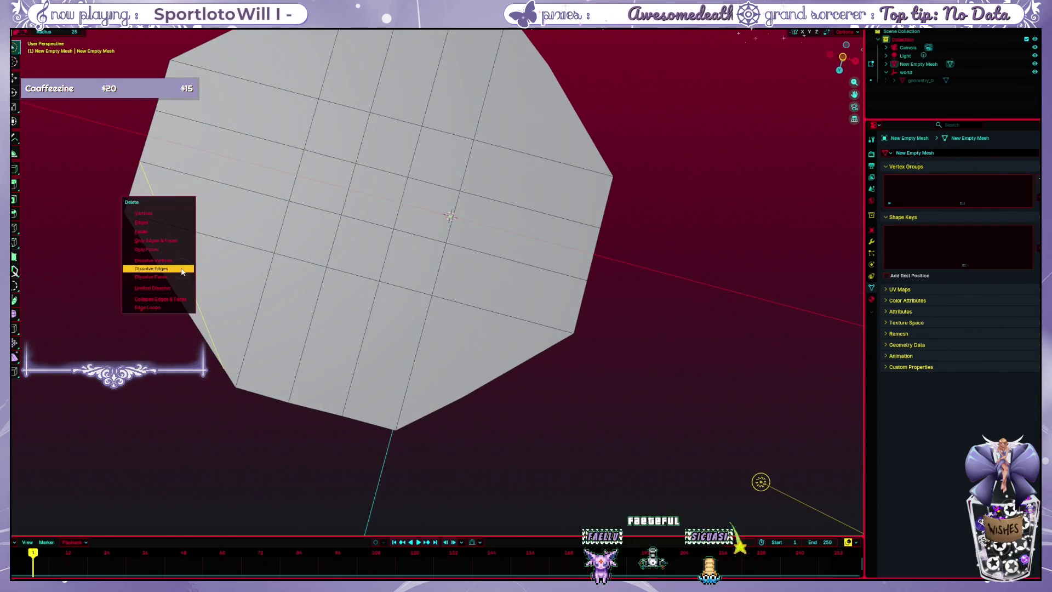
click(181, 262)
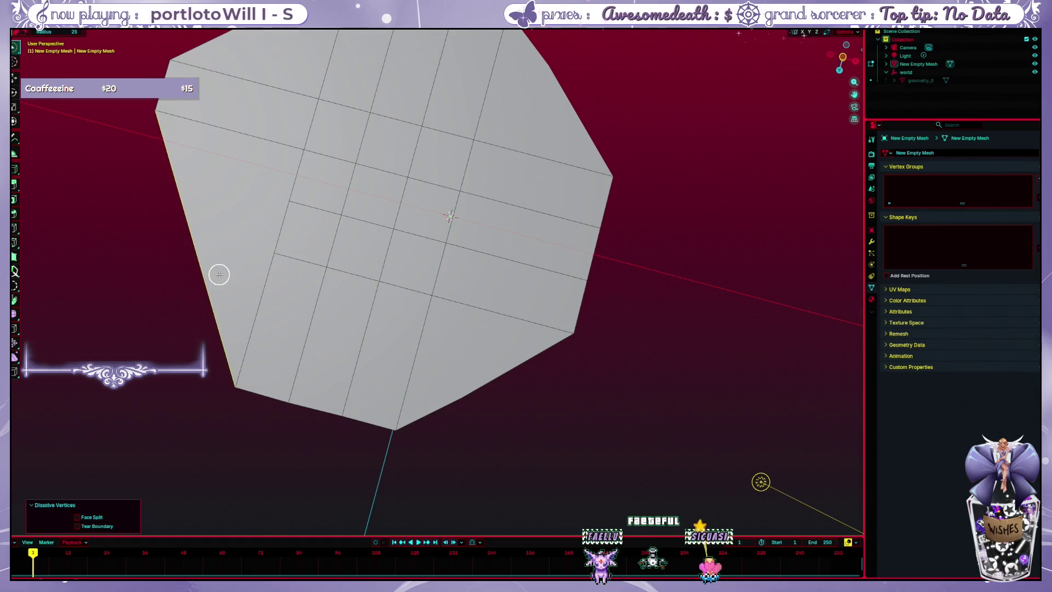
key(ctrl+z)
key(x)
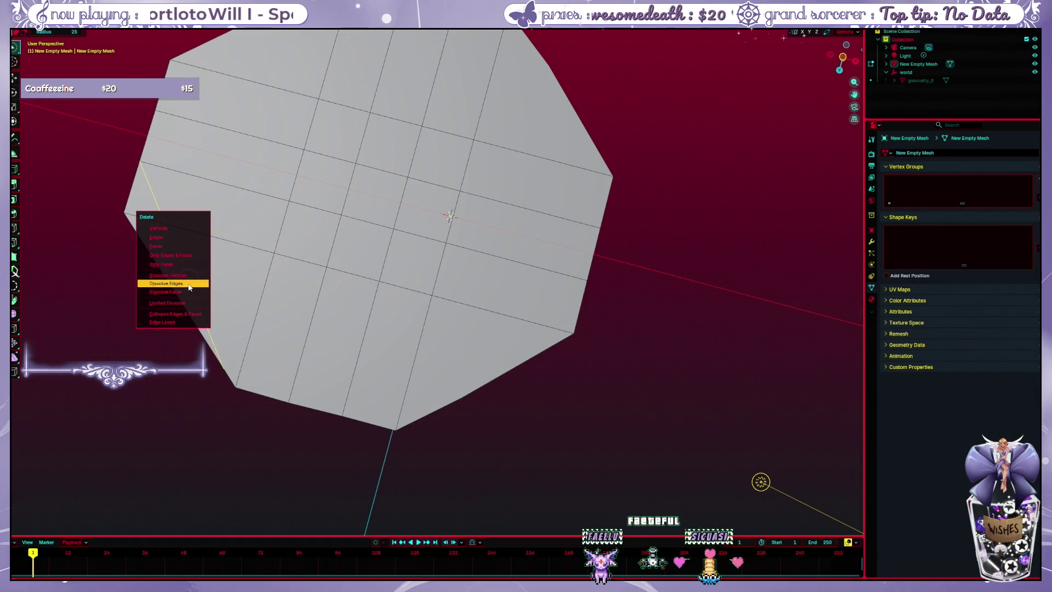
click(188, 284)
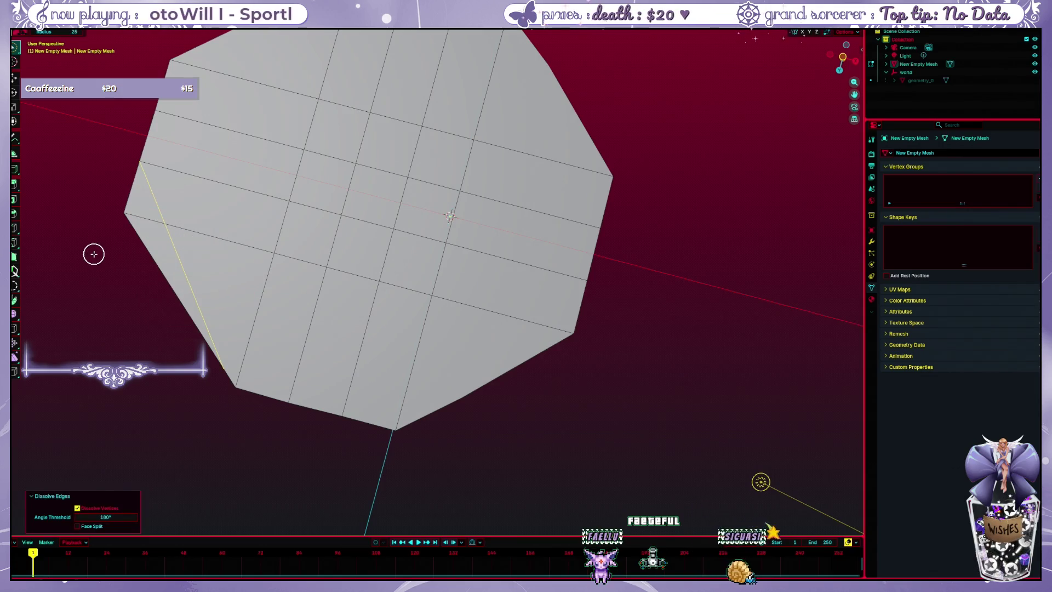
key(ctrl+z)
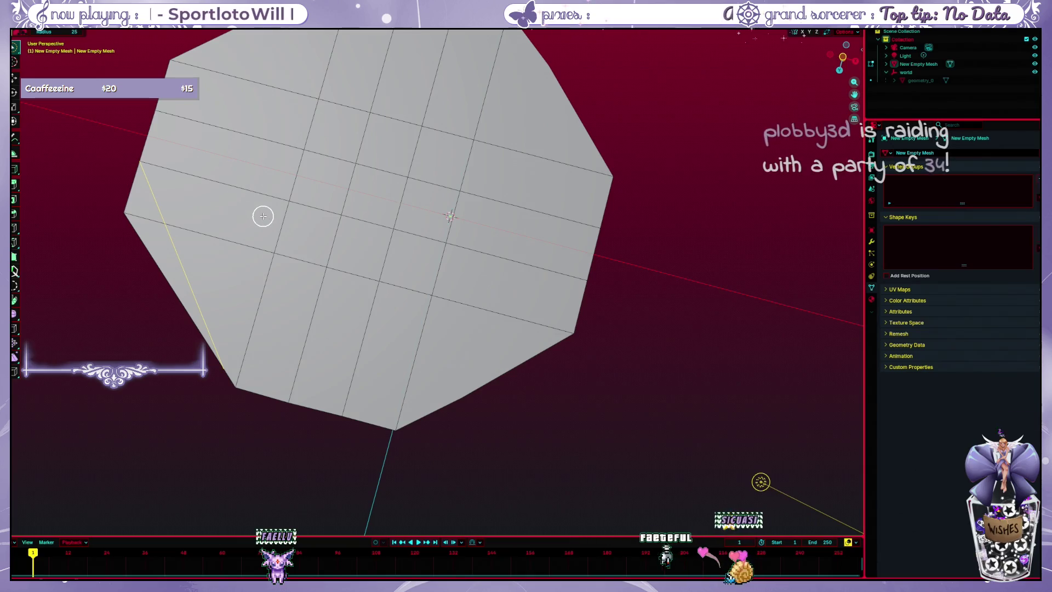
scroll(289, 211, down, 1)
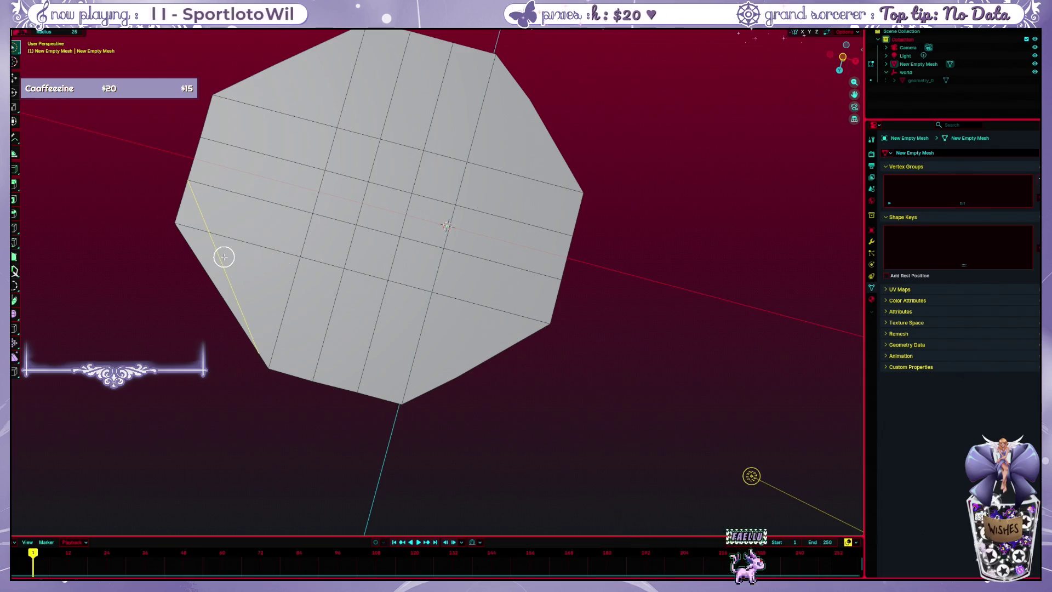
scroll(225, 257, up, 1)
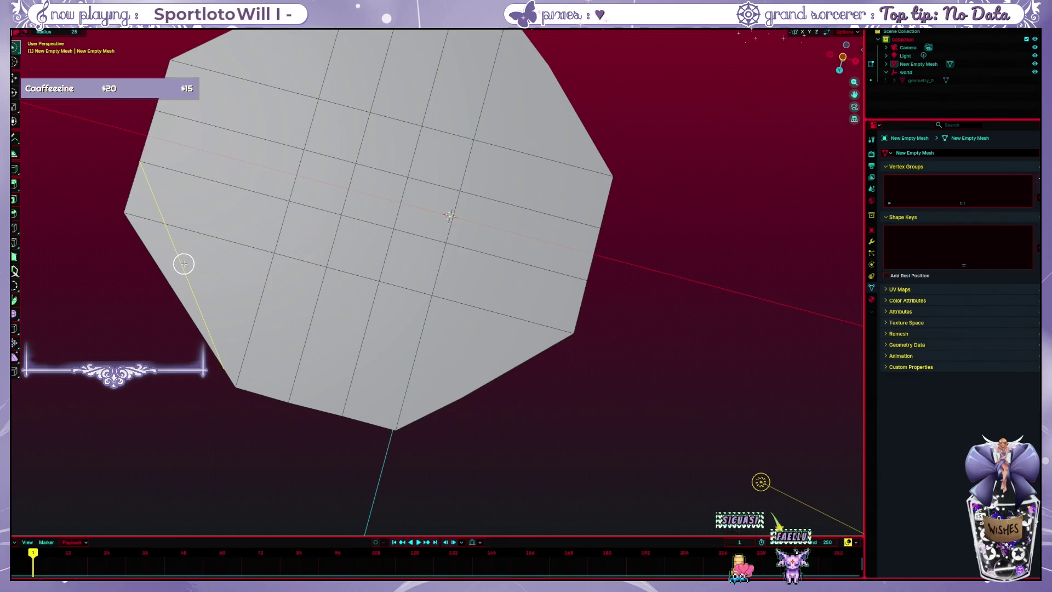
- Dissolve the extra left edges of the plane and clear the selection
key(x)
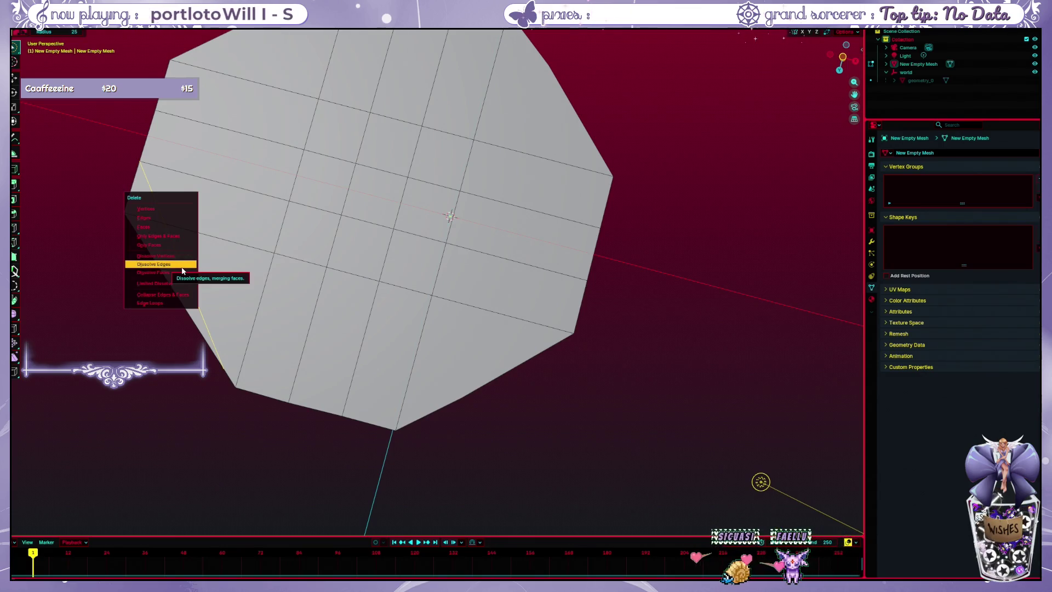
click(166, 218)
alt+click(170, 222)
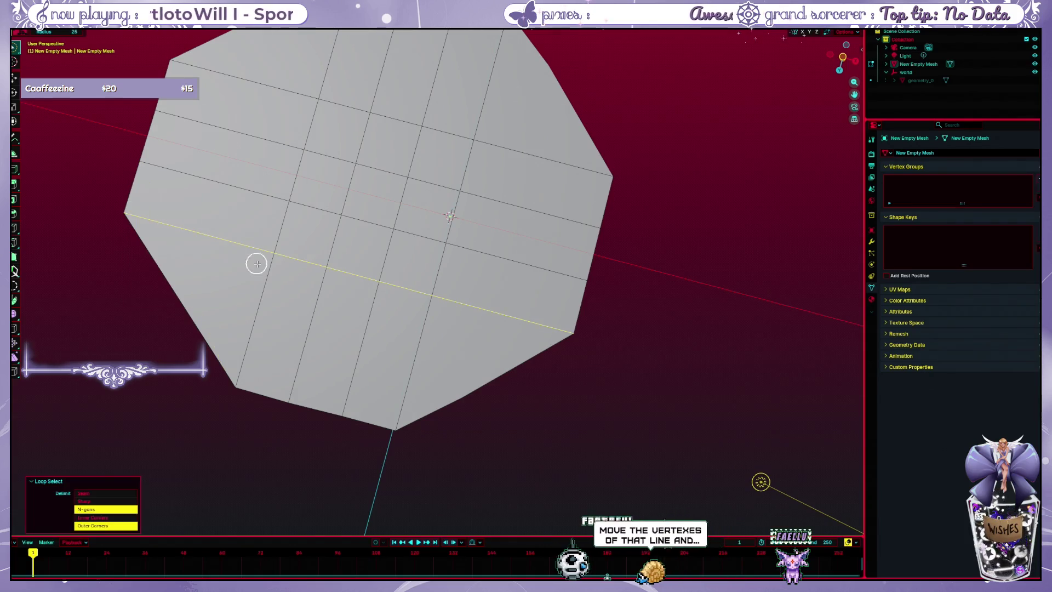
click(249, 279)
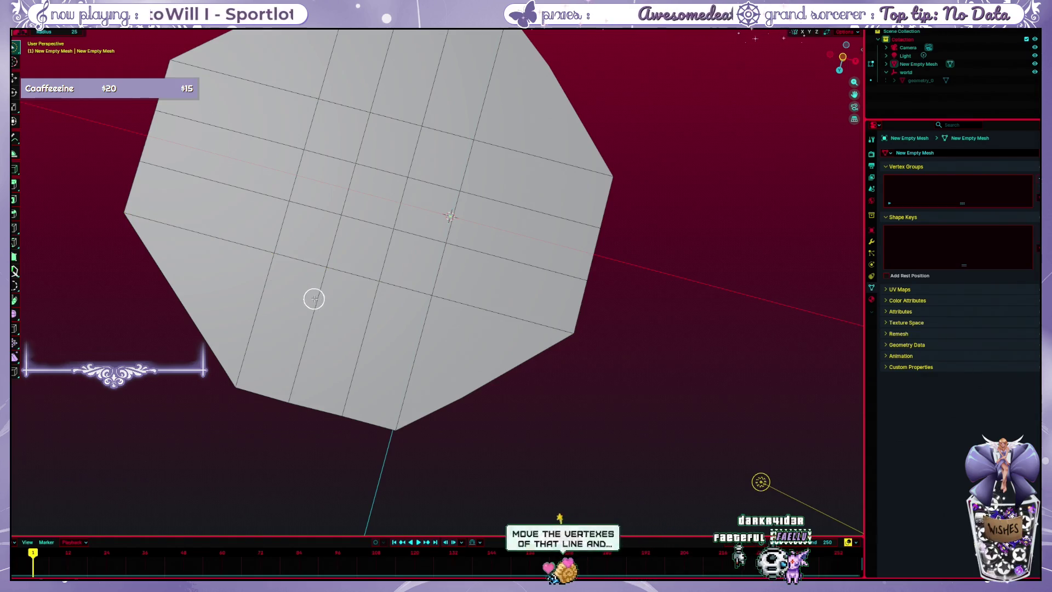
mouse_move(312, 298)
mouse_down()
mouse_move(390, 317)
mouse_move(428, 420)
mouse_move(420, 364)
mouse_up()
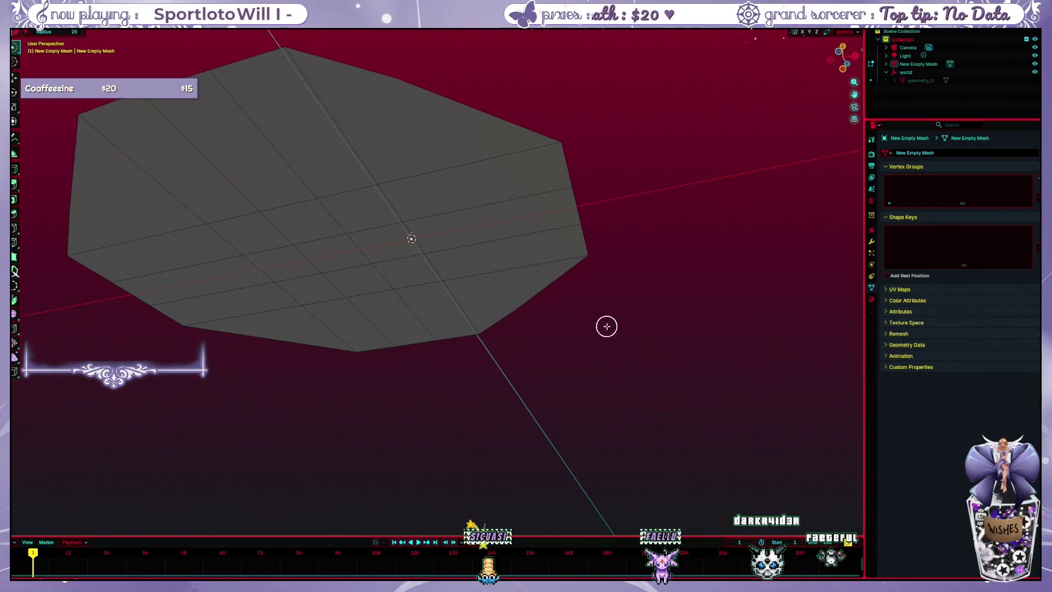
- Undo the accidentally added monkey head mesh
mouse_move(606, 324)
mouse_down()
mouse_move(582, 350)
mouse_move(594, 367)
mouse_move(458, 307)
mouse_up()
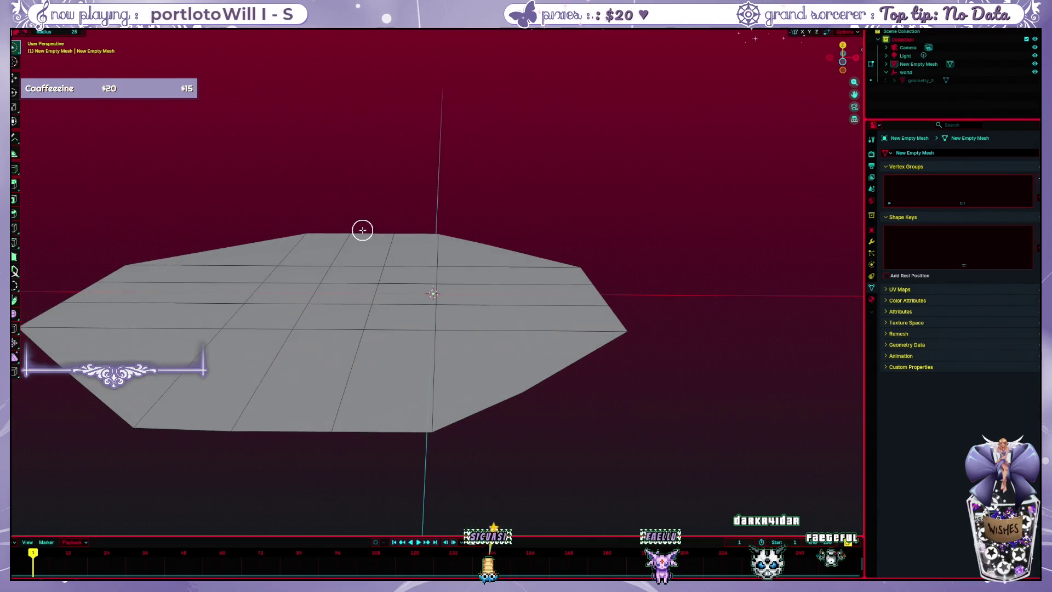
key(shift+a)
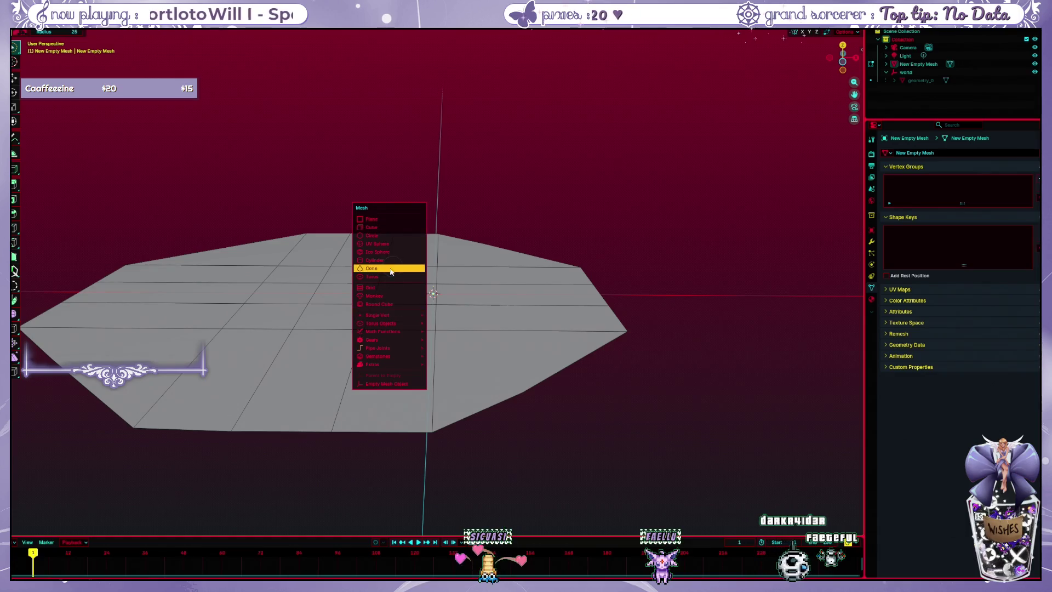
click(388, 295)
scroll(387, 297, down, 5)
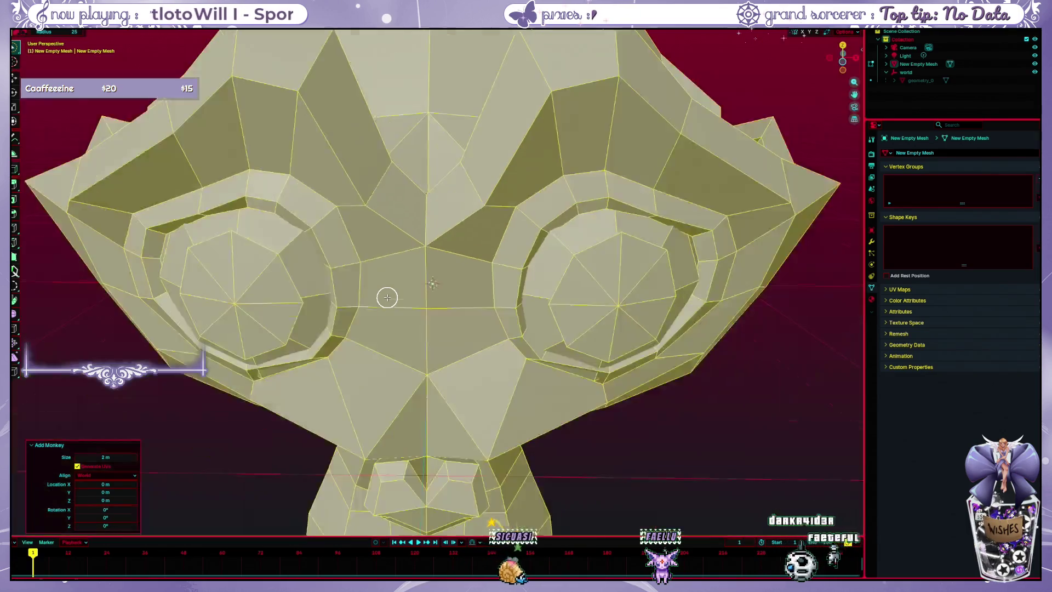
scroll(388, 298, up, 3)
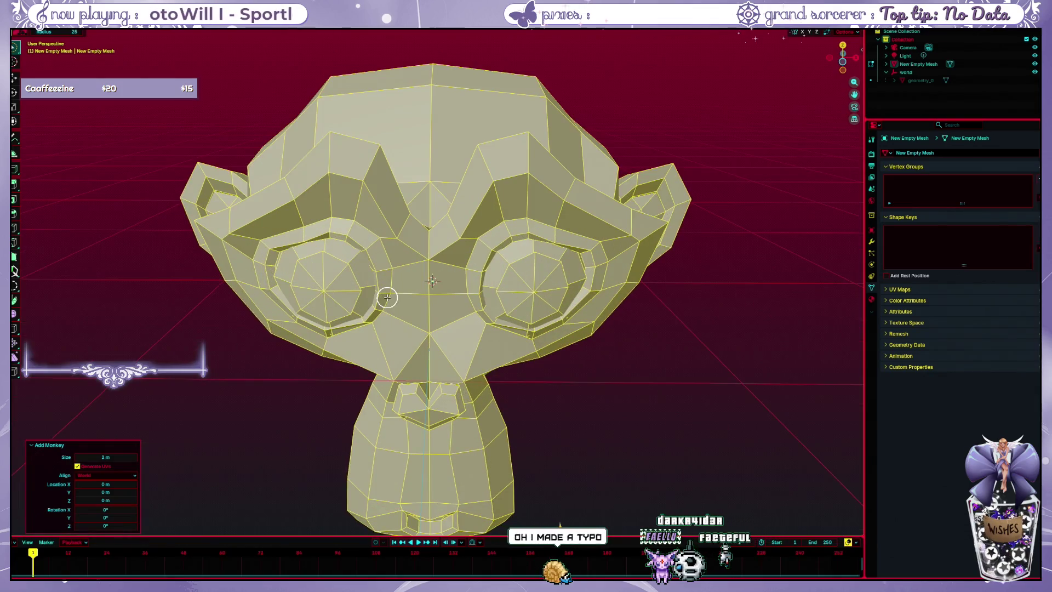
key(ctrl+z)
mouse_move(387, 297)
mouse_down()
mouse_move(399, 322)
mouse_move(425, 315)
mouse_move(432, 240)
mouse_move(435, 286)
mouse_up()
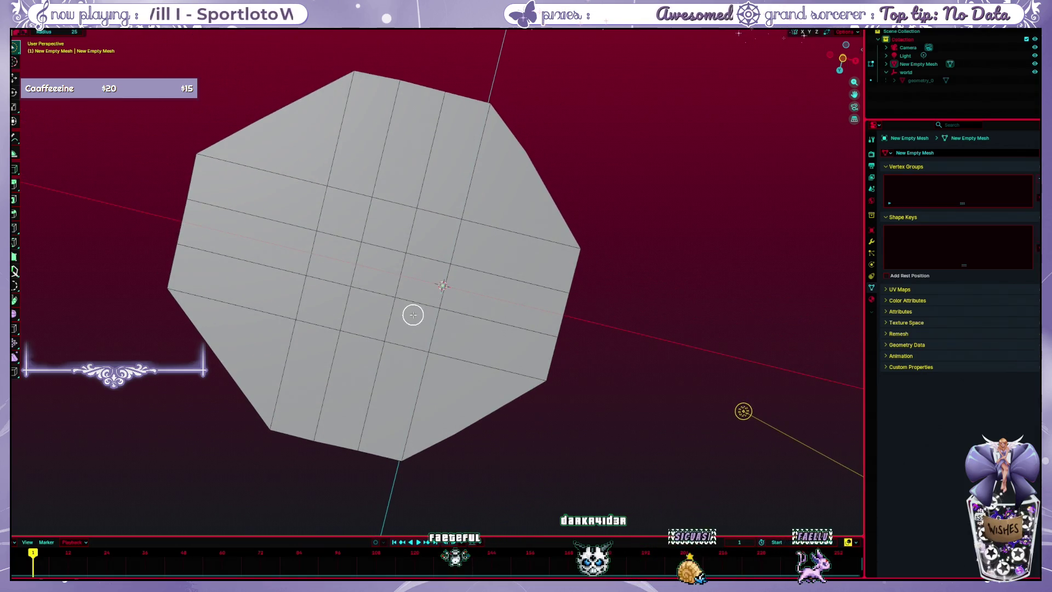
- Return the plane to Object Mode and make the geometry_0 basin visible again
key(ctrl+Tab)
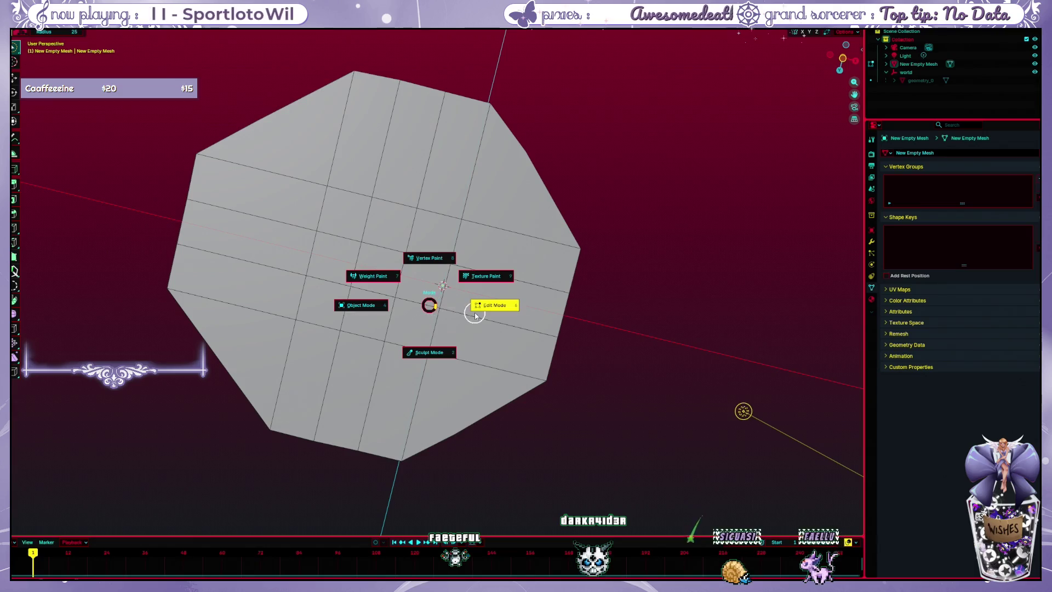
click(425, 301)
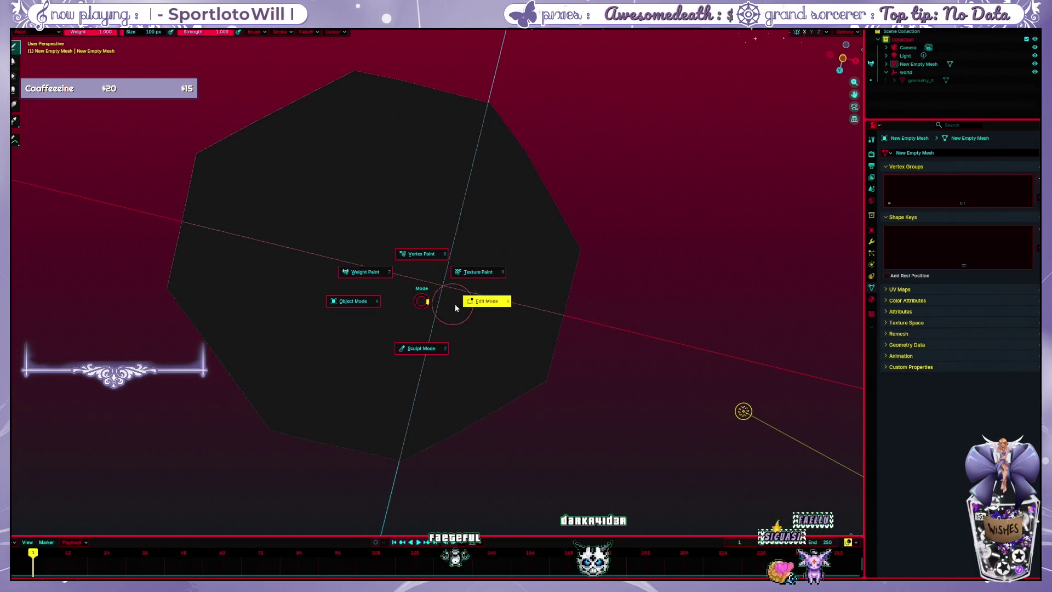
click(354, 311)
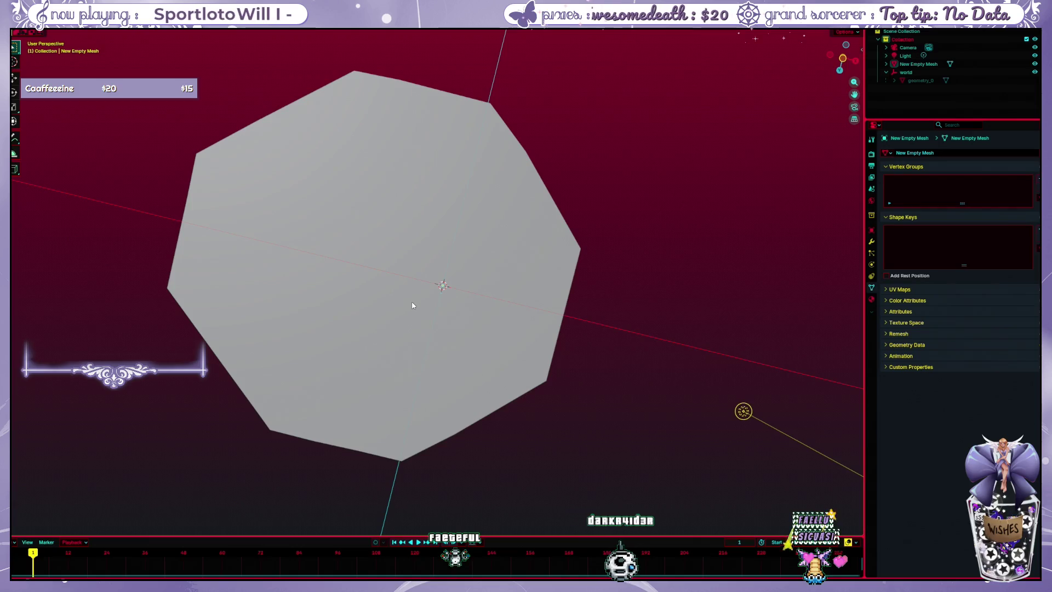
drag(412, 305, 412, 302)
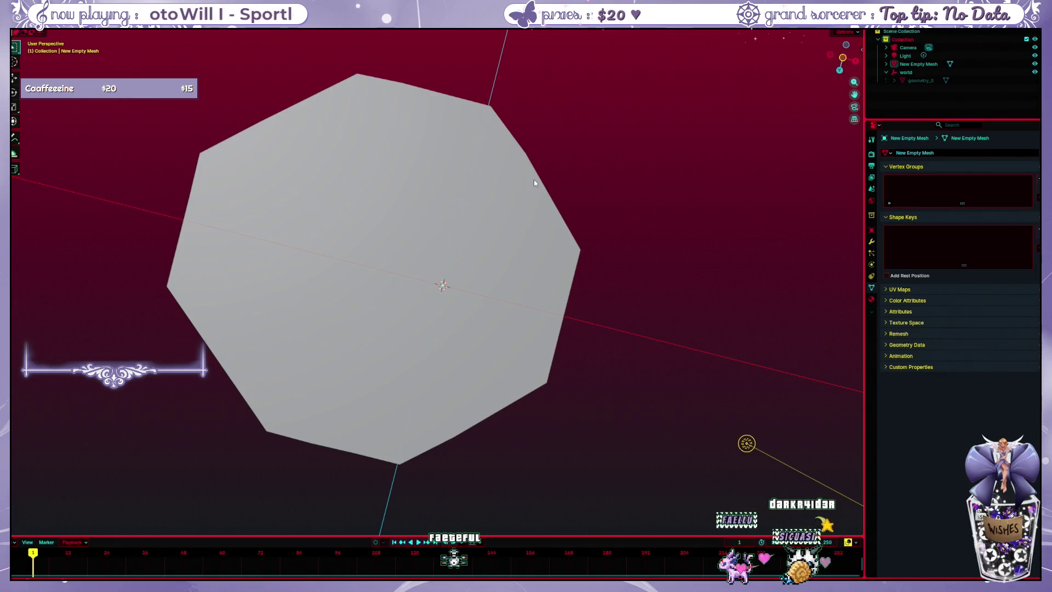
click(1035, 80)
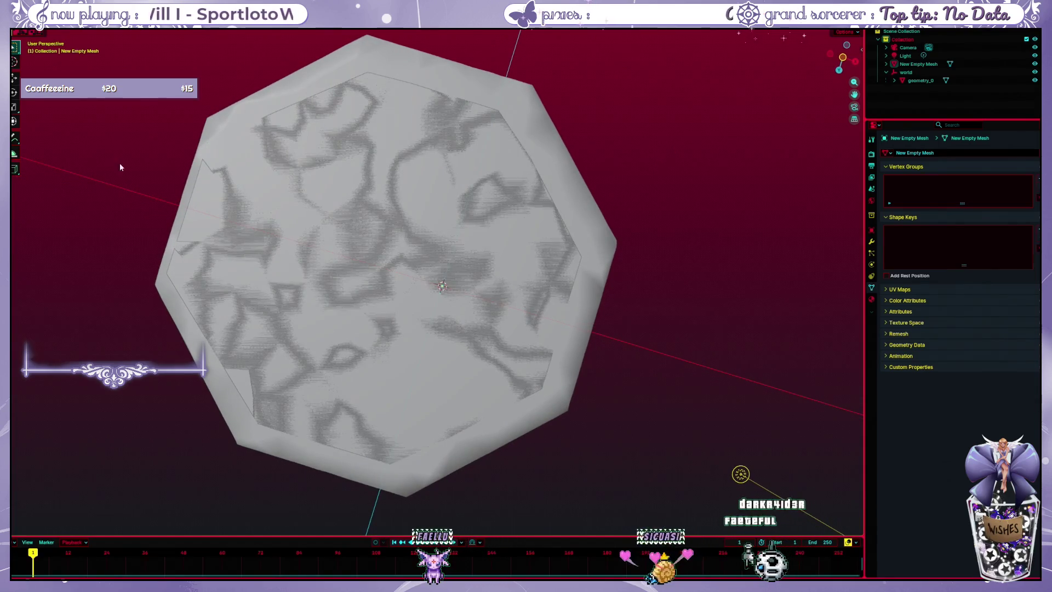
- Select the water plane and enter Edit Mode, cancelling a trial X move of the top row
click(228, 325)
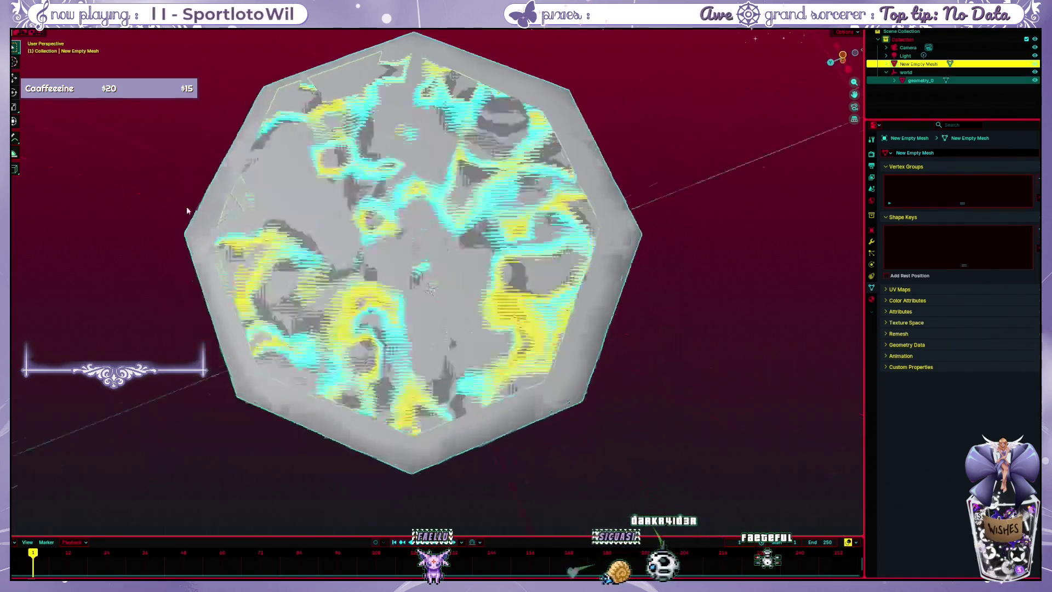
mouse_move(325, 34)
mouse_down()
mouse_move(491, 97)
mouse_move(499, 139)
mouse_up()
key(ctrl+Tab)
click(501, 171)
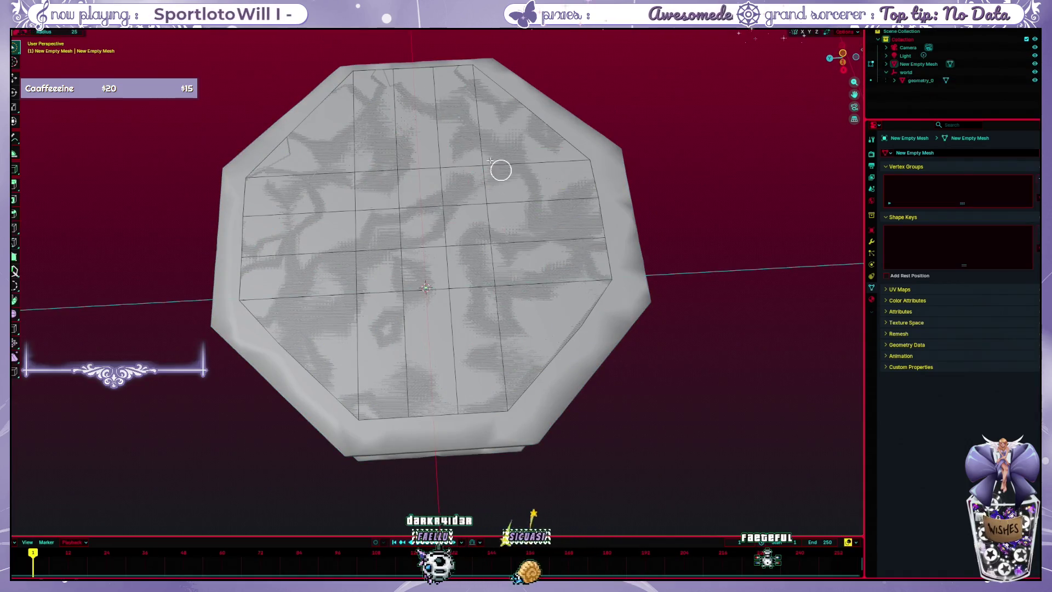
drag(364, 67, 470, 70)
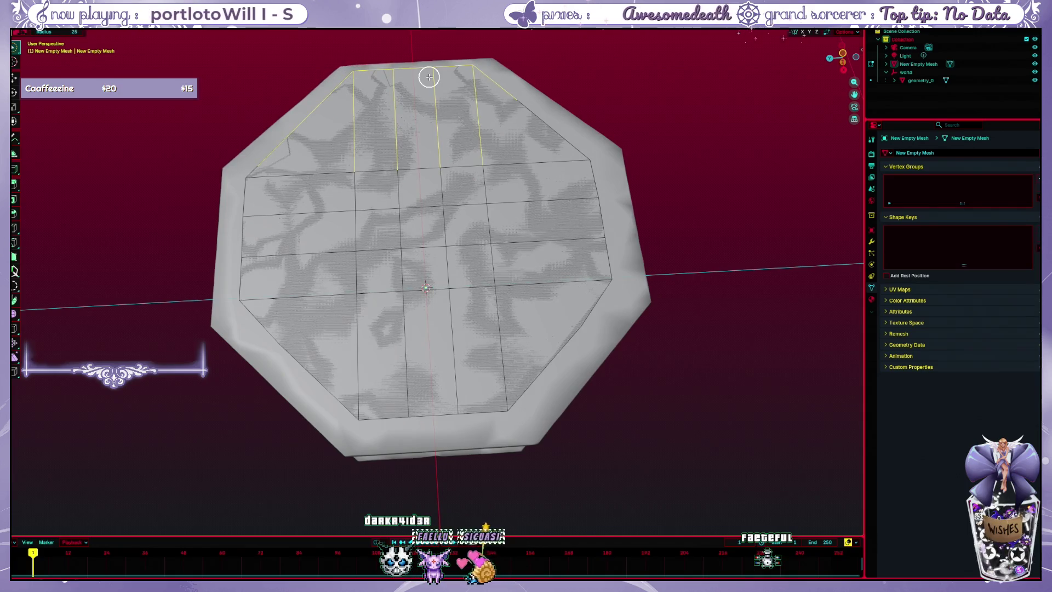
key(g)
key(x)
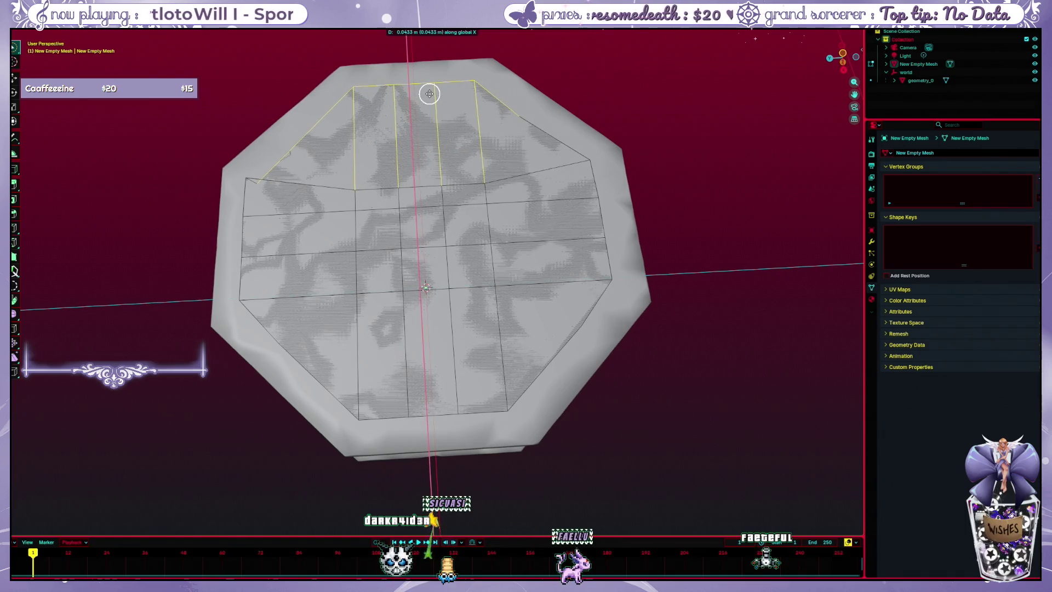
key(Escape)
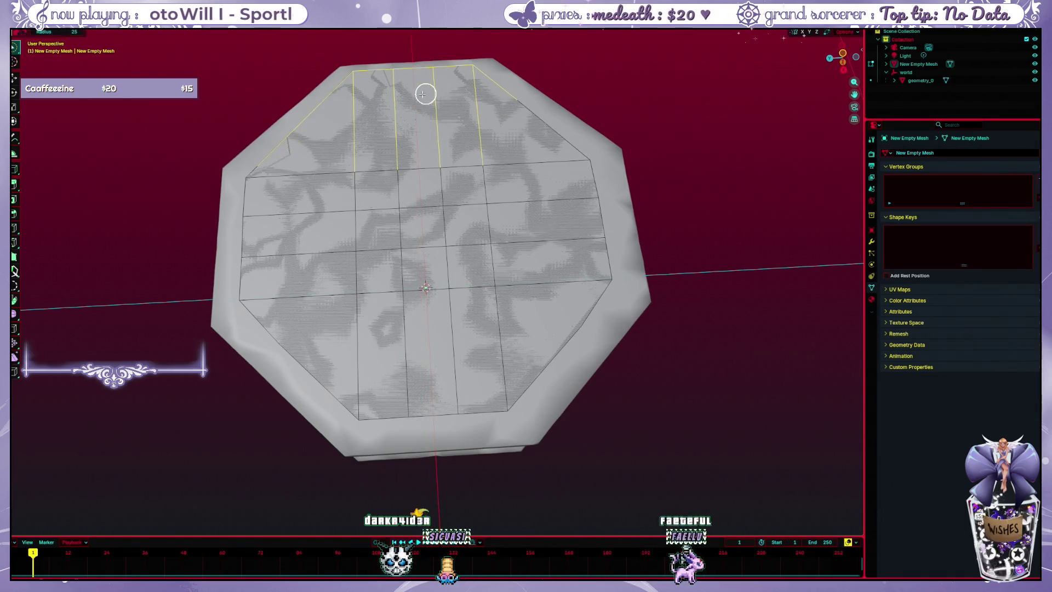
- Select only the diagonal rim edge at the plane's upper-left corner
click(263, 160)
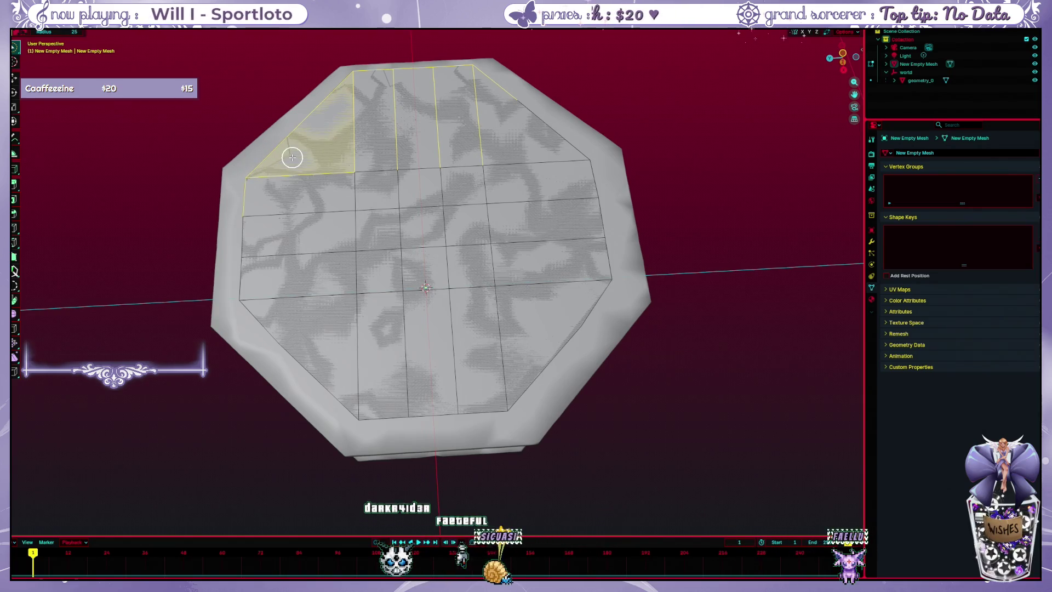
key(alt+a)
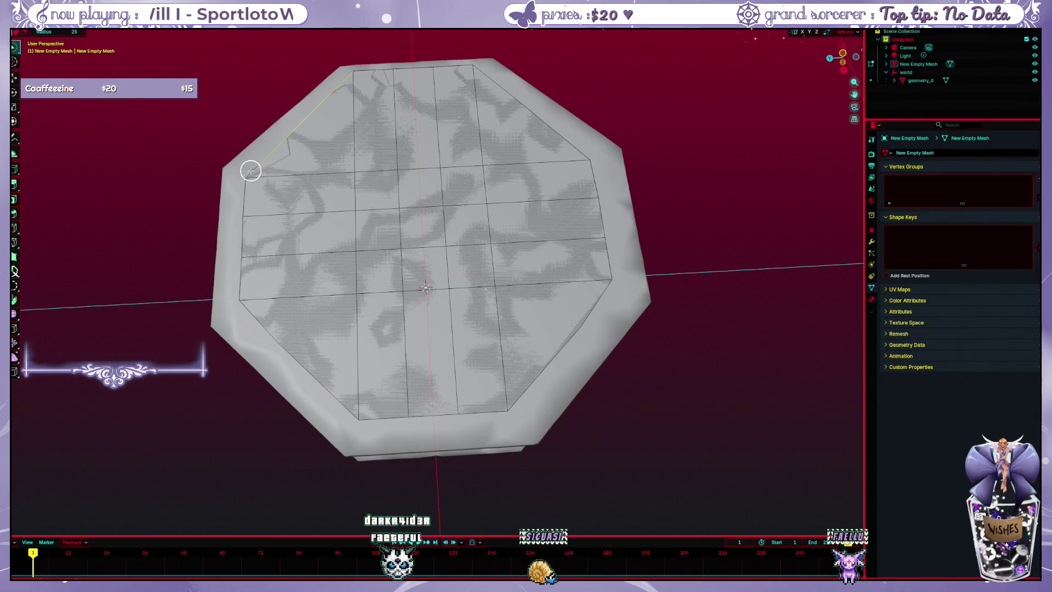
ctrl+click(251, 171)
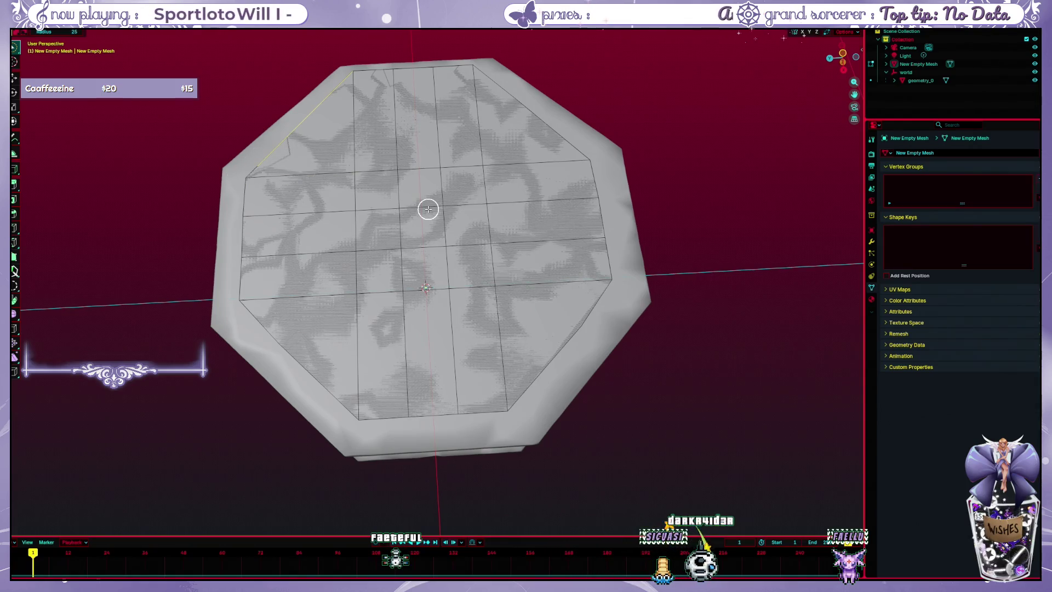
key(Tab)
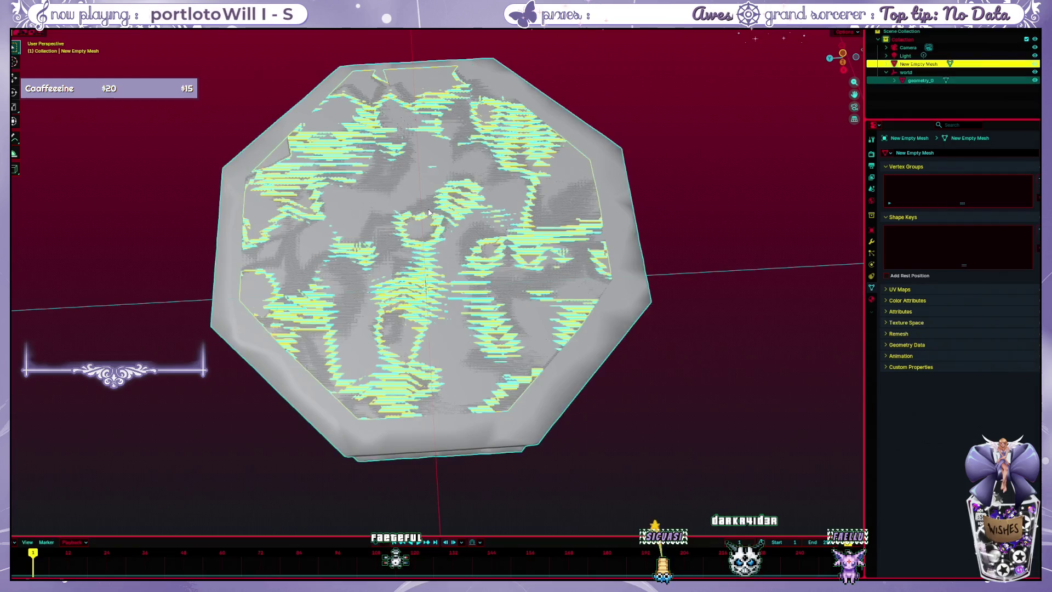
key(ctrl+Tab)
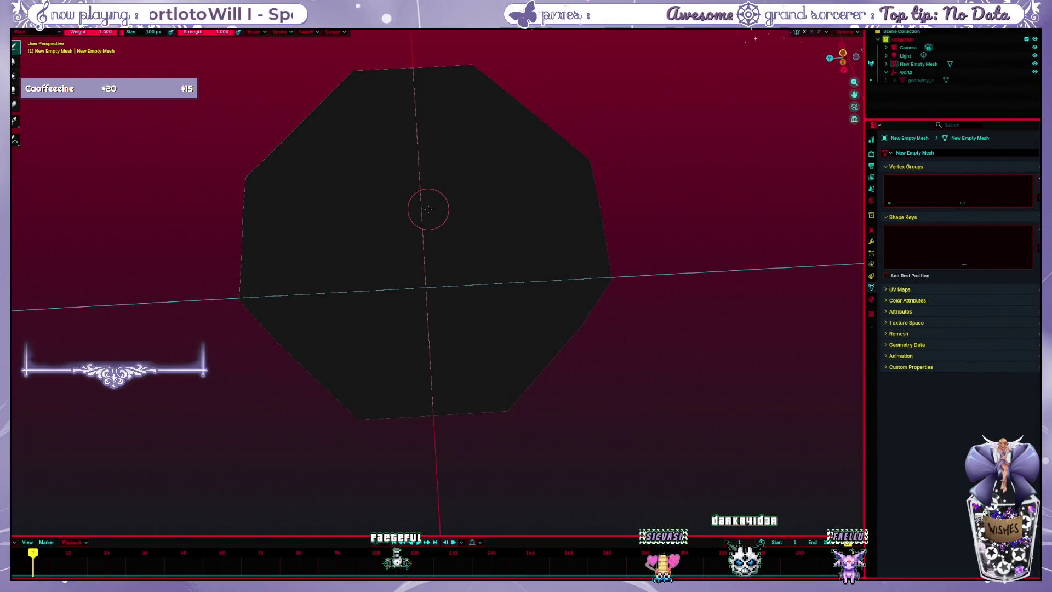
key(Tab)
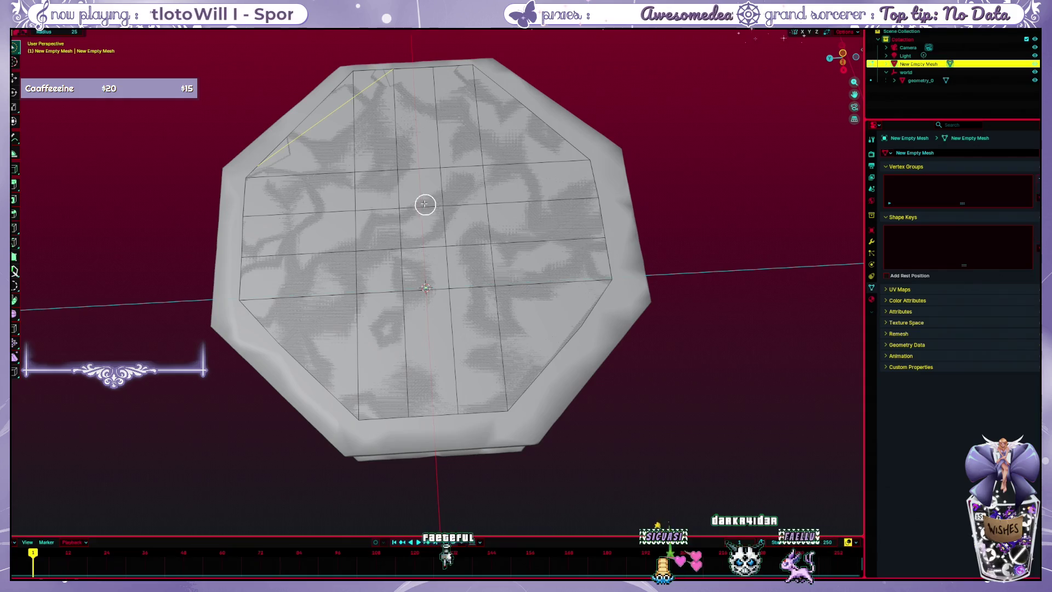
- Delete the upper-left diagonal edge with Delete > Edges
right_click(329, 118)
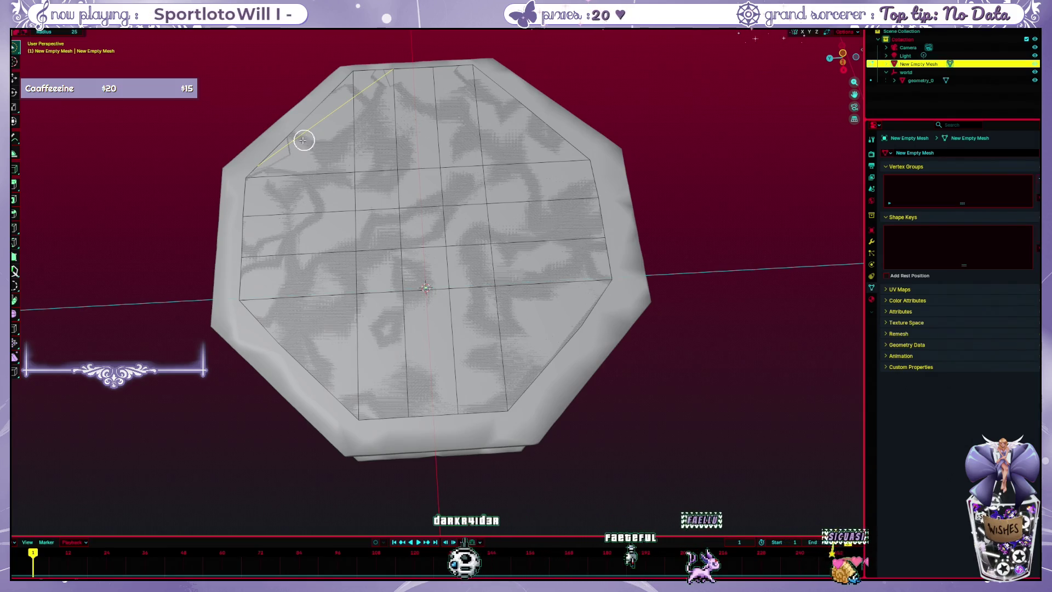
scroll(258, 136, up, 1)
scroll(260, 137, up, 1)
scroll(259, 136, down, 2)
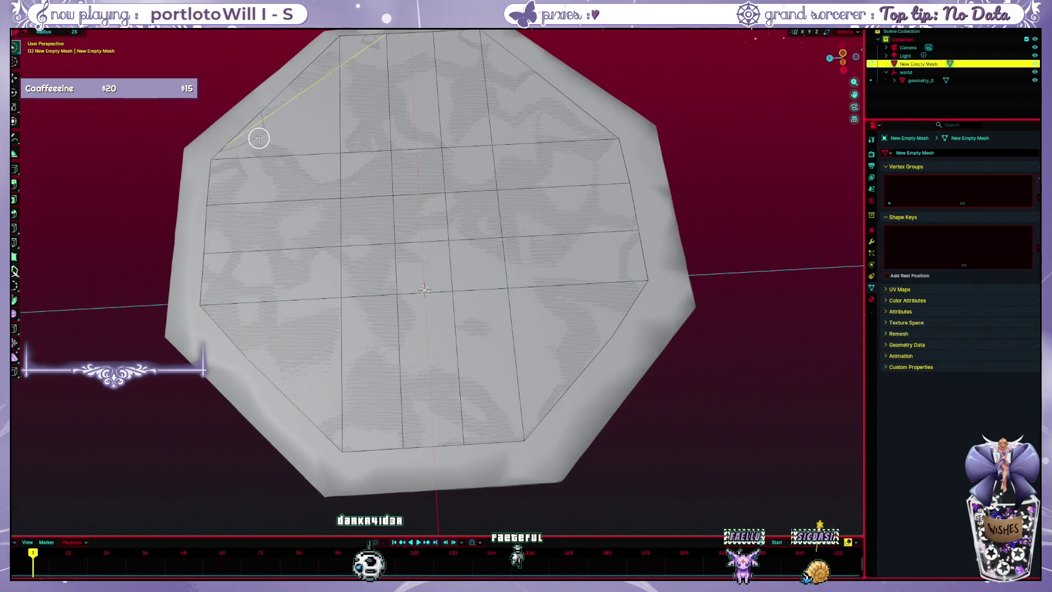
drag(211, 122, 292, 267)
scroll(292, 266, up, 1)
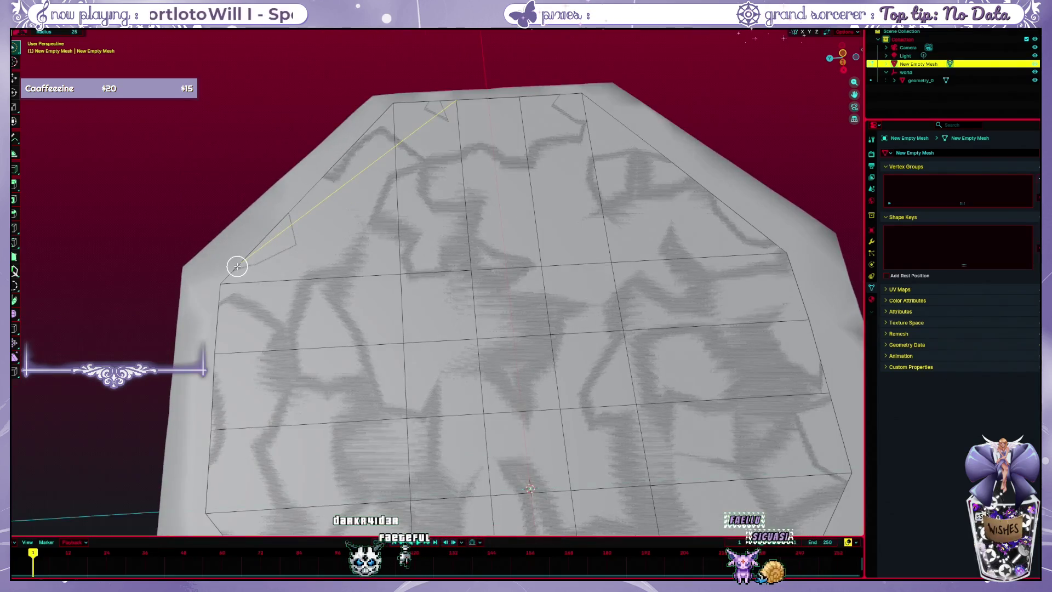
key(x)
click(324, 207)
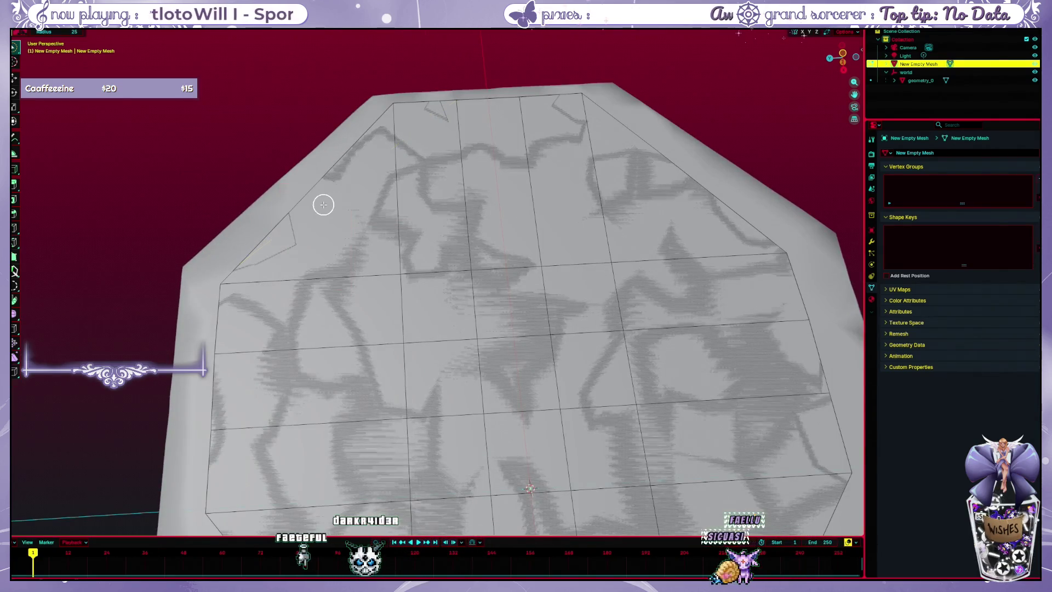
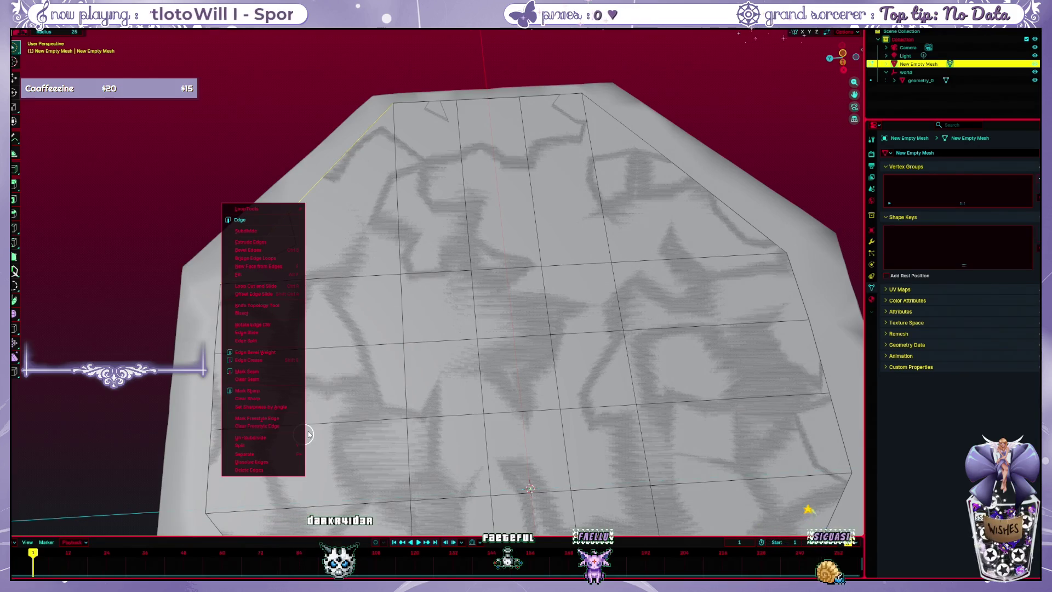
- Merge the selected vertices by distance after undoing a trial merge at center
key(ctrl+Tab)
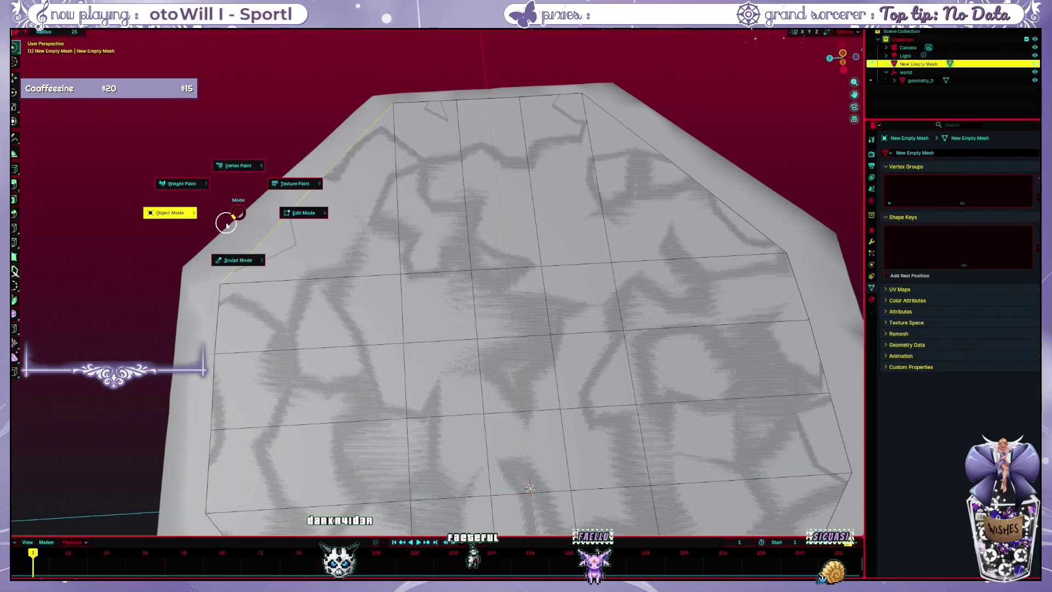
click(237, 214)
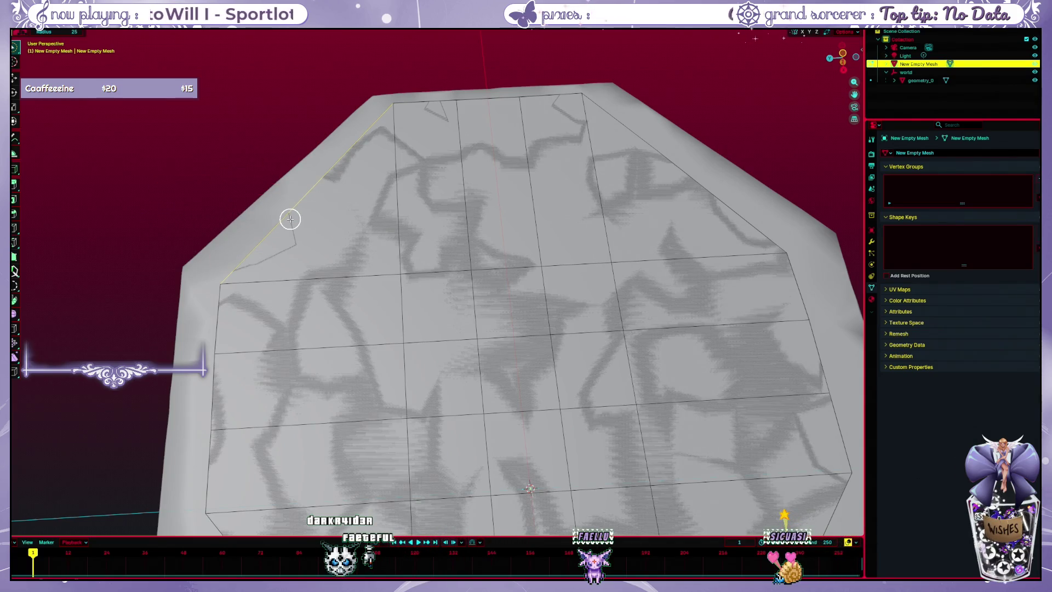
key(ctrl+e)
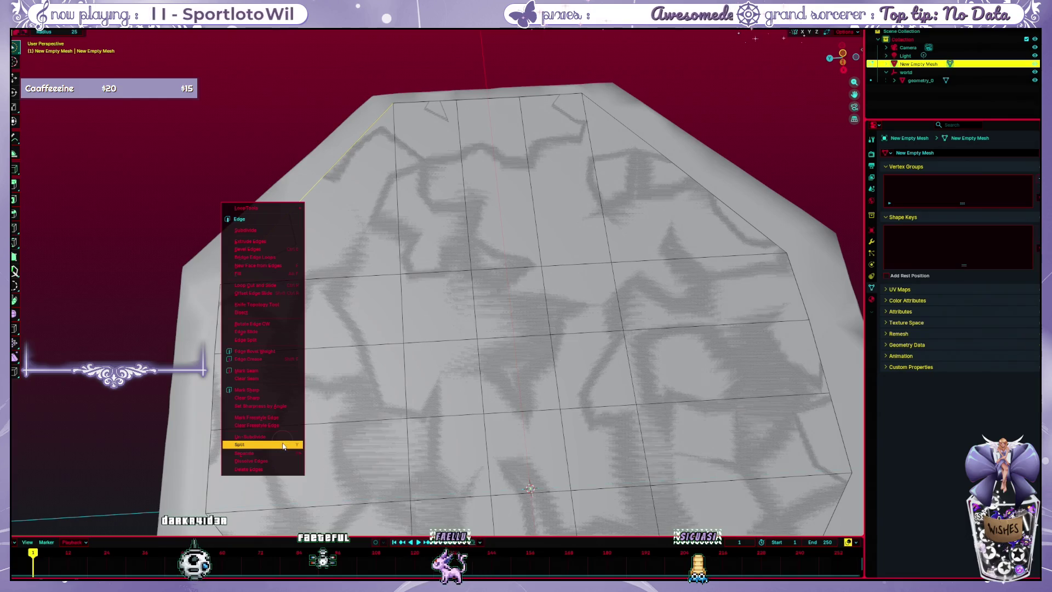
mouse_move(284, 454)
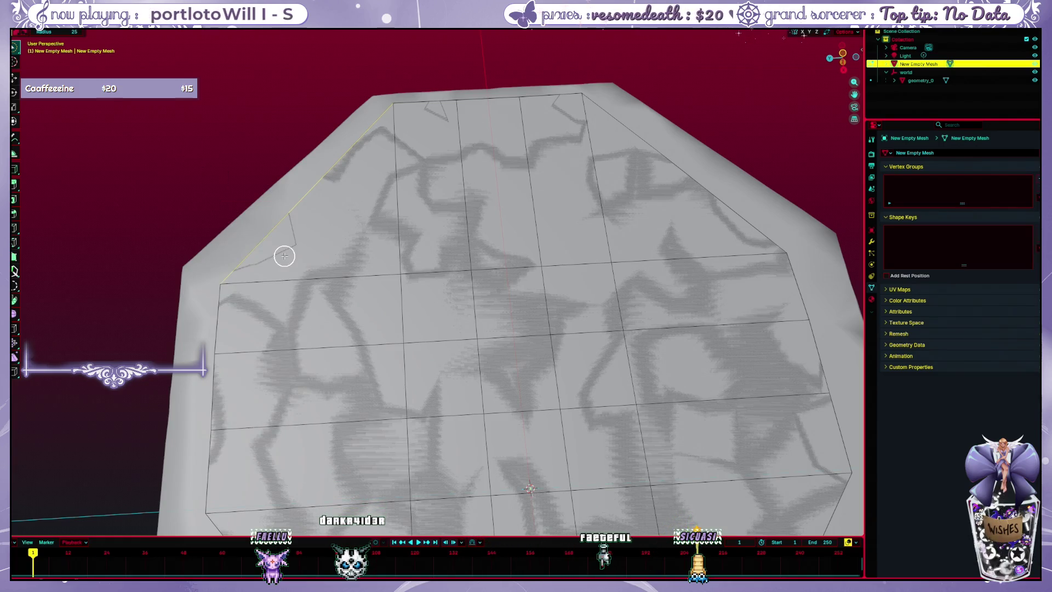
key(m)
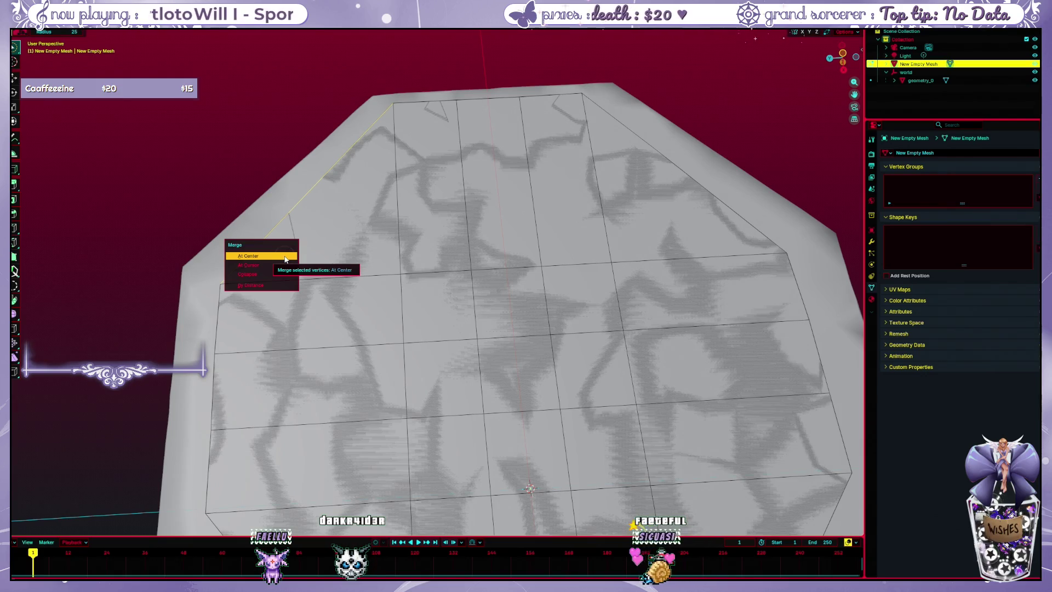
click(285, 257)
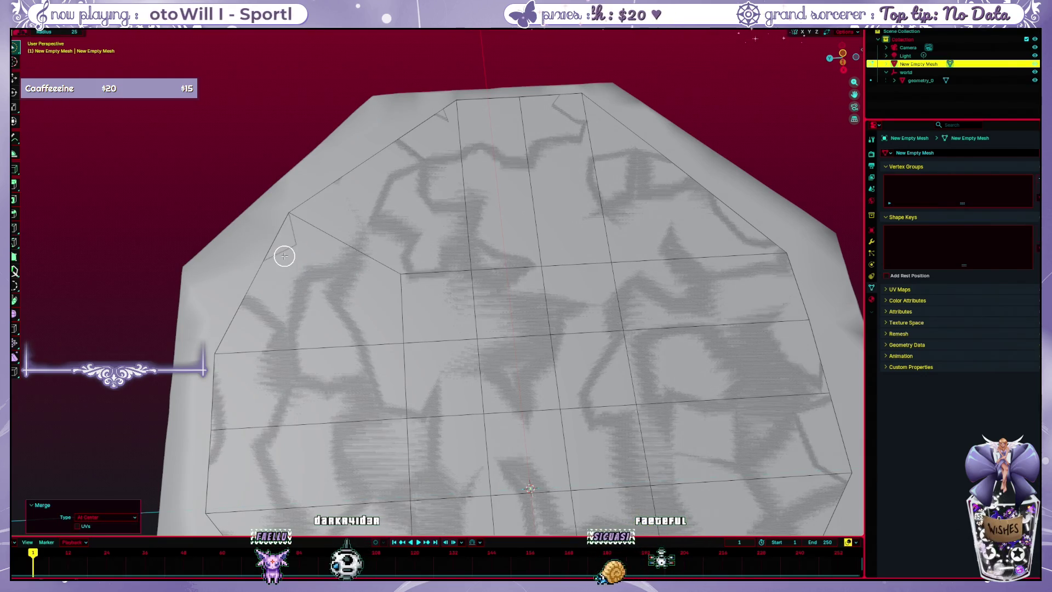
key(ctrl+alt+z)
click(285, 228)
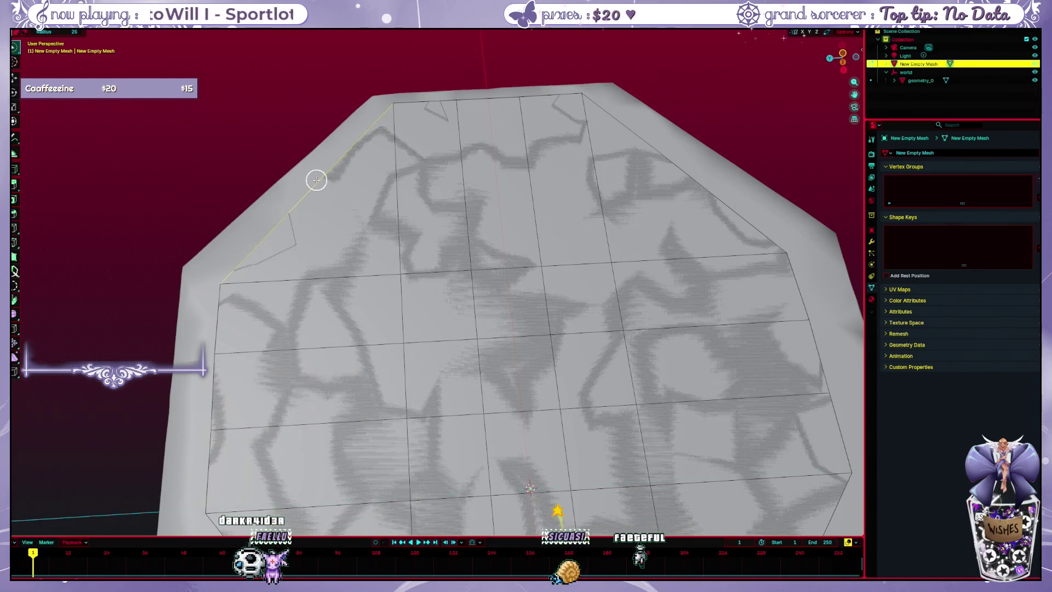
key(m)
click(307, 212)
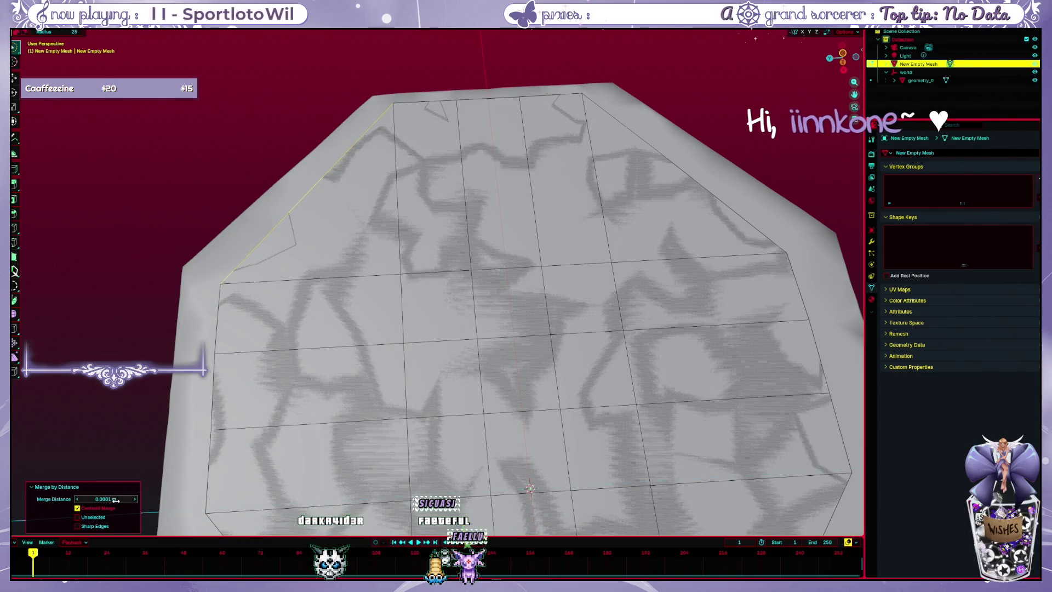
- Select the upper-left border edge and try collapsing it, then undo the collapse
click(214, 197)
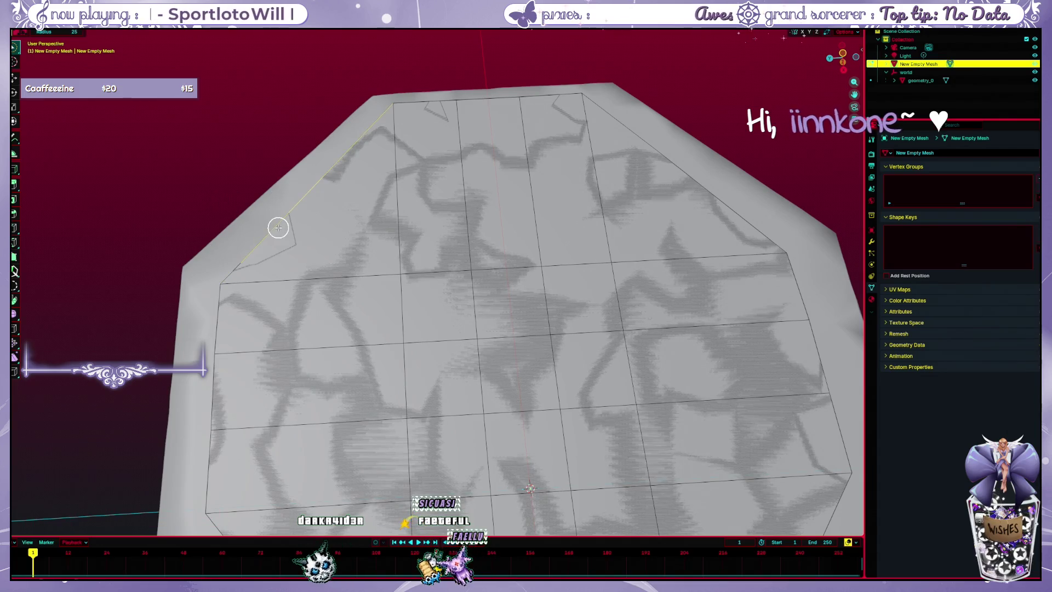
click(239, 255)
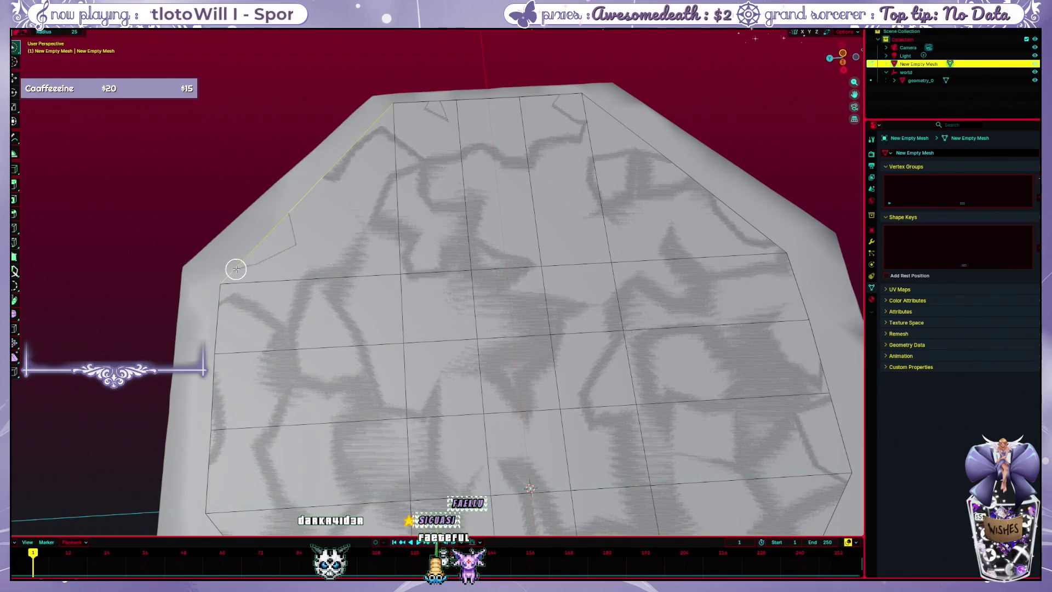
right_click(258, 250)
mouse_move(251, 486)
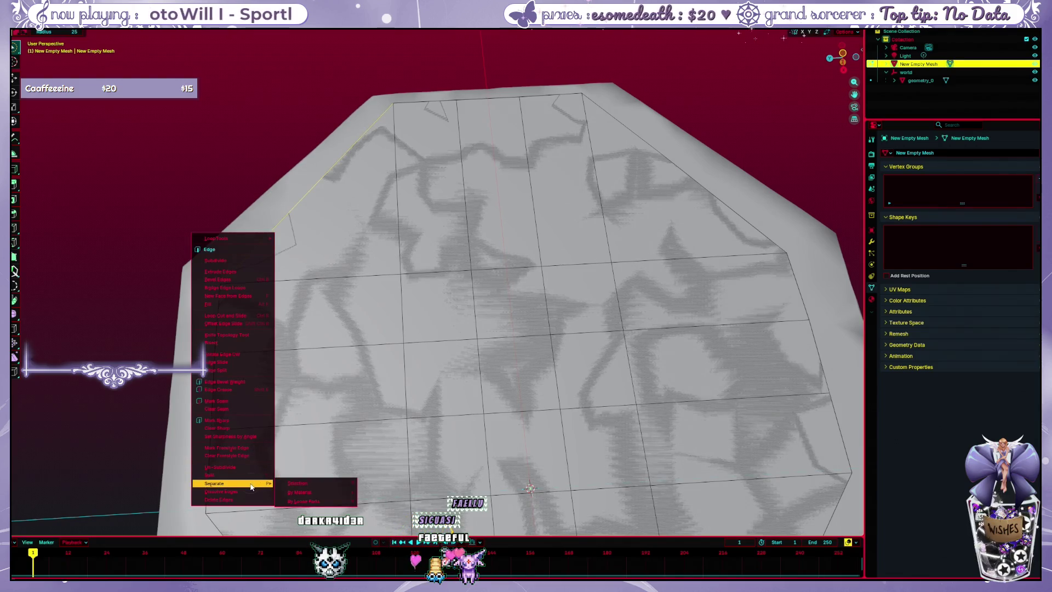
key(m)
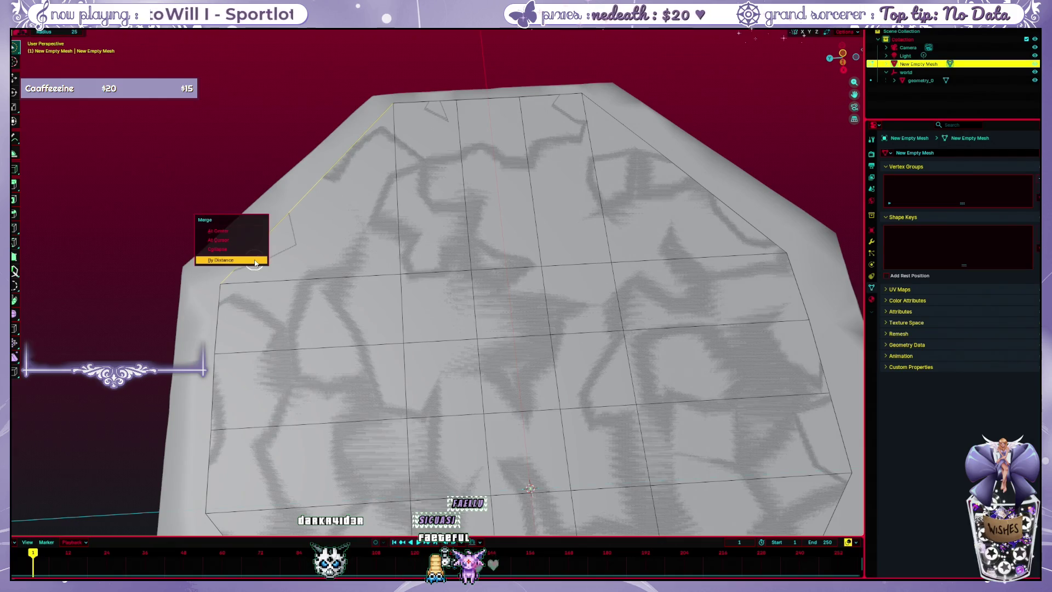
click(249, 250)
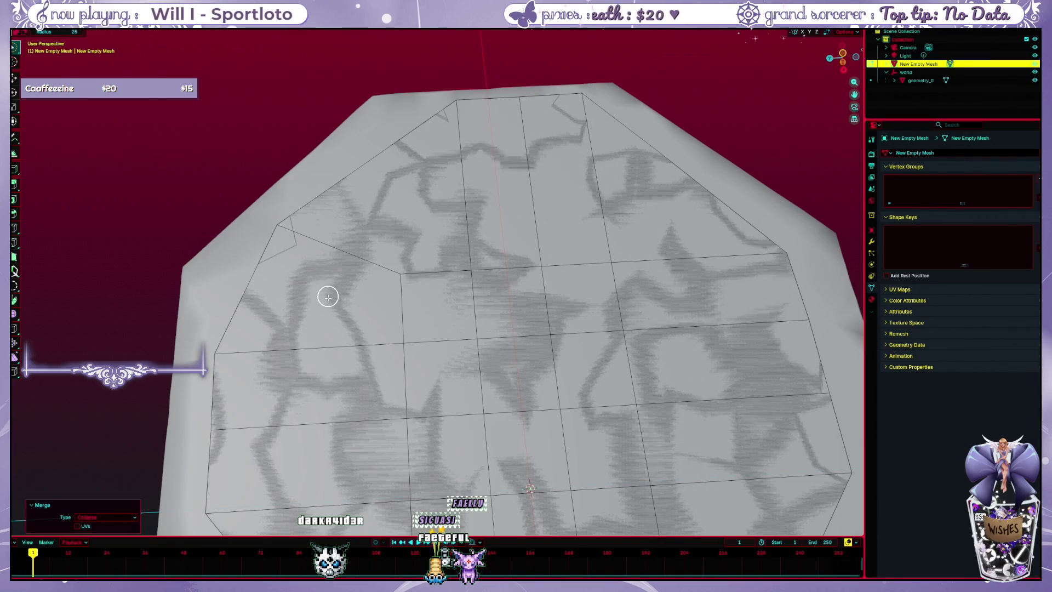
key(ctrl+z)
- Delete the selected upper-left edges and join the top vertex to the left corner
right_click(266, 235)
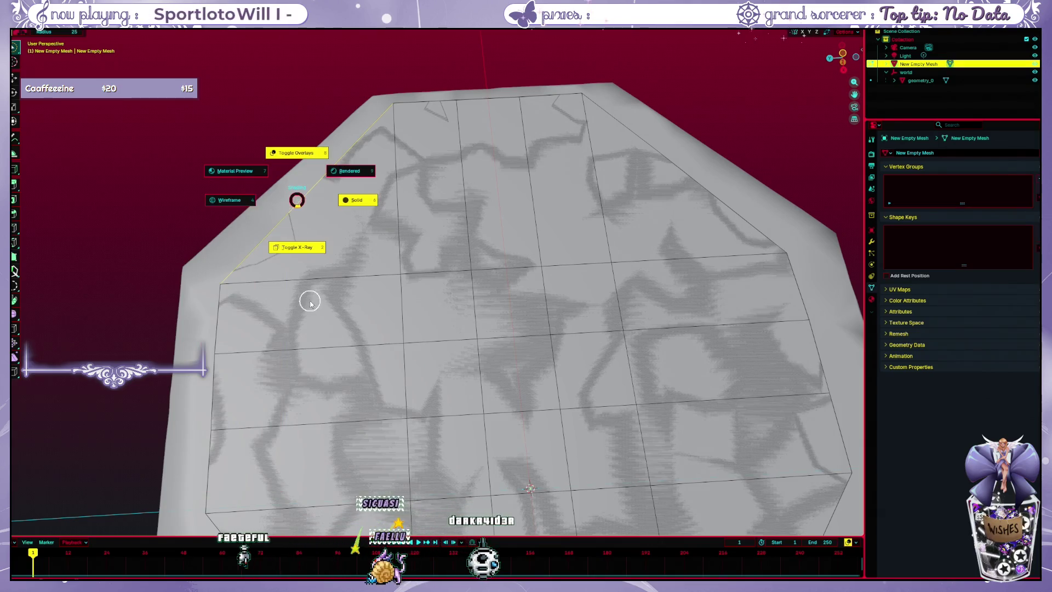
right_click(298, 199)
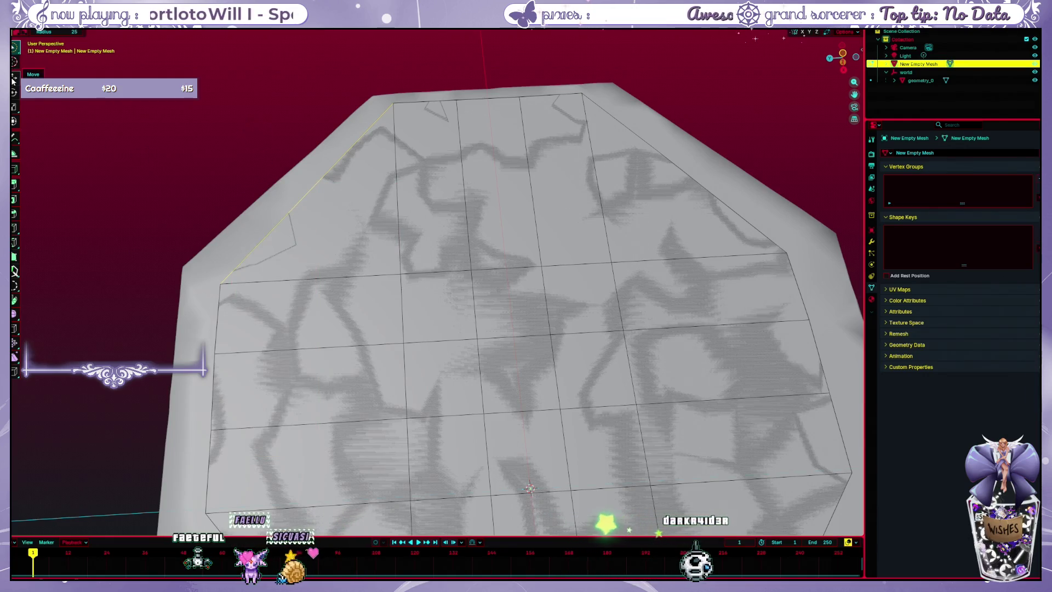
key(x)
click(277, 221)
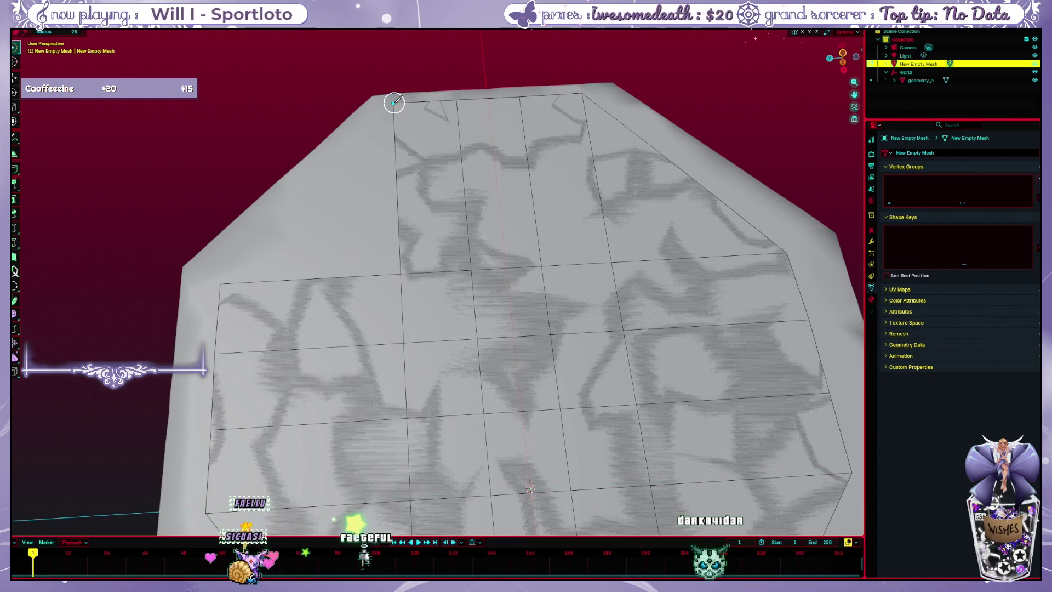
key(e)
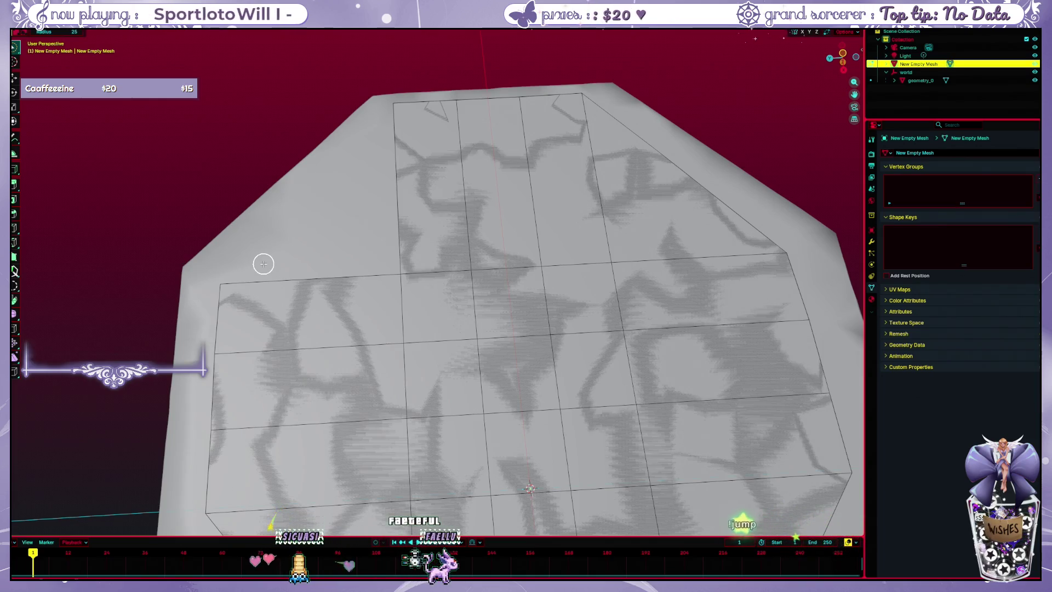
mouse_move(211, 215)
mouse_down()
mouse_move(200, 198)
mouse_move(137, 176)
mouse_up()
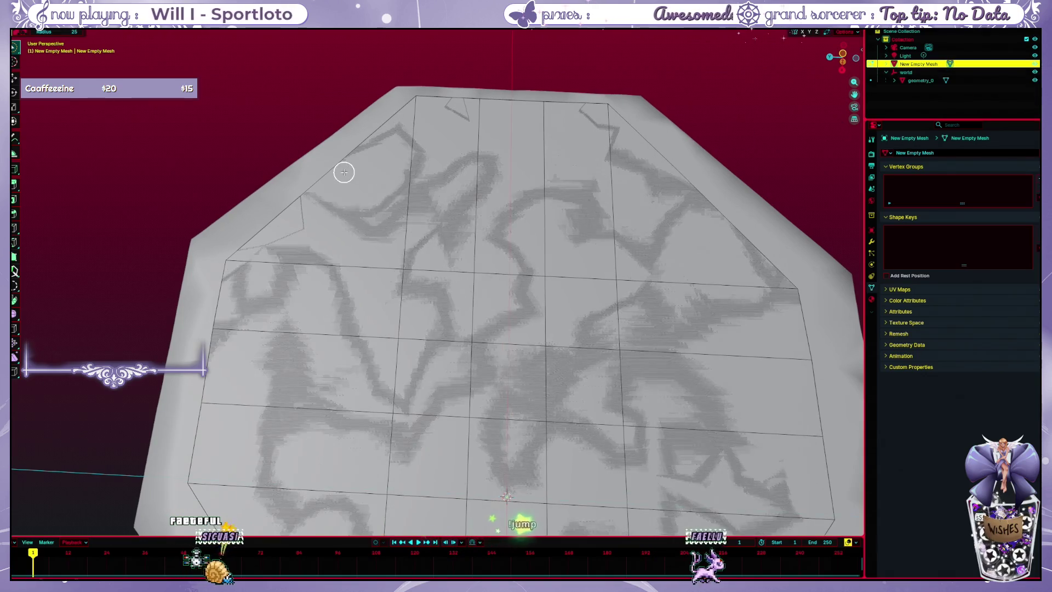
- Delete the stray vertices and the stray diagonal edge at the upper-left corner
key(x)
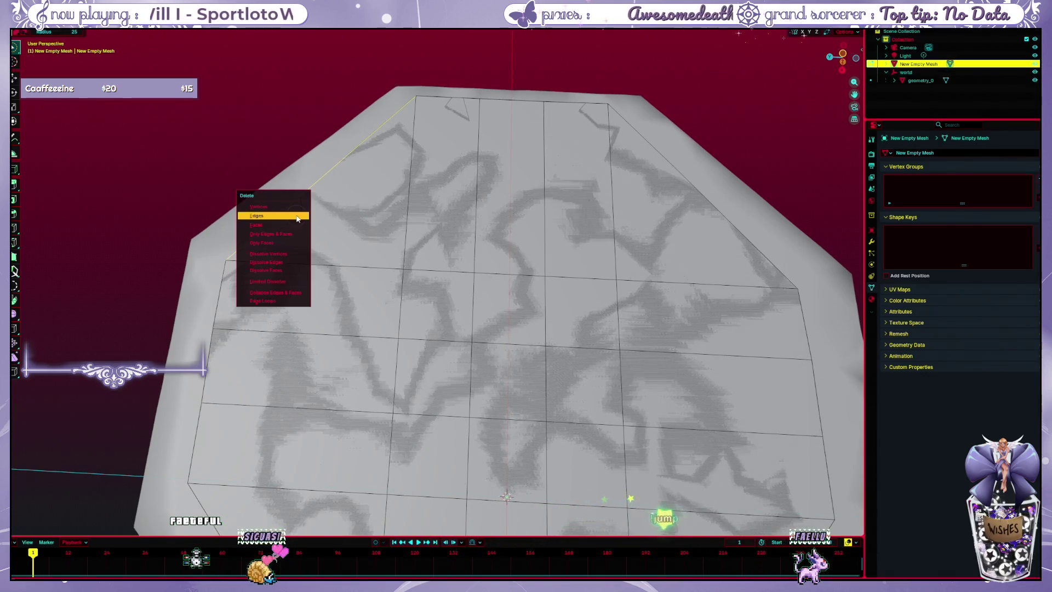
click(291, 209)
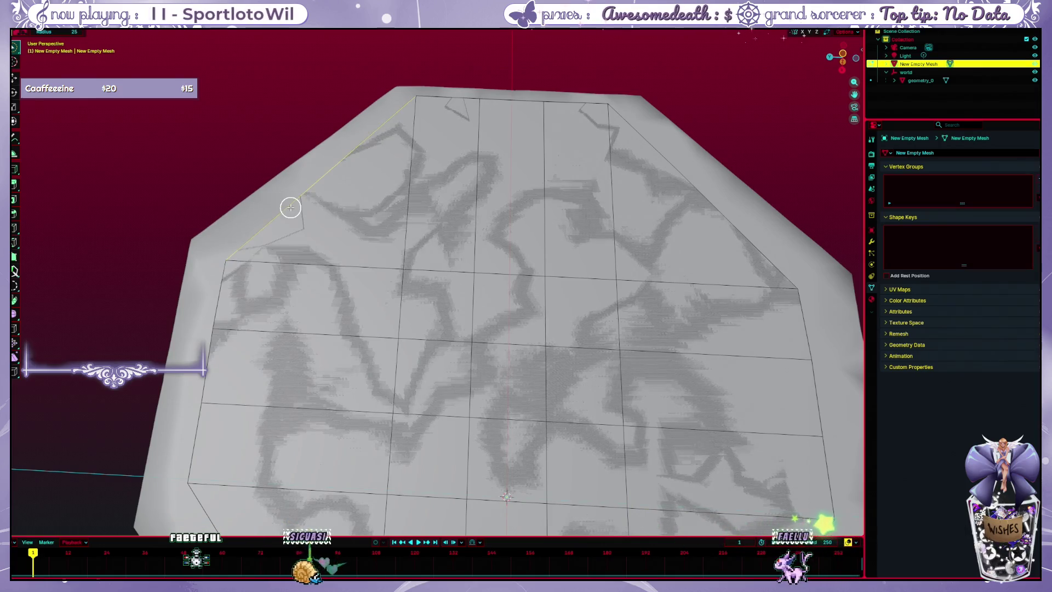
key(x)
click(281, 221)
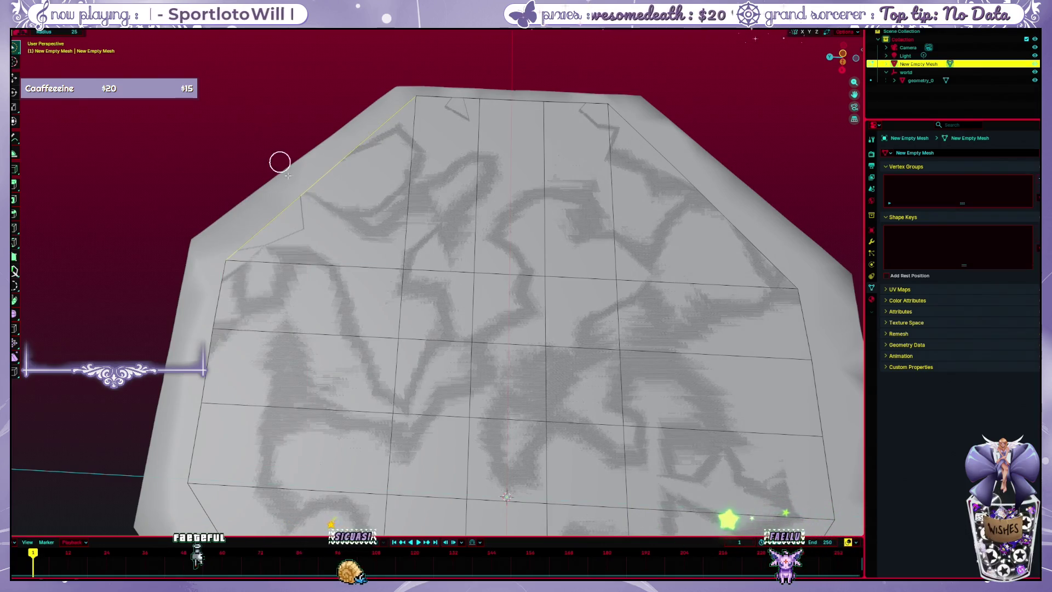
key(x)
click(285, 207)
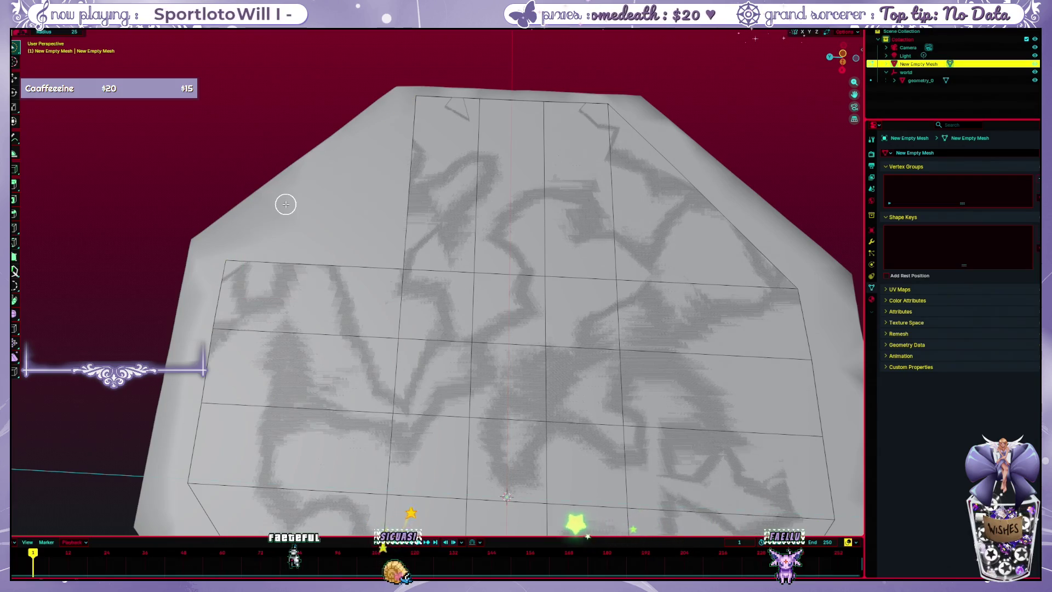
- Fill a new triangular face at the upper-left corner from the two selected edges
click(417, 120)
shift+click(317, 265)
key(f)
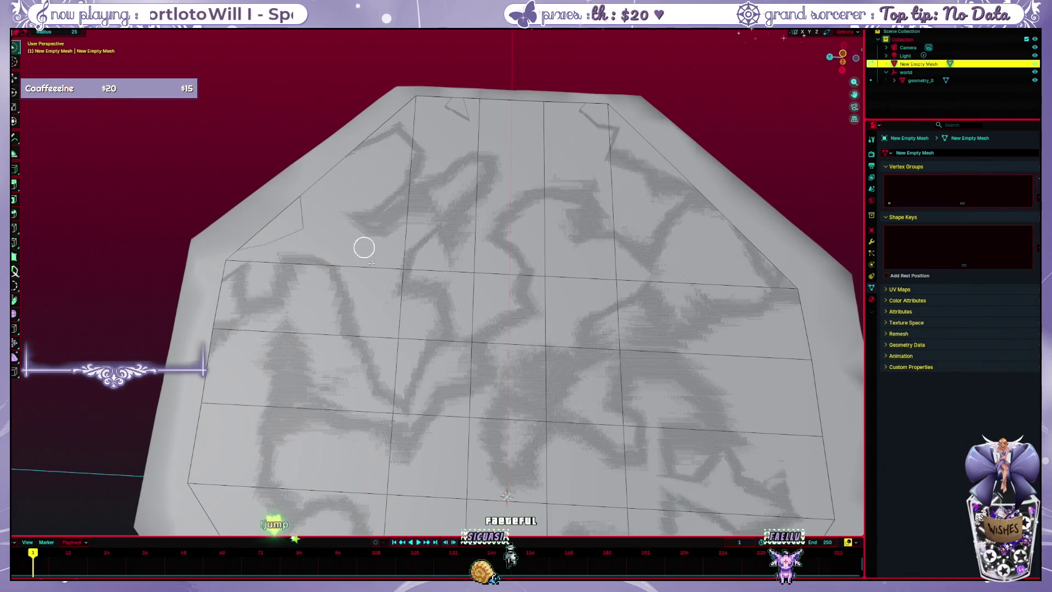
mouse_move(260, 280)
mouse_down()
mouse_move(308, 265)
mouse_move(356, 203)
mouse_move(321, 253)
mouse_move(259, 280)
mouse_move(375, 254)
mouse_move(671, 218)
mouse_move(514, 180)
mouse_up()
- Delete the top-right diagonal edge and fill a new face between the two edges
drag(409, 162, 556, 160)
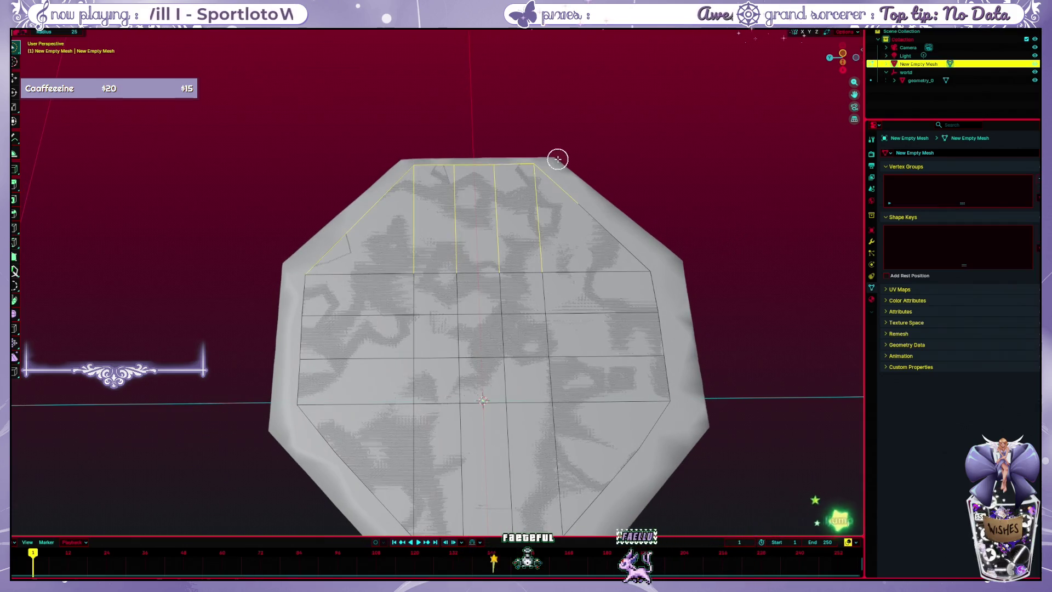
key(g)
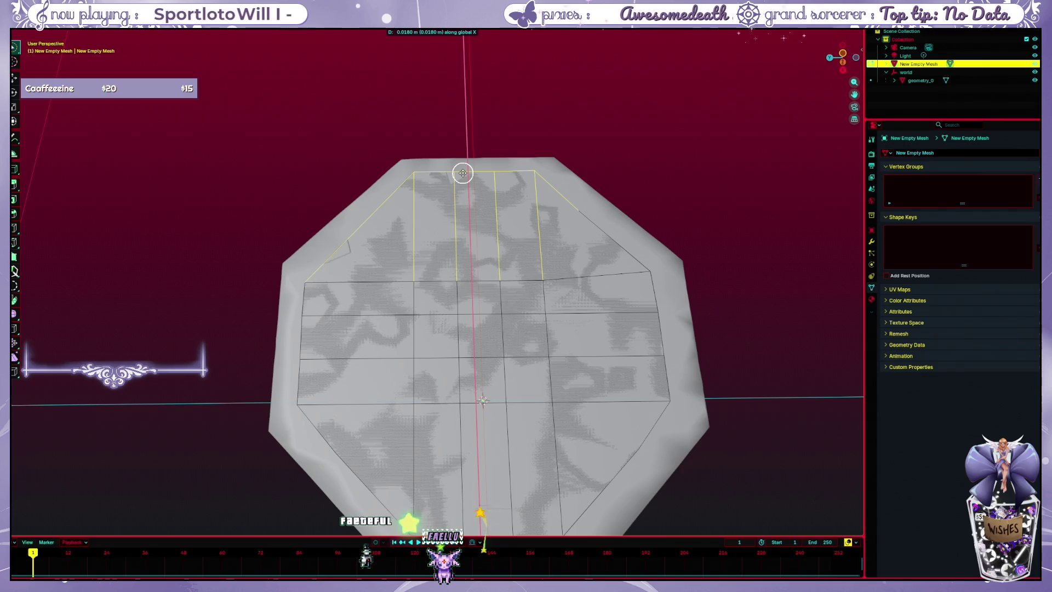
key(Escape)
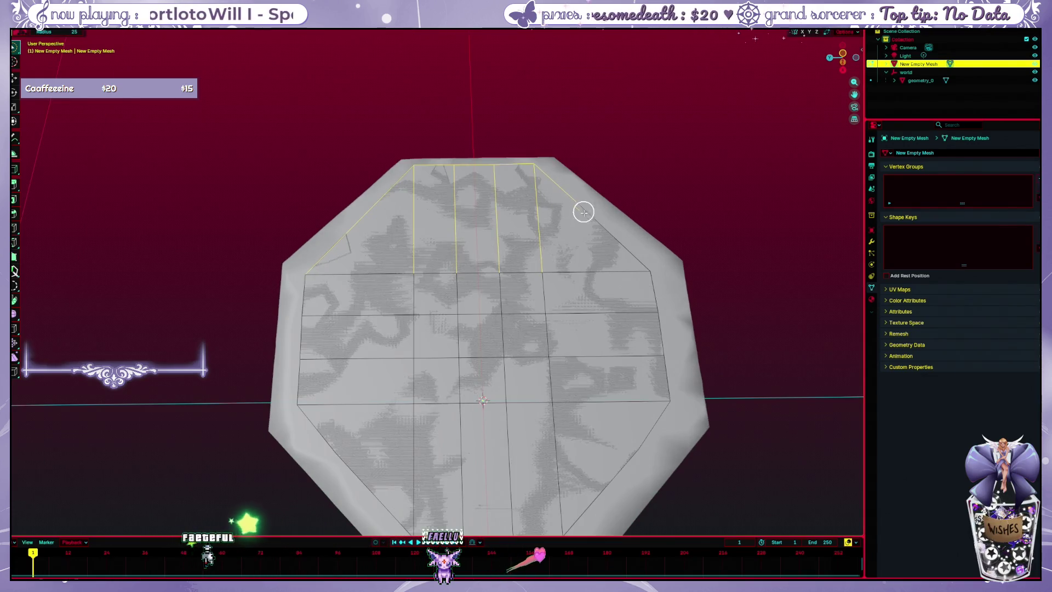
key(alt+a)
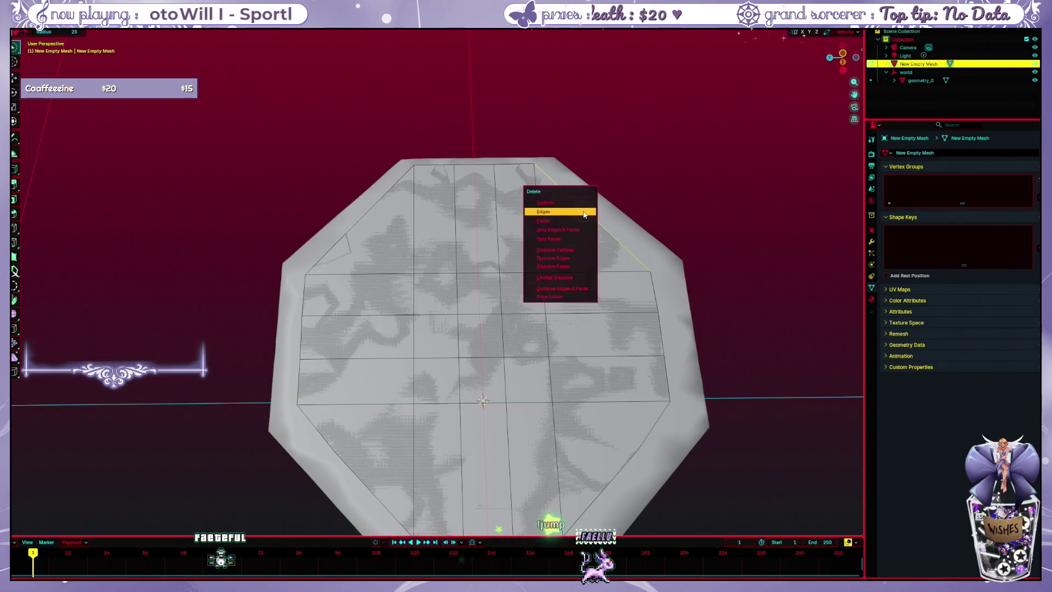
key(x)
click(568, 213)
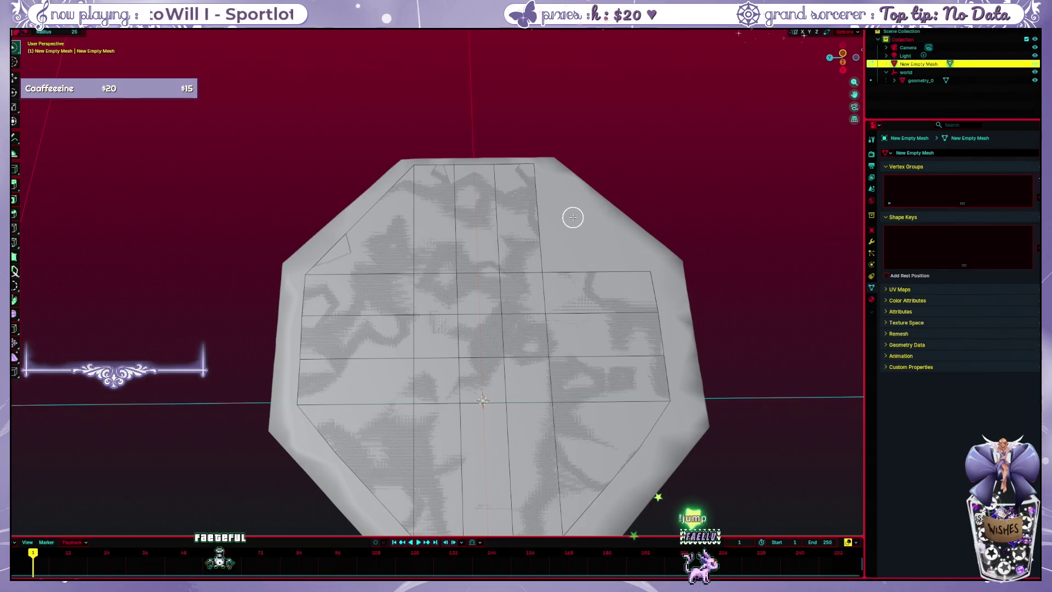
click(614, 267)
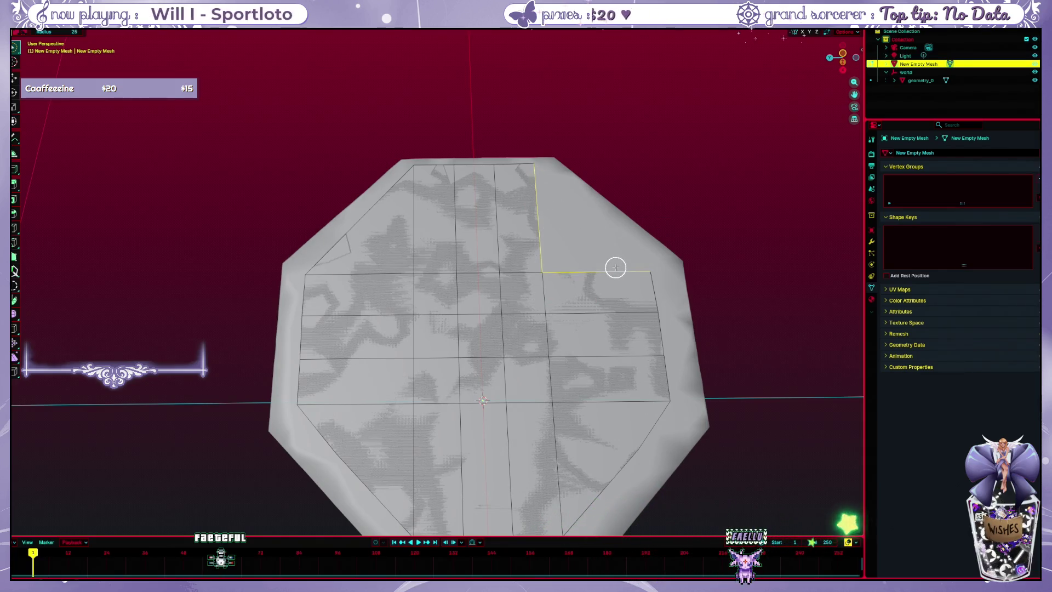
key(f)
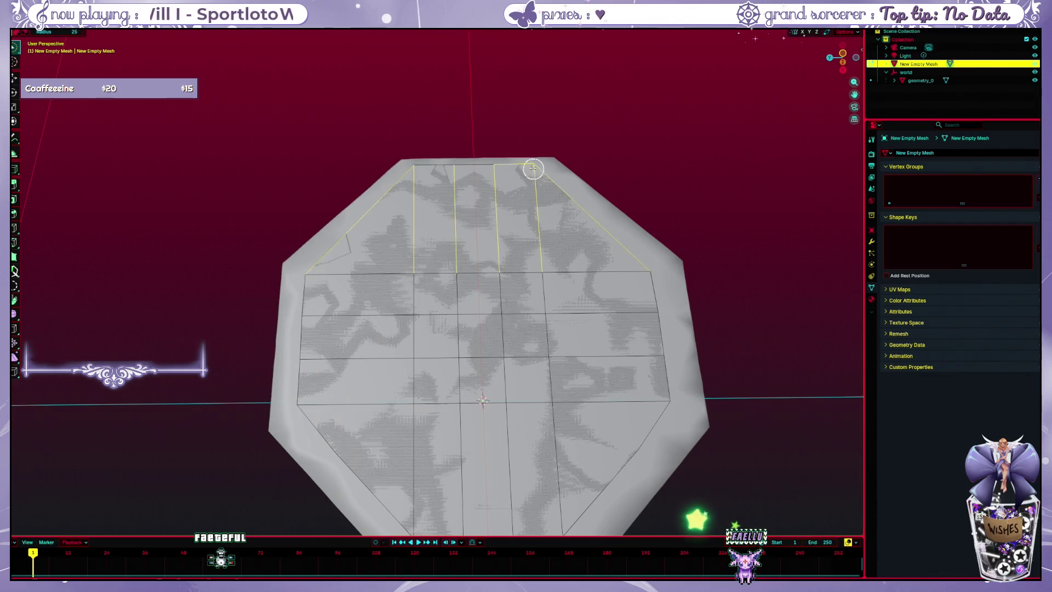
- Select the top band of faces and shift it 0.026 m along the X axis
click(506, 161)
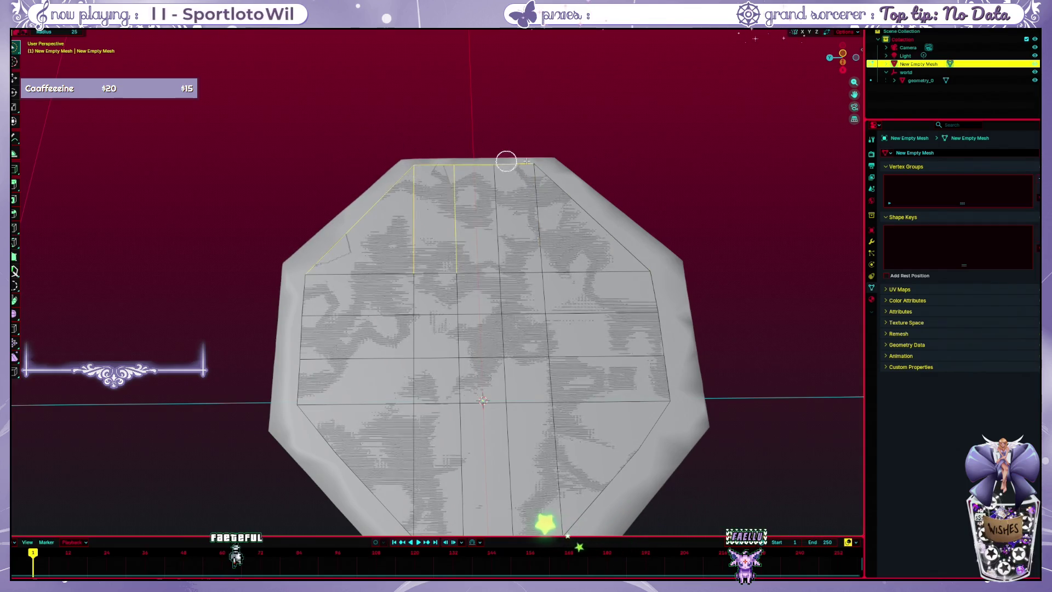
key(g)
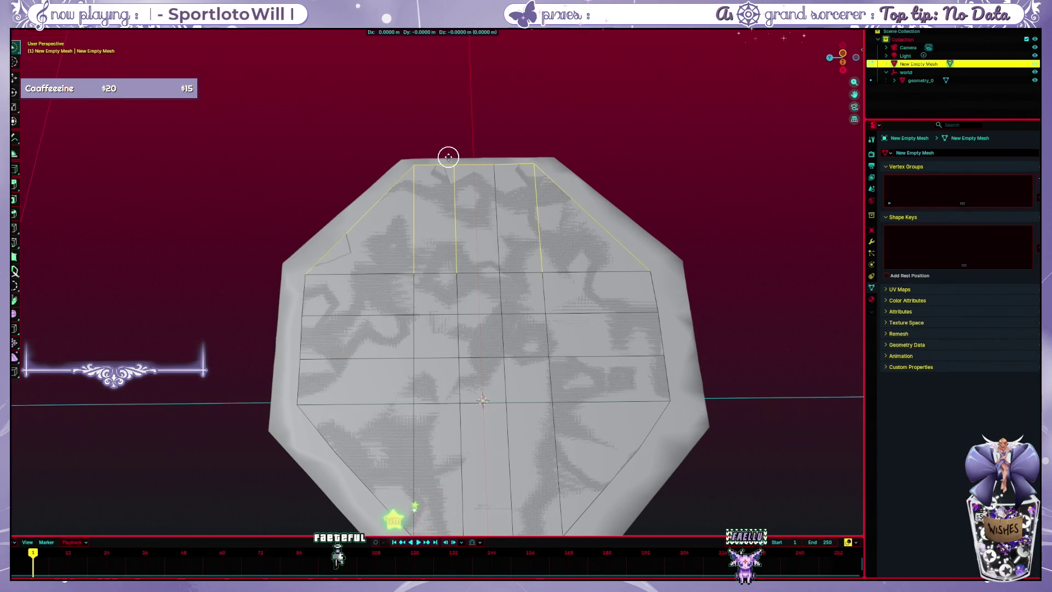
key(x)
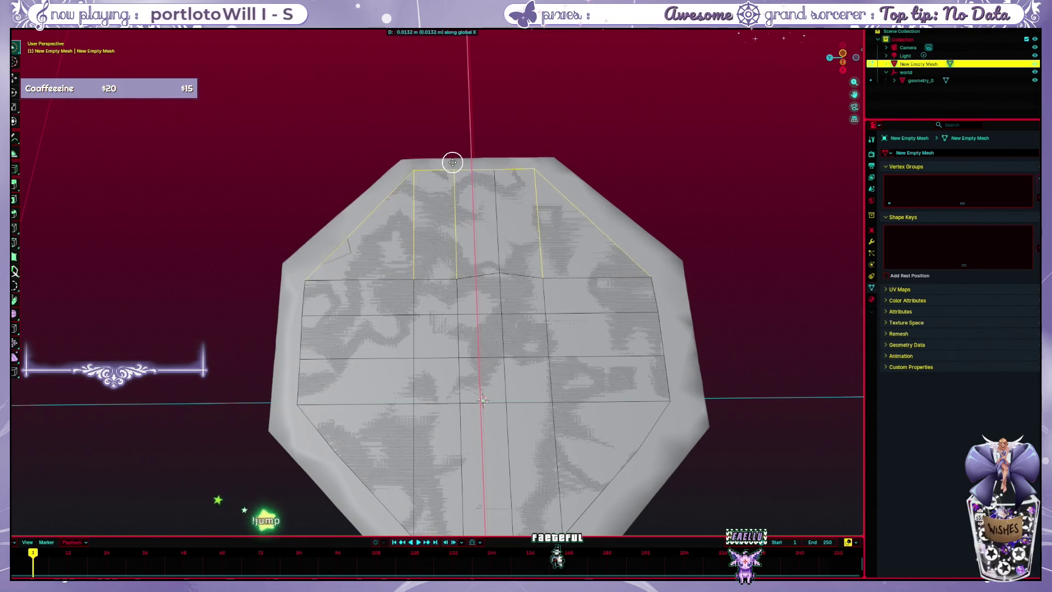
key(Escape)
key(c)
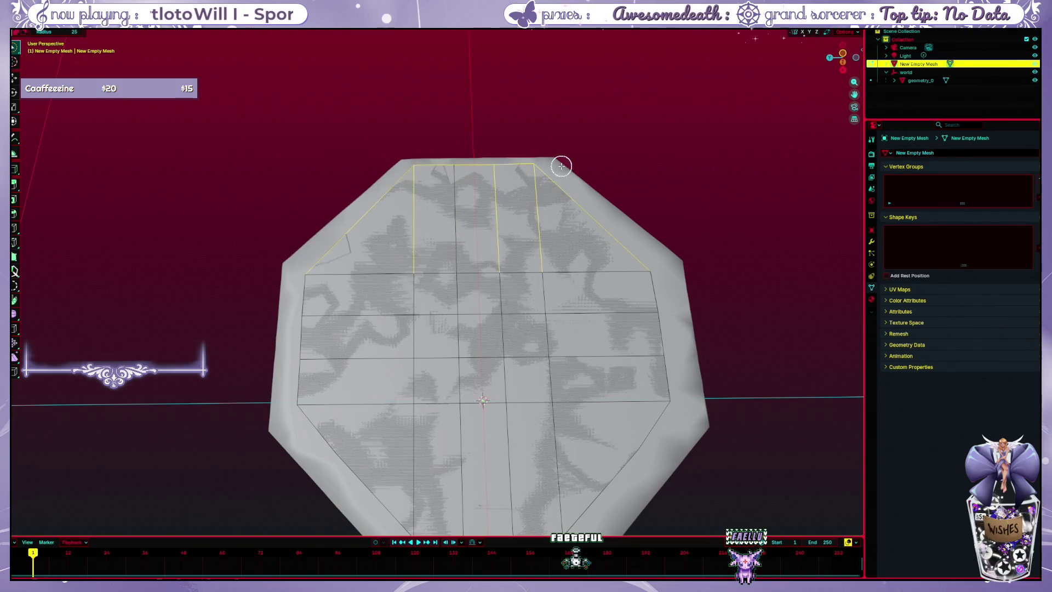
click(458, 174)
drag(402, 163, 538, 171)
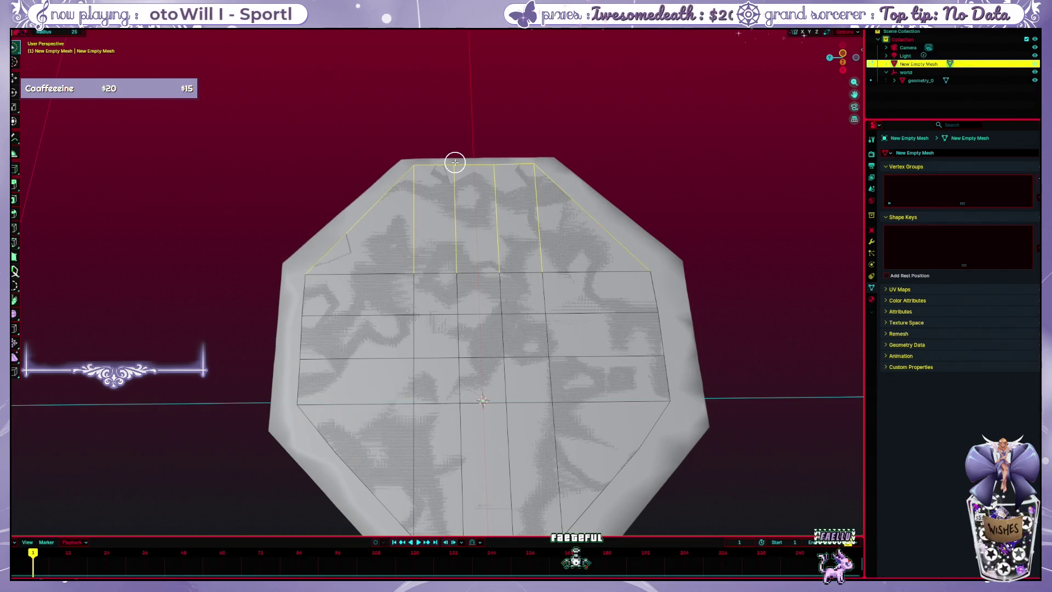
key(ctrl+KP_Add)
key(x)
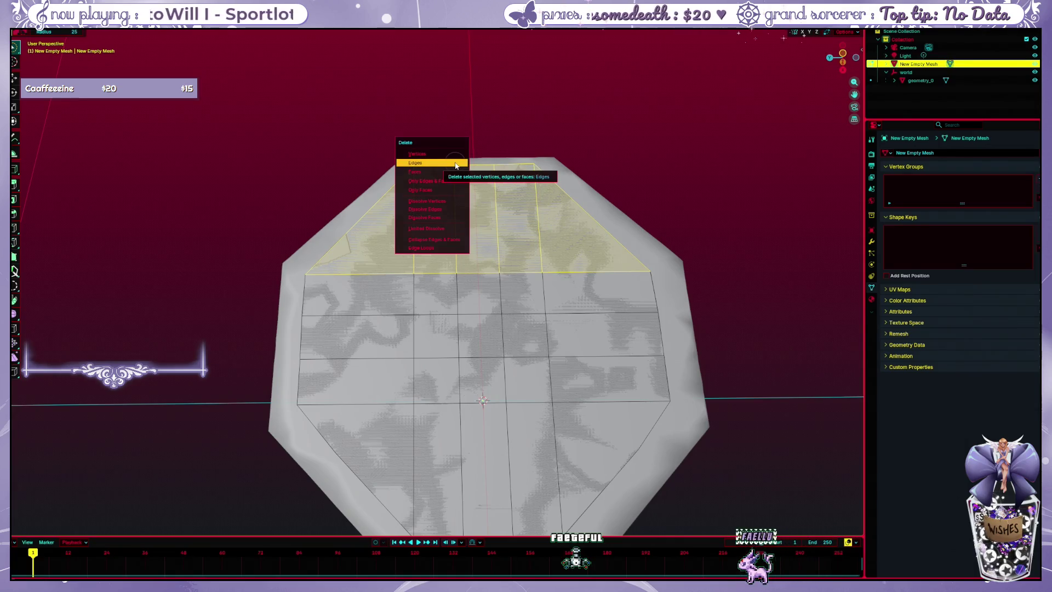
key(Escape)
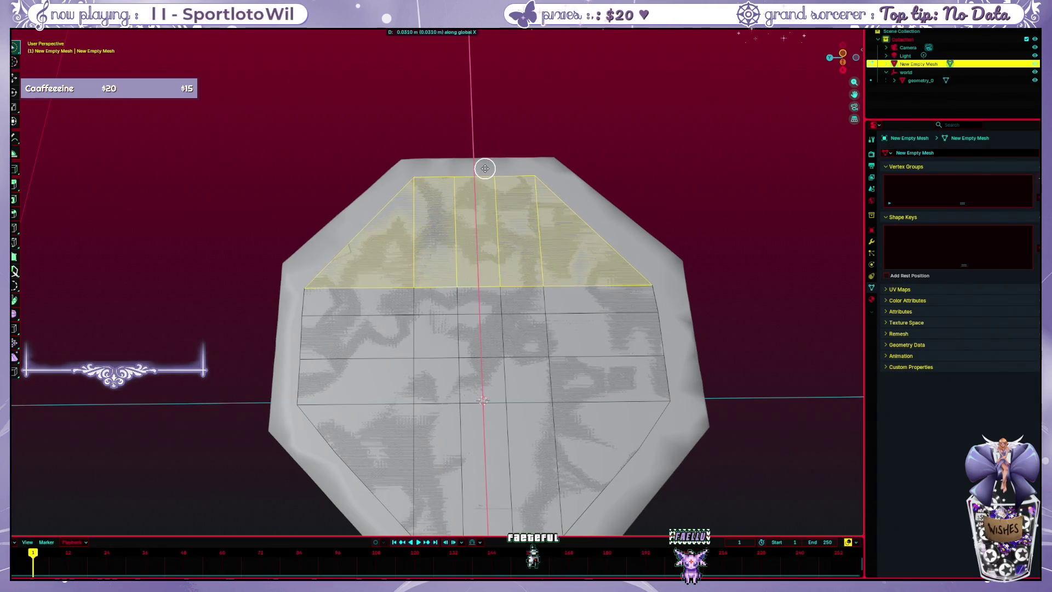
click(486, 167)
click(686, 205)
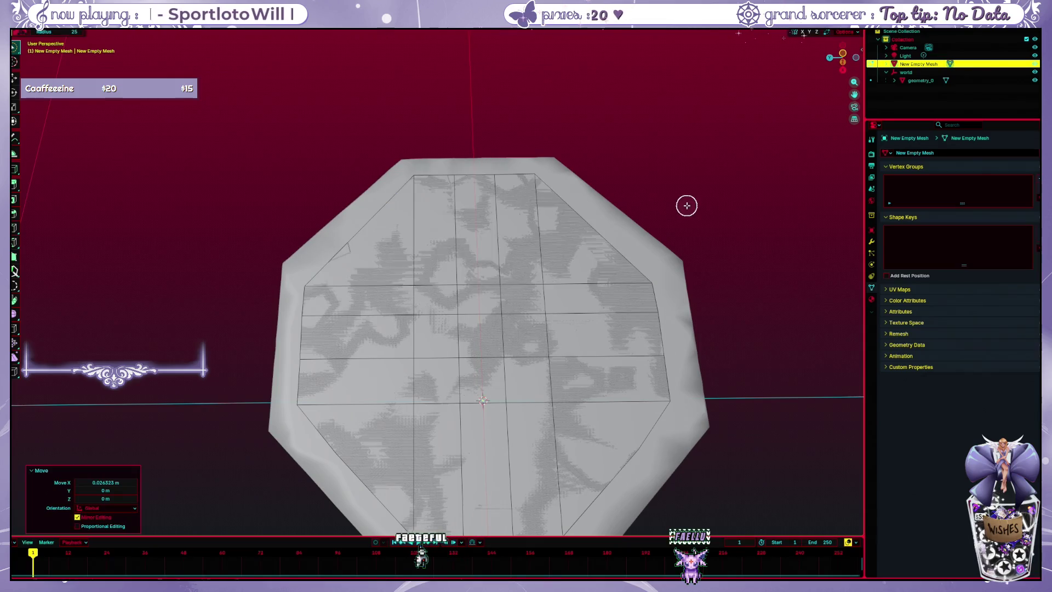
mouse_move(687, 205)
mouse_down()
mouse_move(702, 359)
mouse_move(700, 226)
mouse_move(688, 386)
mouse_move(636, 389)
mouse_move(662, 387)
mouse_move(556, 298)
mouse_up()
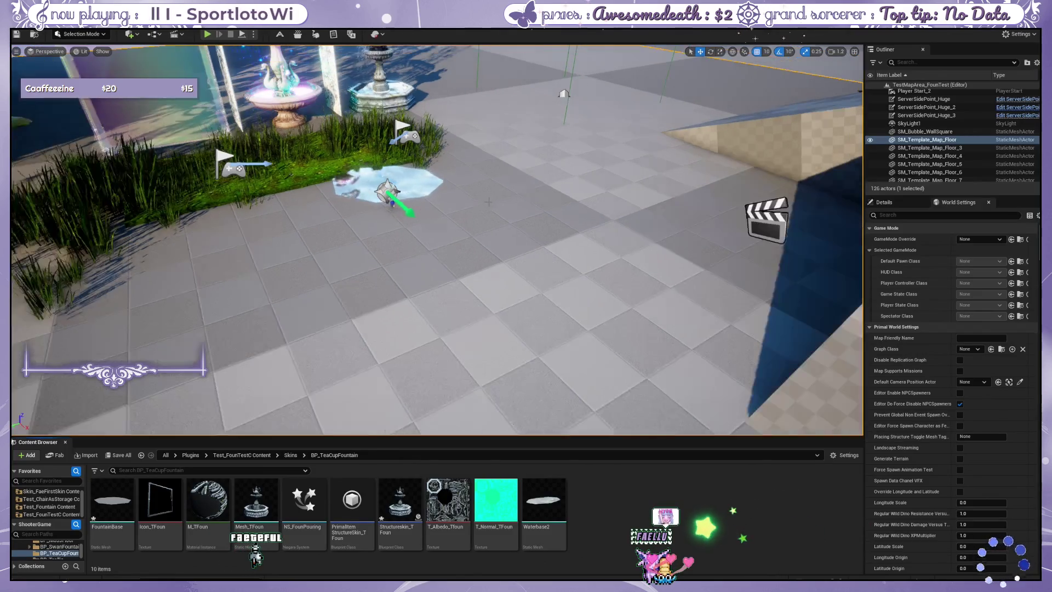
- Place the FountainBase water mesh in the level and focus the view on it
scroll(488, 202, up, 5)
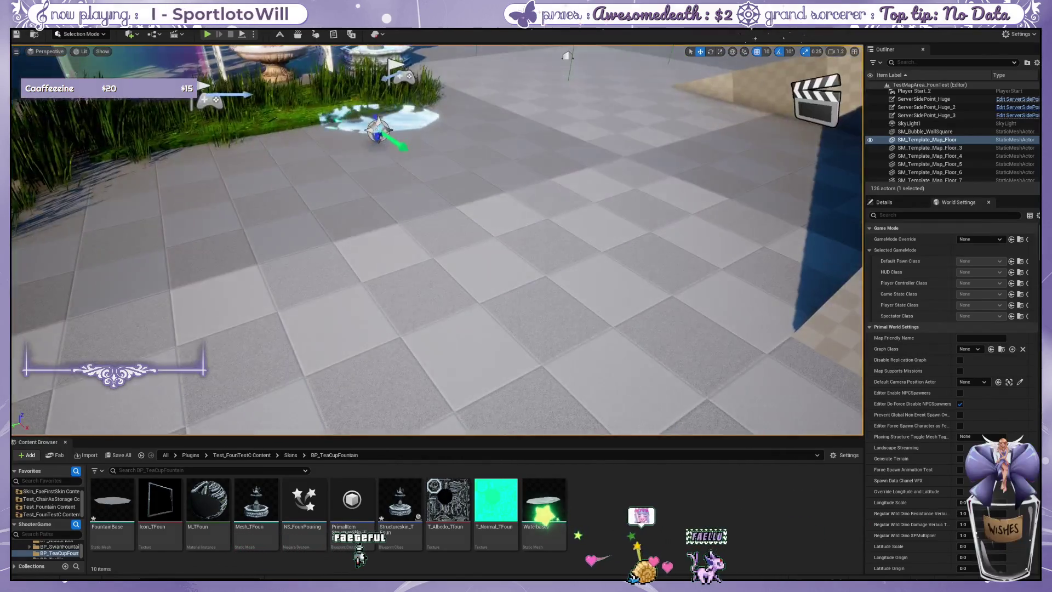
scroll(437, 241, up, 2)
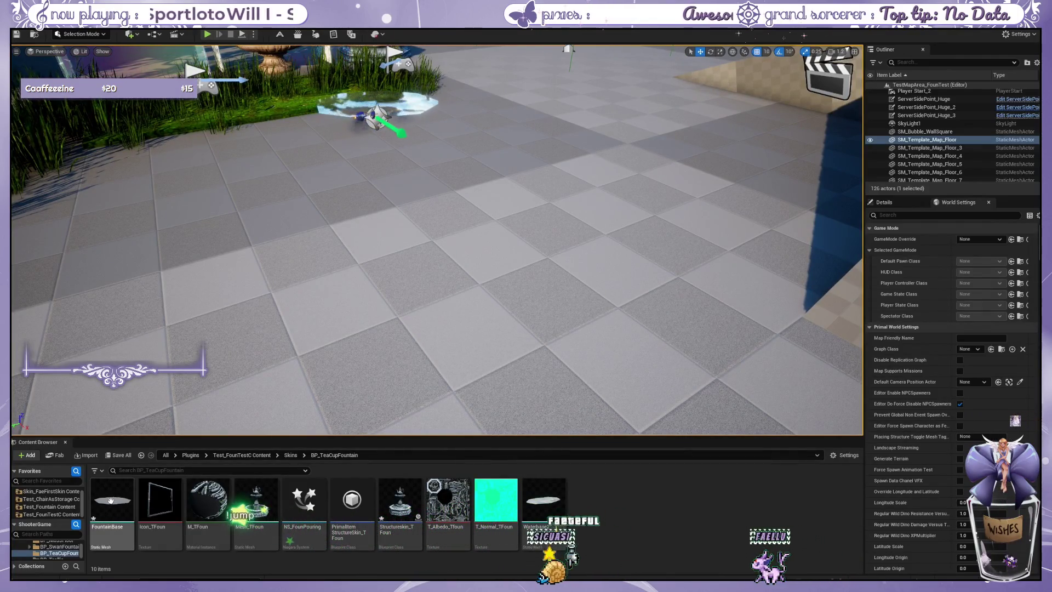
mouse_move(110, 500)
mouse_down()
mouse_move(430, 204)
mouse_move(414, 202)
mouse_up()
scroll(417, 171, up, 1)
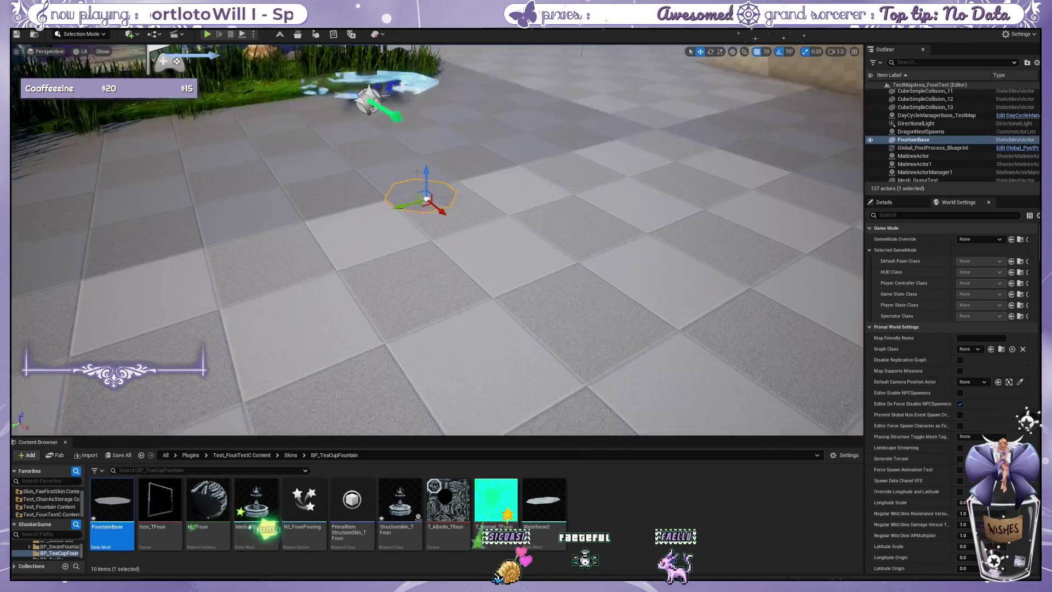
key(f)
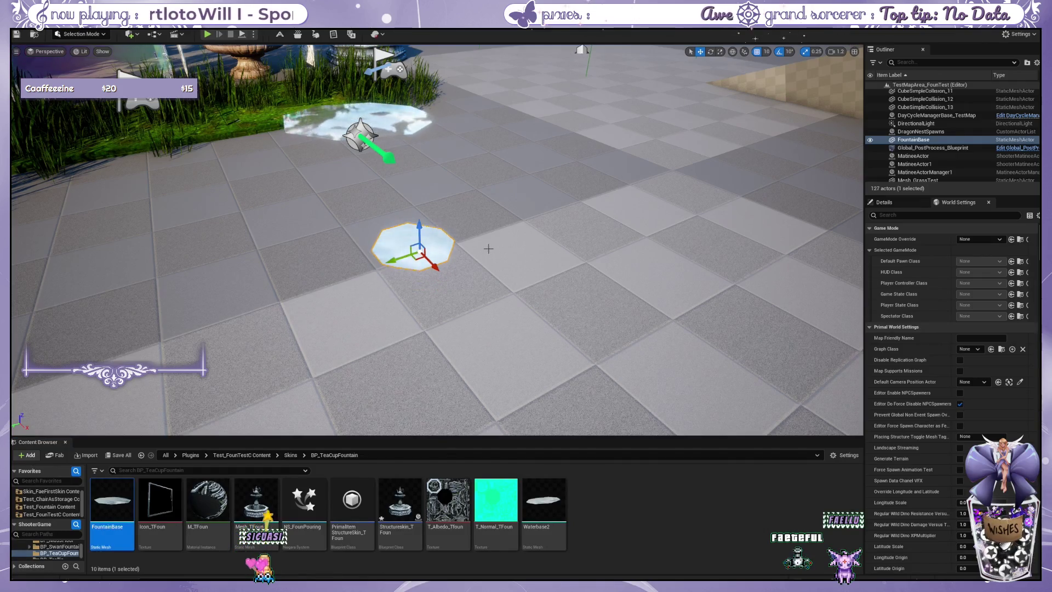
- Drop the Mesh_TFoun fountain onto the floor beside the octagon water
click(488, 249)
scroll(472, 260, up, 5)
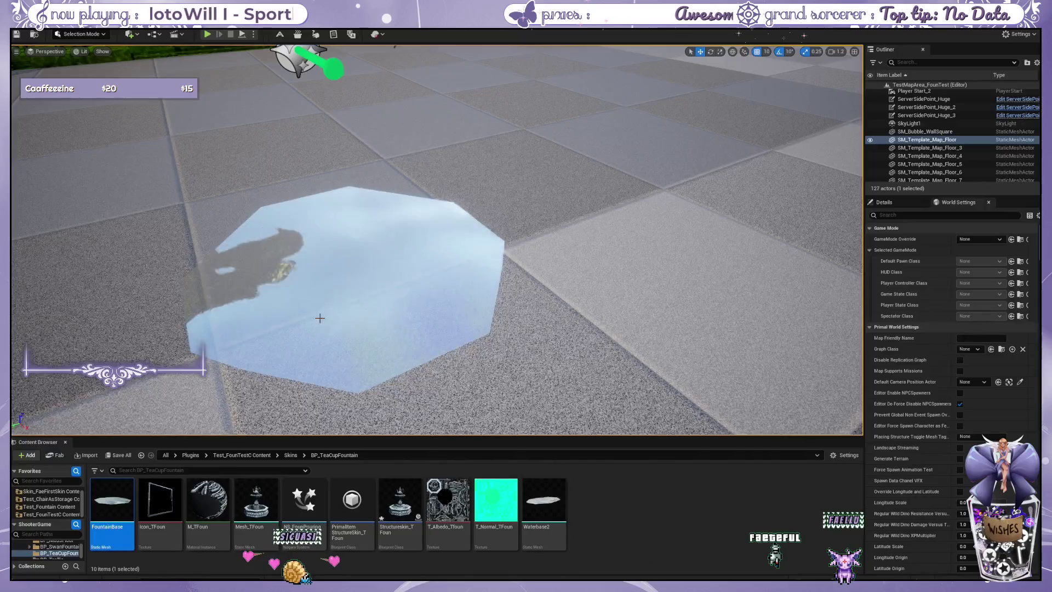
scroll(442, 296, down, 5)
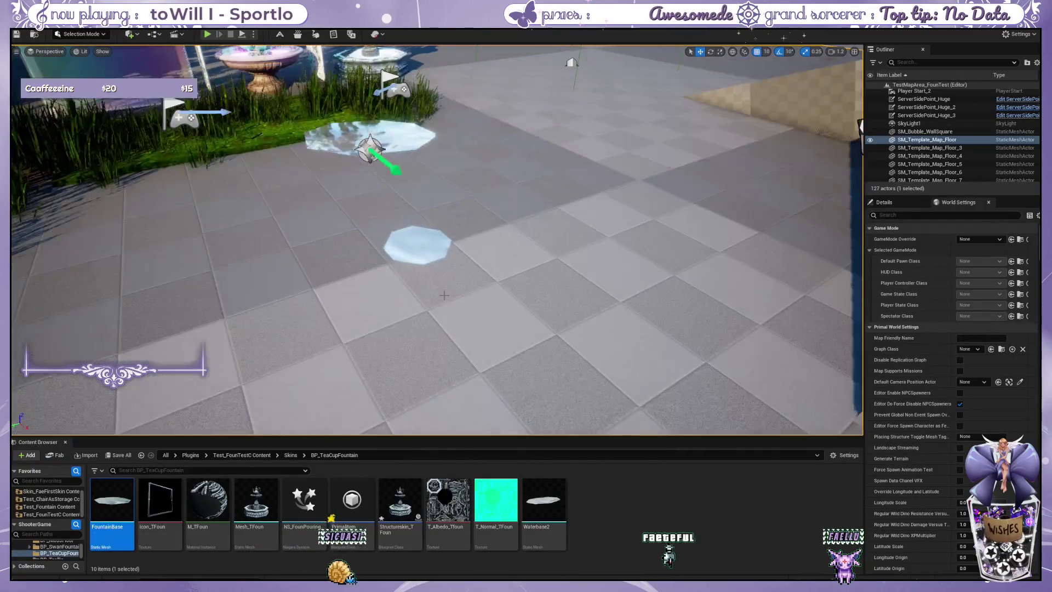
drag(444, 296, 508, 298)
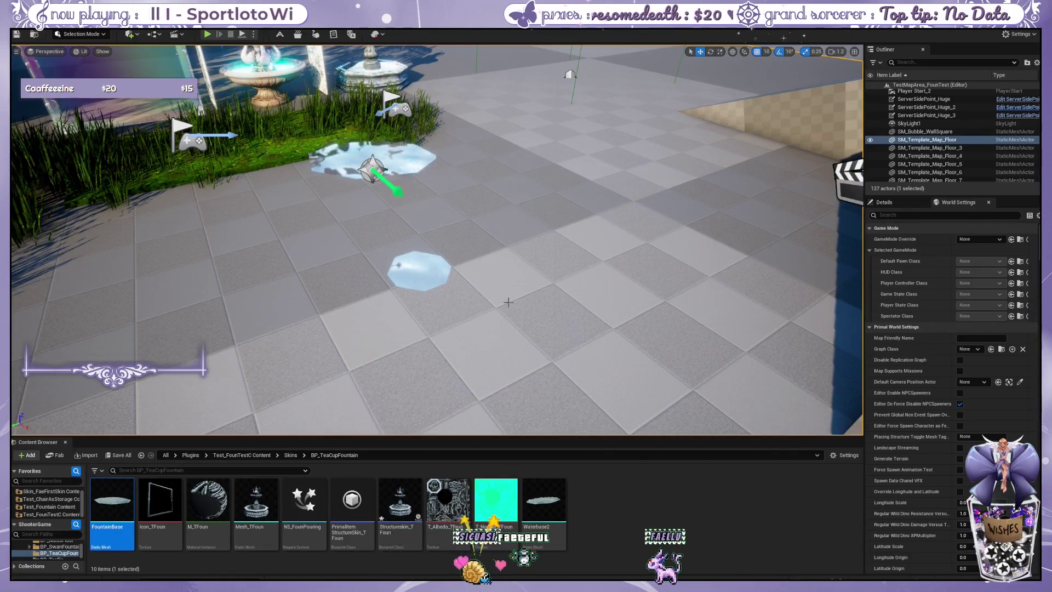
mouse_move(508, 302)
mouse_down()
mouse_move(485, 274)
mouse_move(493, 258)
mouse_move(482, 243)
mouse_up()
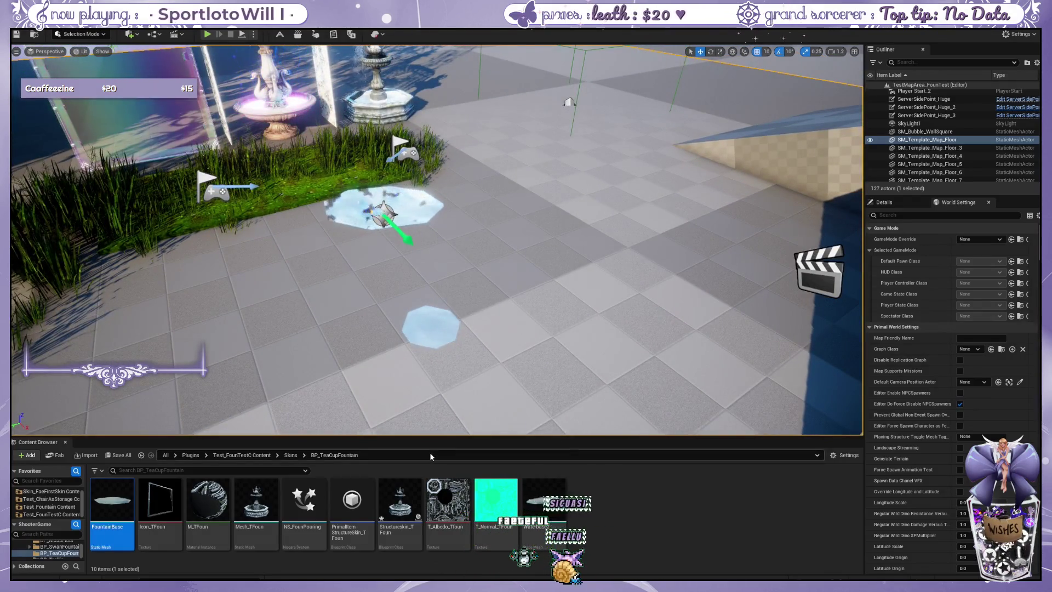
mouse_move(255, 500)
mouse_down()
mouse_move(273, 307)
mouse_move(358, 329)
mouse_up()
click(434, 328)
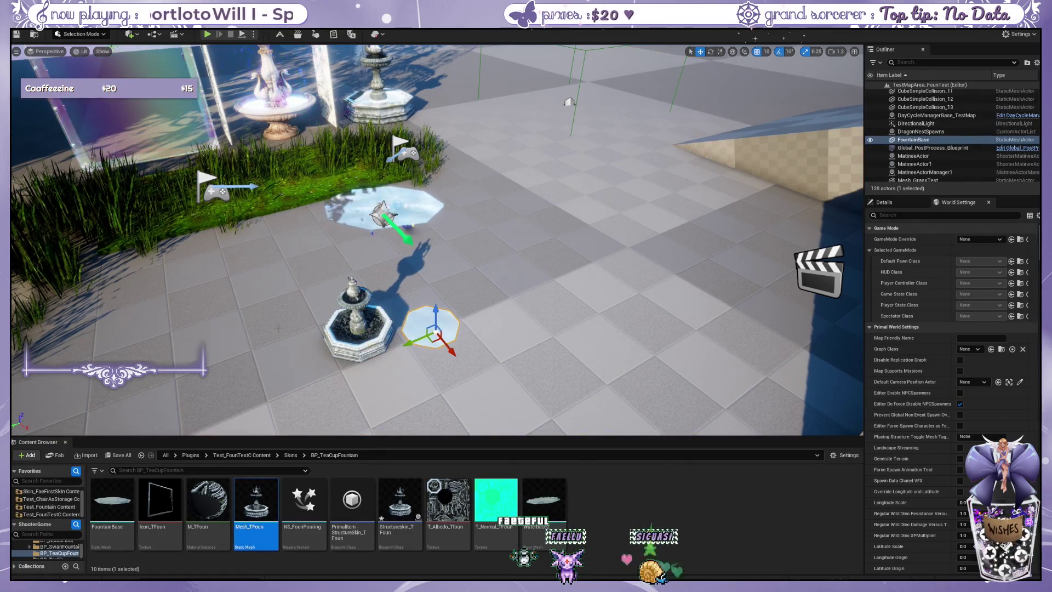
- Move the FountainBase water piece into the teacup fountain's basin
scroll(434, 328, up, 5)
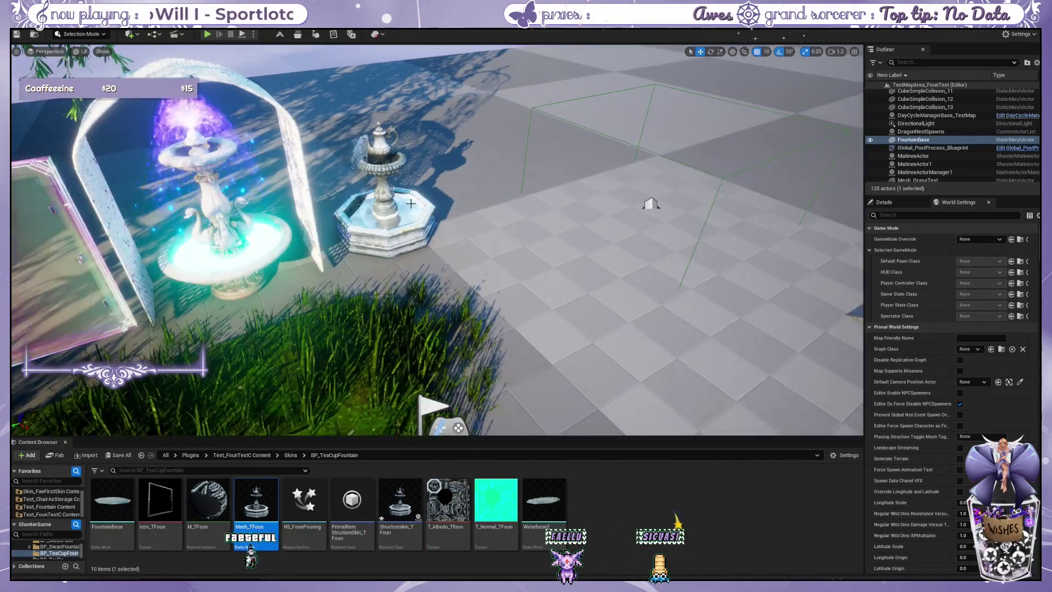
click(420, 217)
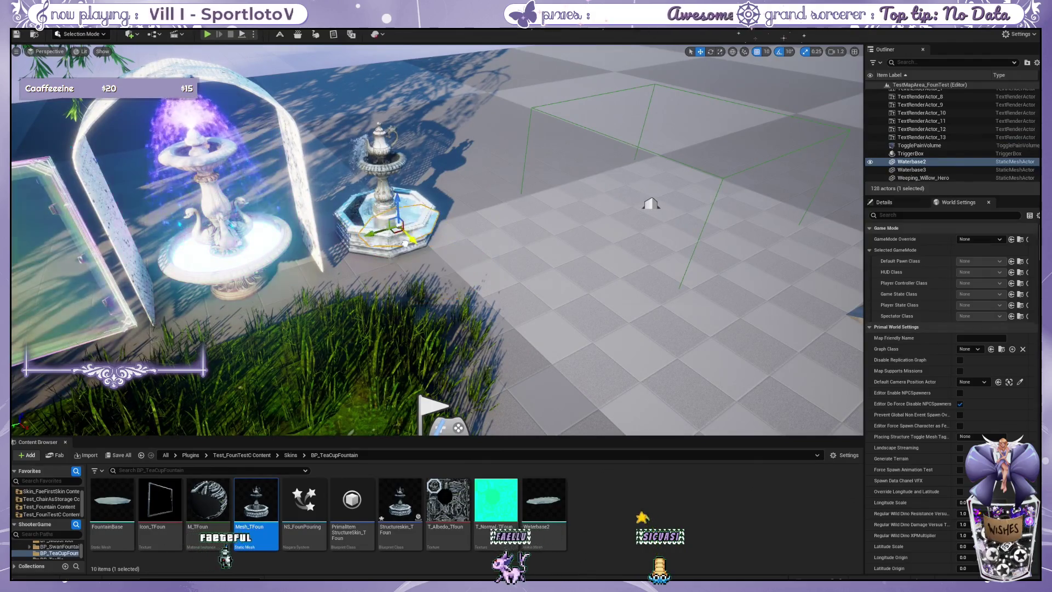
click(492, 323)
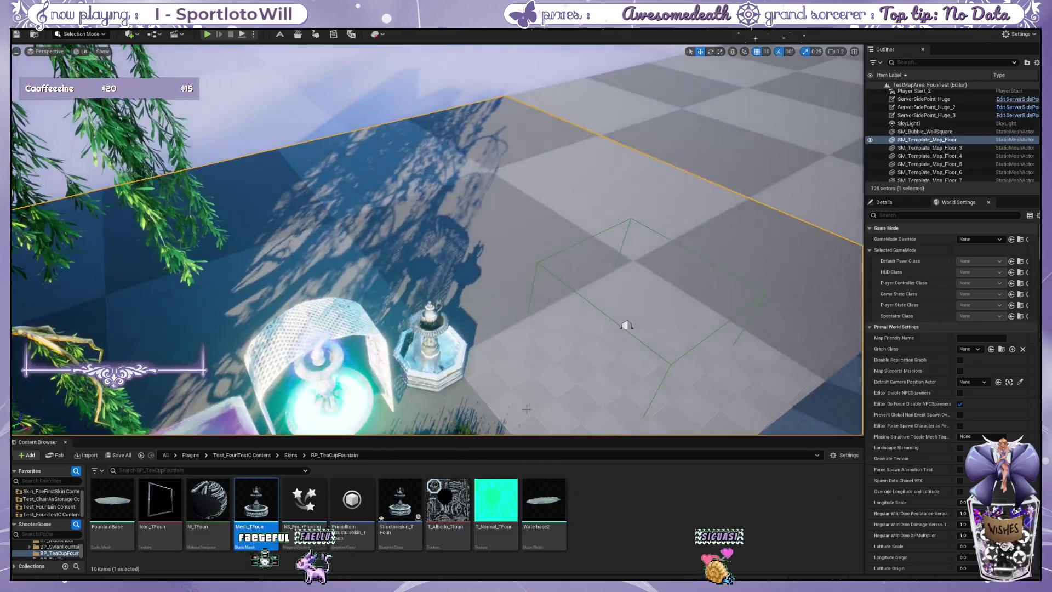
mouse_move(526, 408)
mouse_down()
mouse_move(465, 313)
mouse_move(428, 340)
mouse_move(438, 362)
mouse_move(444, 346)
mouse_up()
mouse_move(564, 241)
mouse_down()
mouse_move(565, 219)
mouse_move(565, 241)
mouse_up()
click(564, 241)
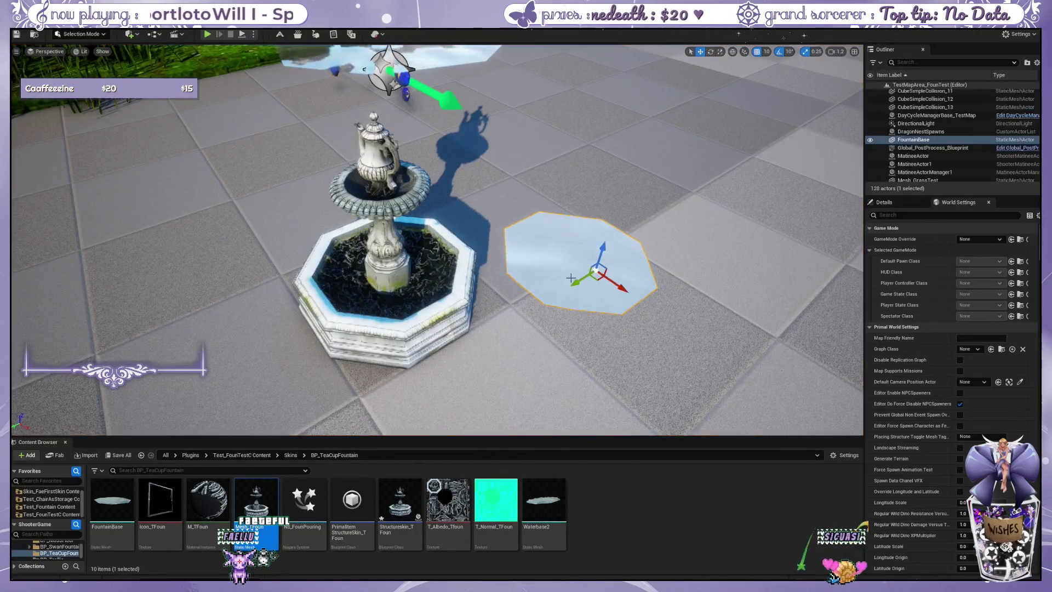
mouse_move(587, 278)
mouse_down()
mouse_move(486, 345)
mouse_move(493, 324)
mouse_move(482, 310)
mouse_move(432, 308)
mouse_up()
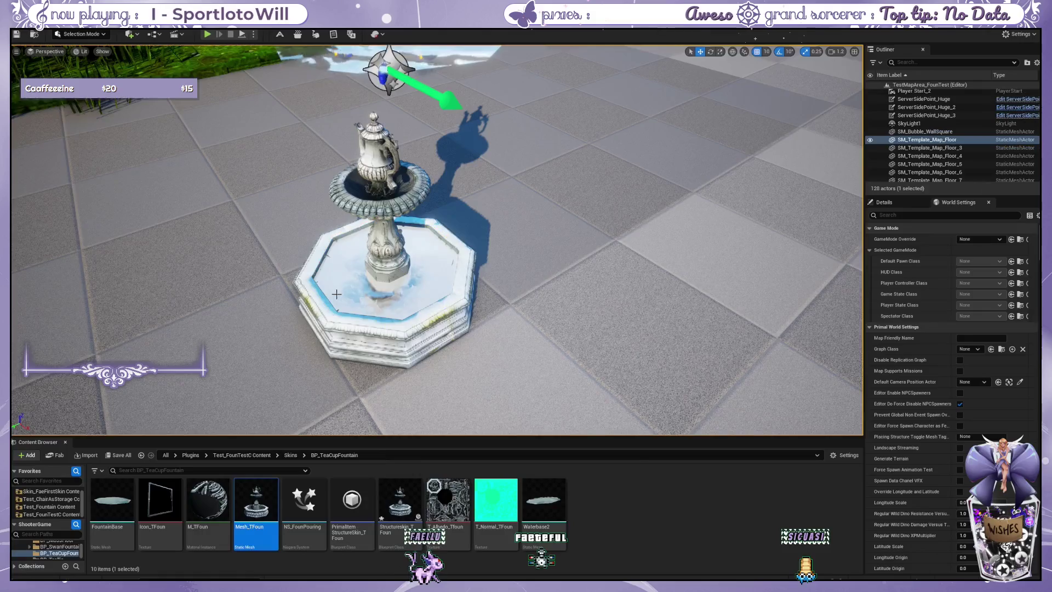
click(554, 300)
- View the whole fountain from overhead and select the Structureskin_TFoun blueprint asset
scroll(554, 300, up, 5)
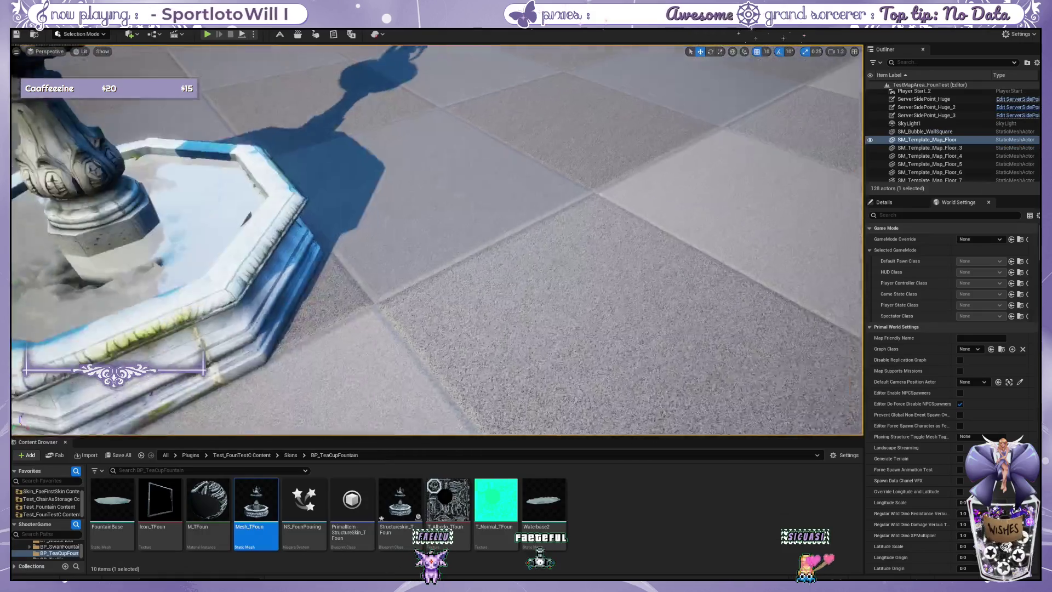
mouse_move(554, 299)
mouse_down()
mouse_move(542, 285)
mouse_move(521, 296)
mouse_move(536, 285)
mouse_move(523, 241)
mouse_up()
mouse_move(448, 396)
mouse_down()
mouse_move(448, 411)
mouse_move(448, 396)
mouse_up()
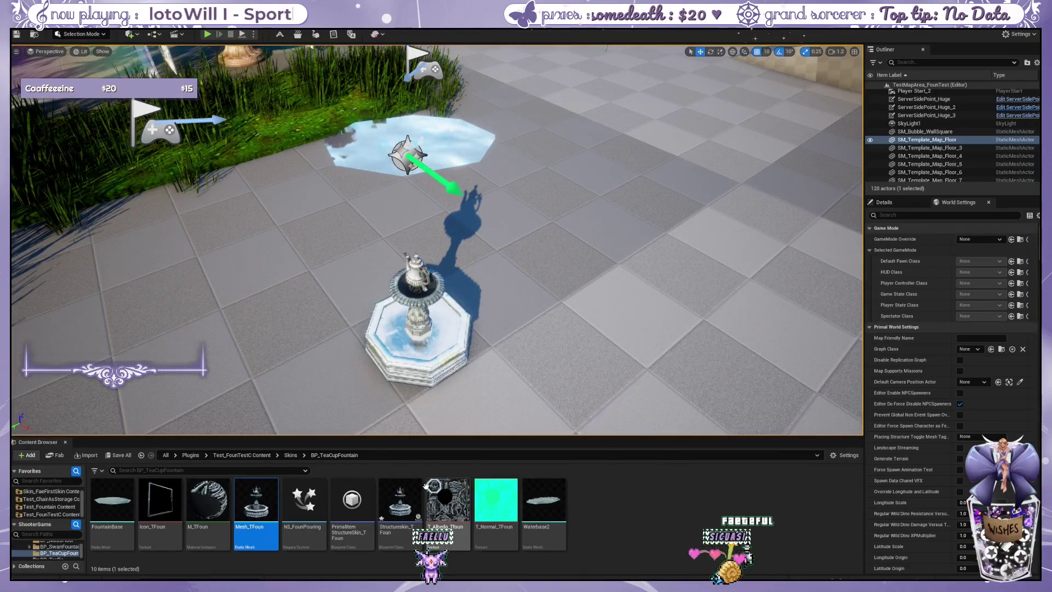
click(396, 502)
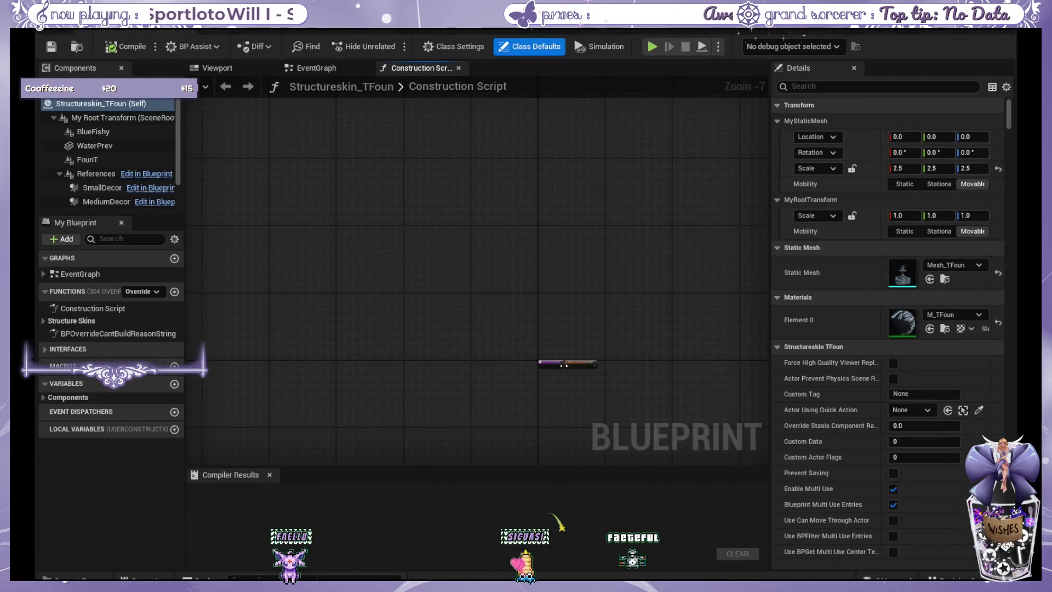
- Filter class defaults by 'particle', check the root and BlueFishy components, and show the Viewport preview
scroll(528, 244, down, 2)
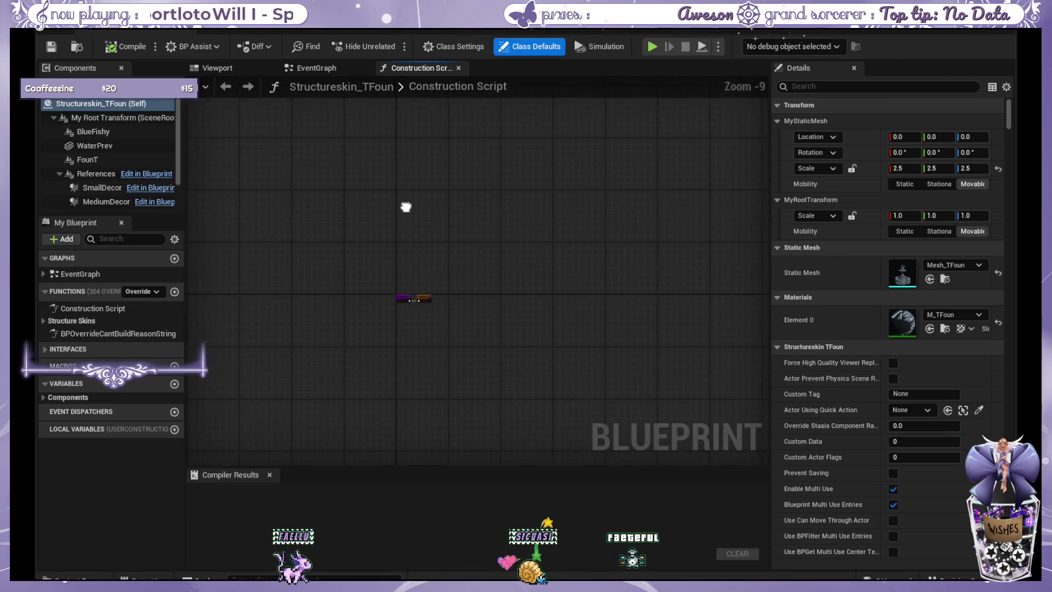
click(816, 86)
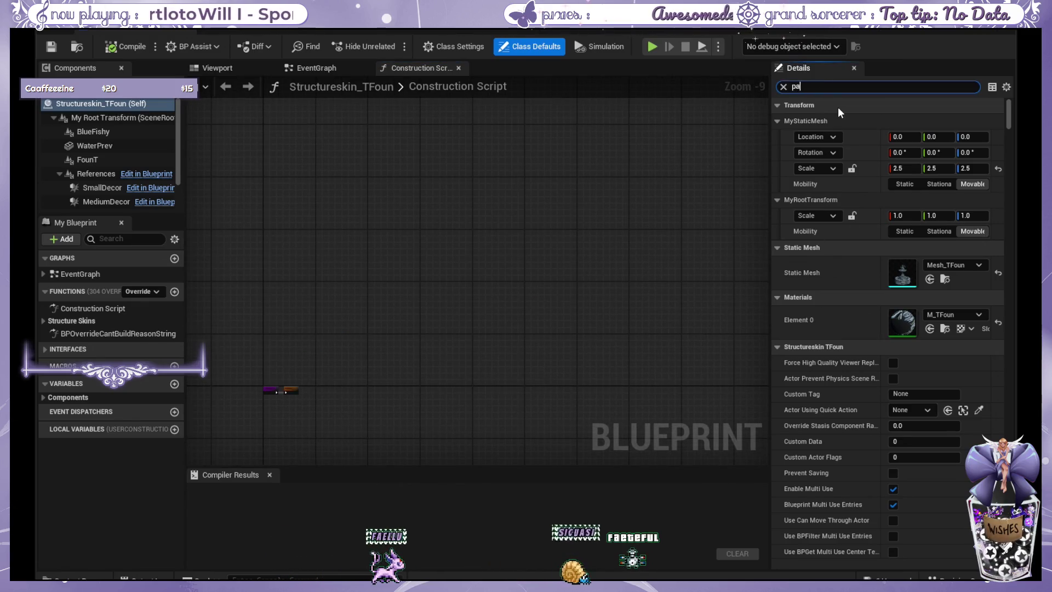
text(particle)
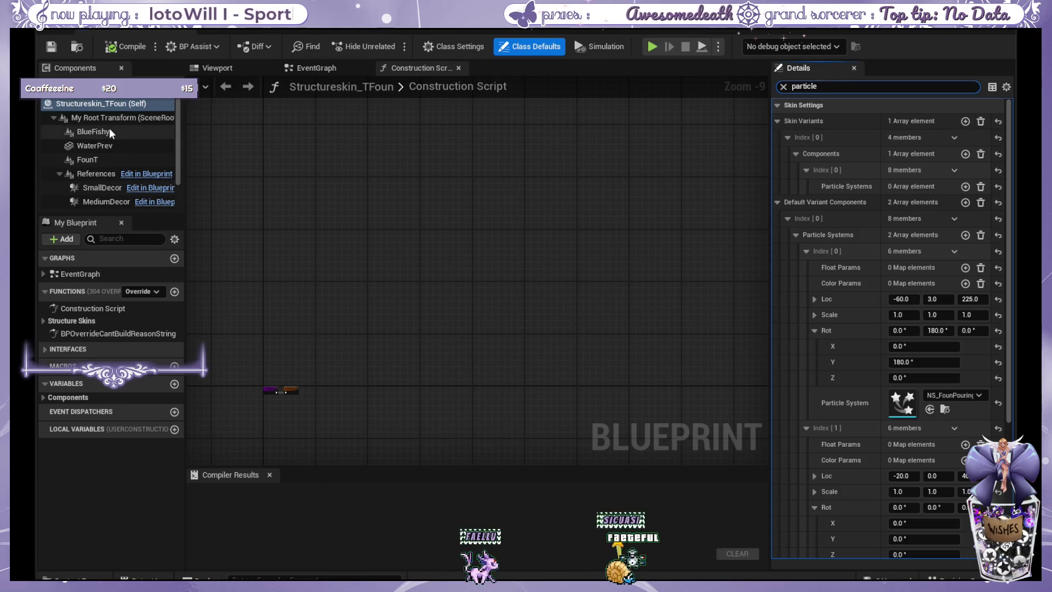
click(102, 122)
click(106, 131)
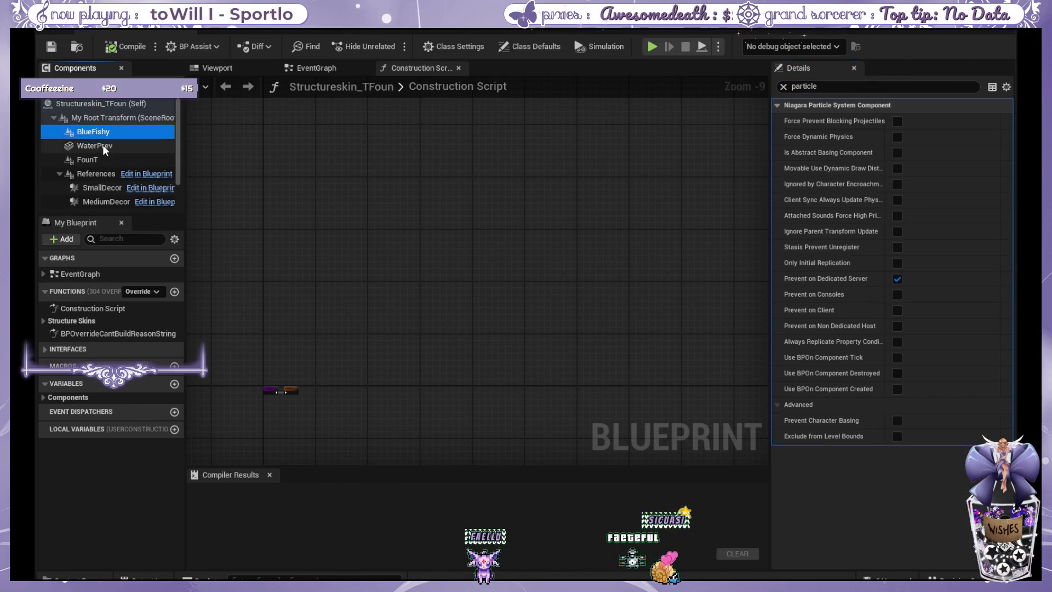
click(137, 104)
click(215, 73)
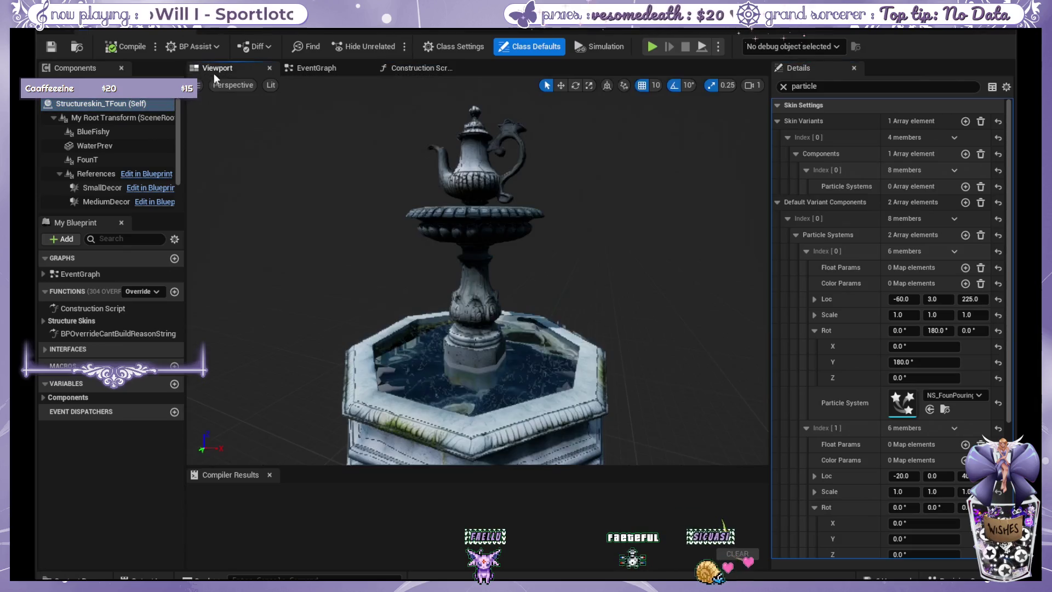
- Select WaterPrev, clear the 'particle' filter, and assign FountainBase as its Static Mesh
click(524, 391)
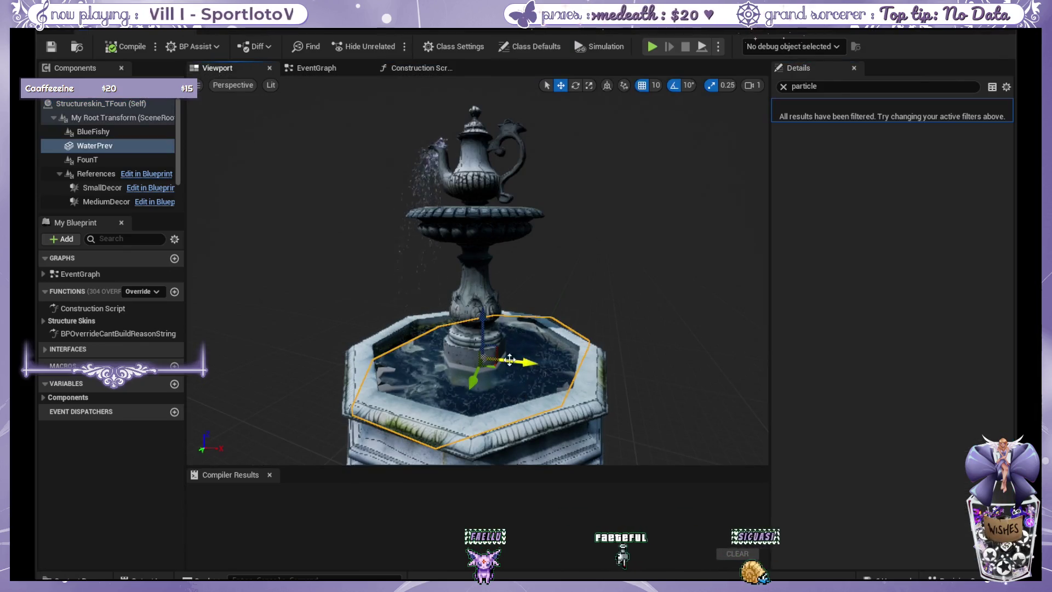
click(783, 87)
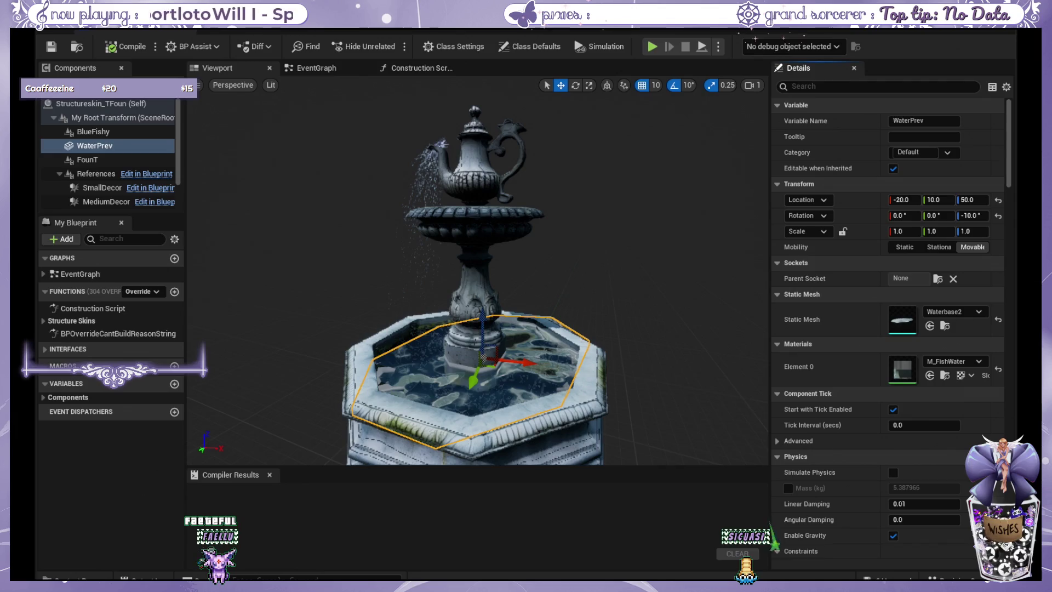
key(ctrl+z)
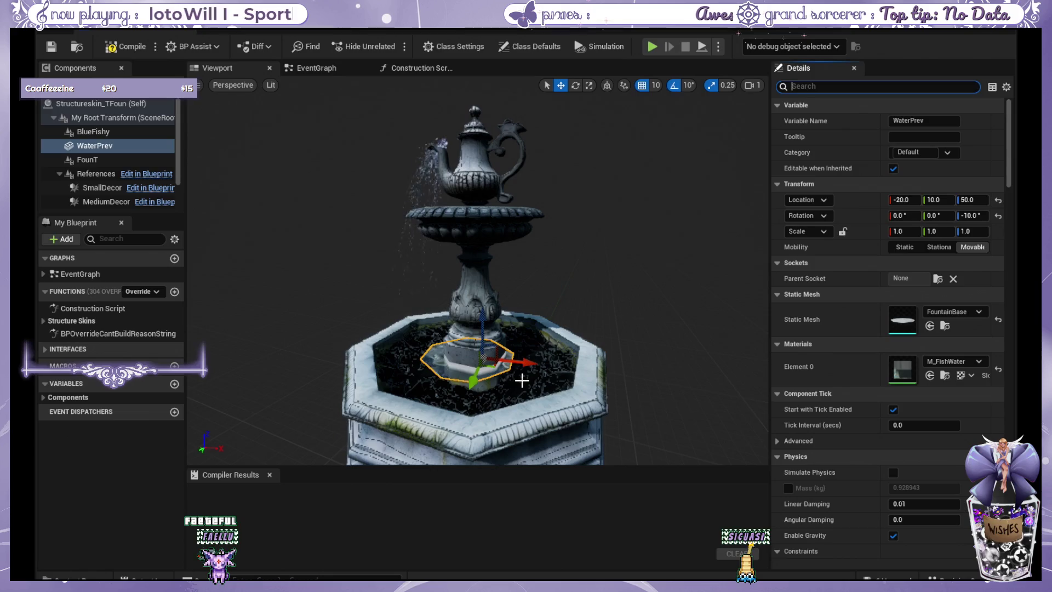
- Set the WaterPrev Scale X, Y and Z to 2.5
click(905, 231)
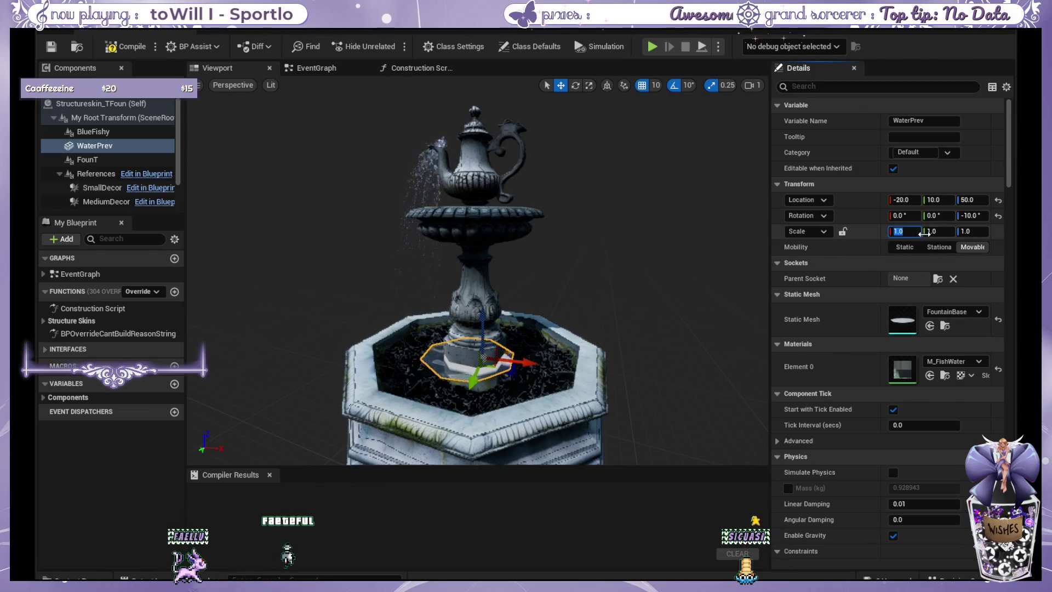
text(2.5)
key(Tab)
text(2.5)
key(Tab)
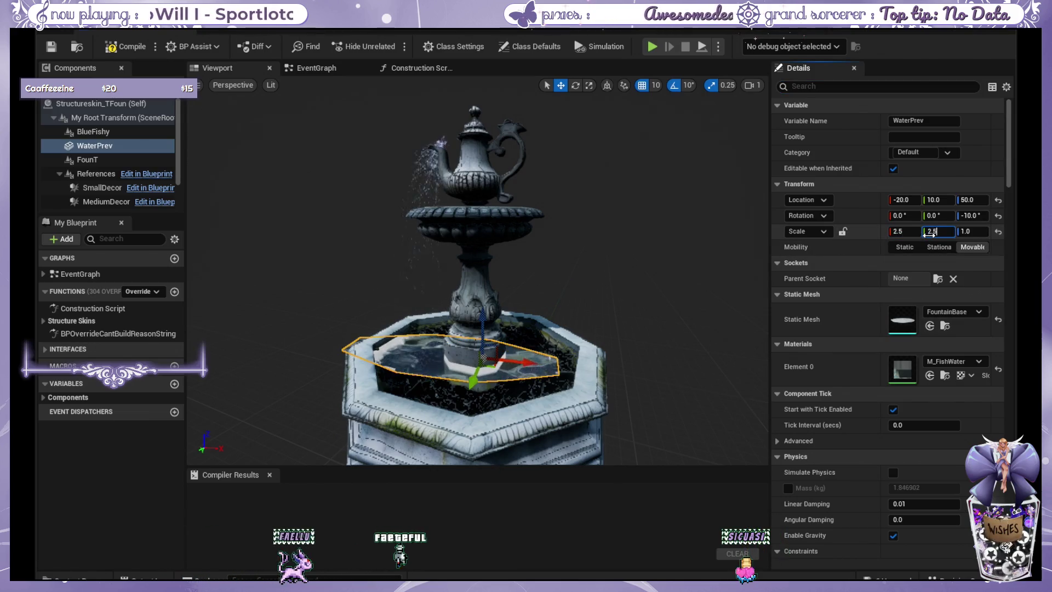
text(2.5)
- Nudge and rotate the water mesh in the basin, then reset its Rotation Z to 0
mouse_move(519, 362)
mouse_down()
mouse_move(558, 375)
mouse_move(579, 372)
mouse_move(575, 362)
mouse_up()
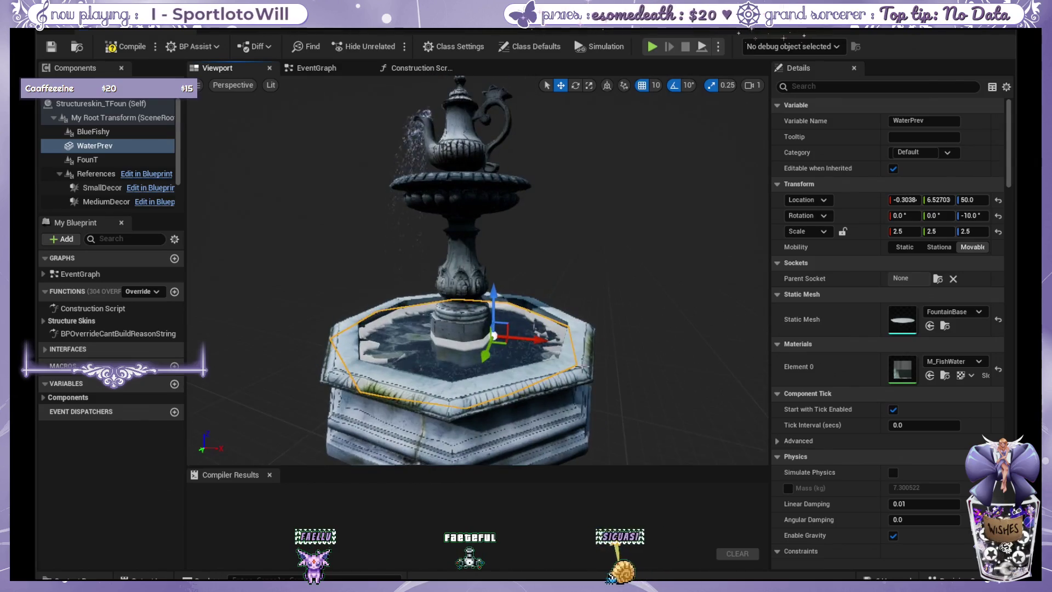
click(575, 85)
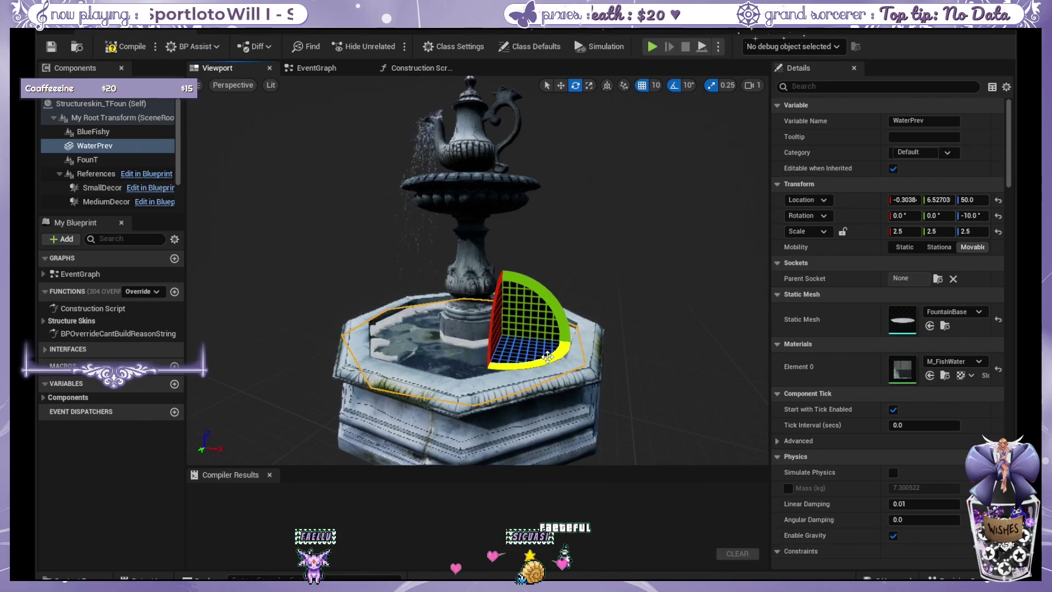
drag(575, 342, 575, 341)
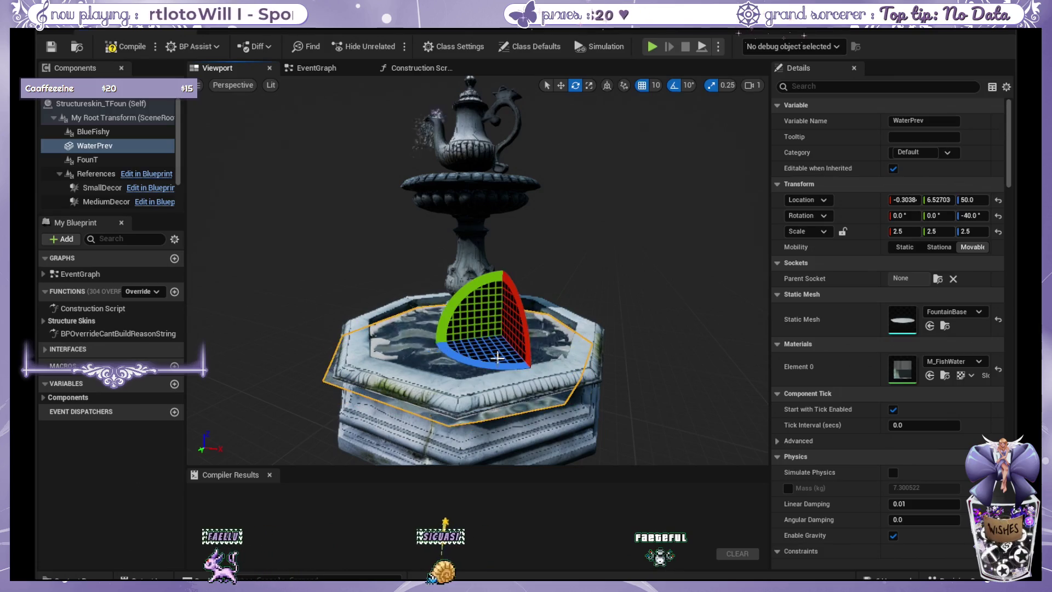
mouse_move(656, 267)
mouse_down()
mouse_move(656, 257)
mouse_move(655, 276)
mouse_up()
drag(551, 357, 559, 304)
scroll(559, 304, up, 5)
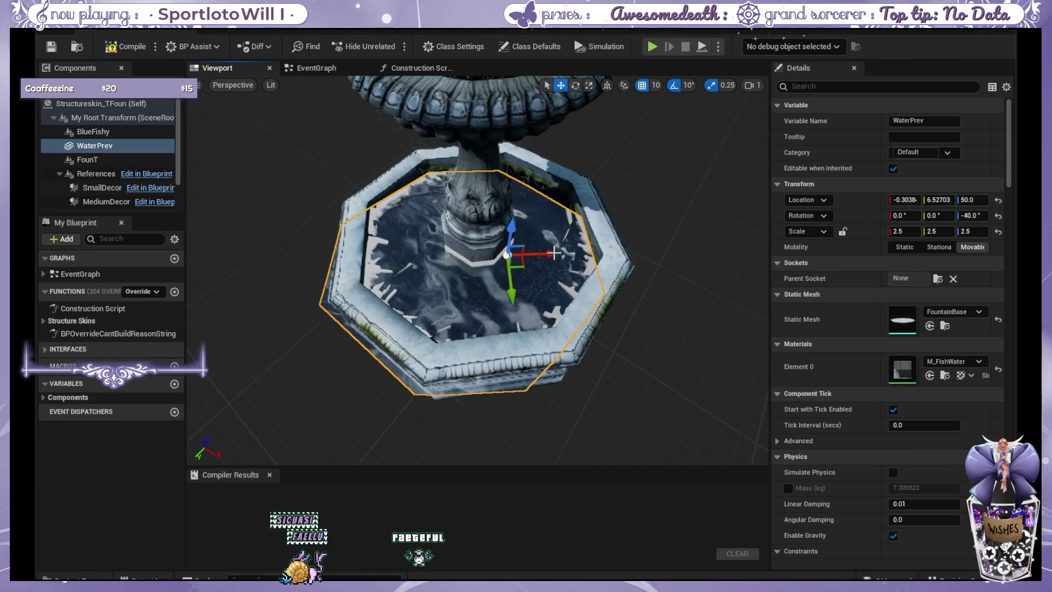
mouse_move(536, 253)
mouse_down()
mouse_move(542, 241)
mouse_move(537, 263)
mouse_up()
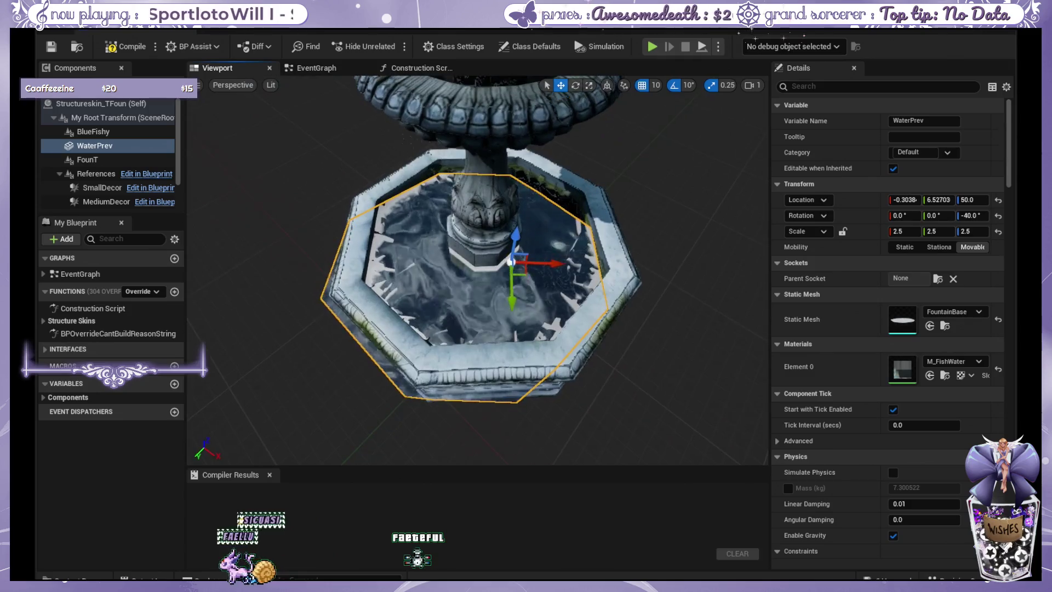
click(973, 215)
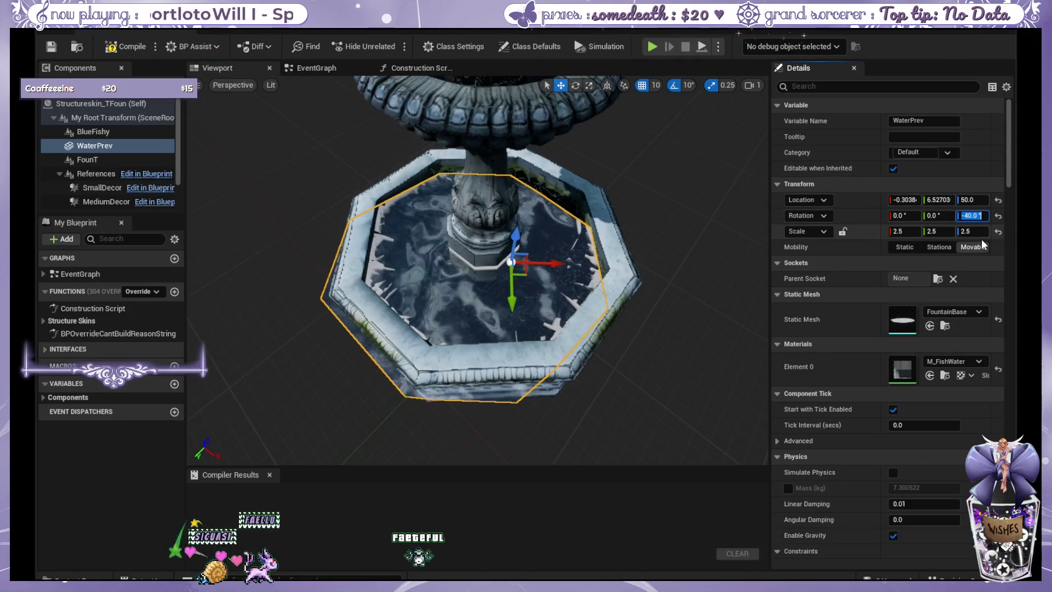
text(0)
key(Return)
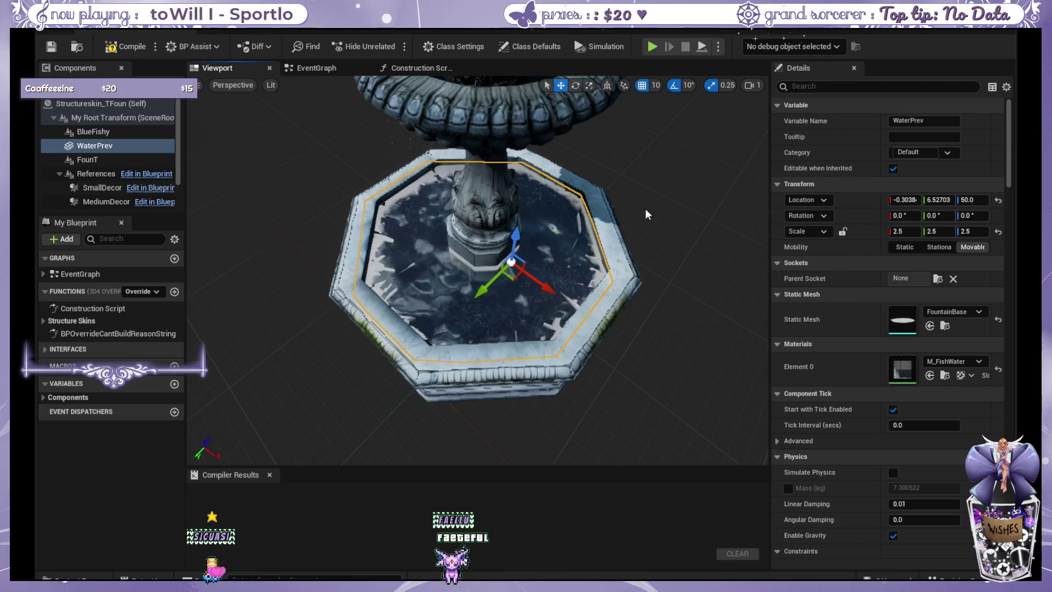
- Slide the water mesh, then set its Location X to 0 and Y to 6.5
drag(658, 225, 630, 203)
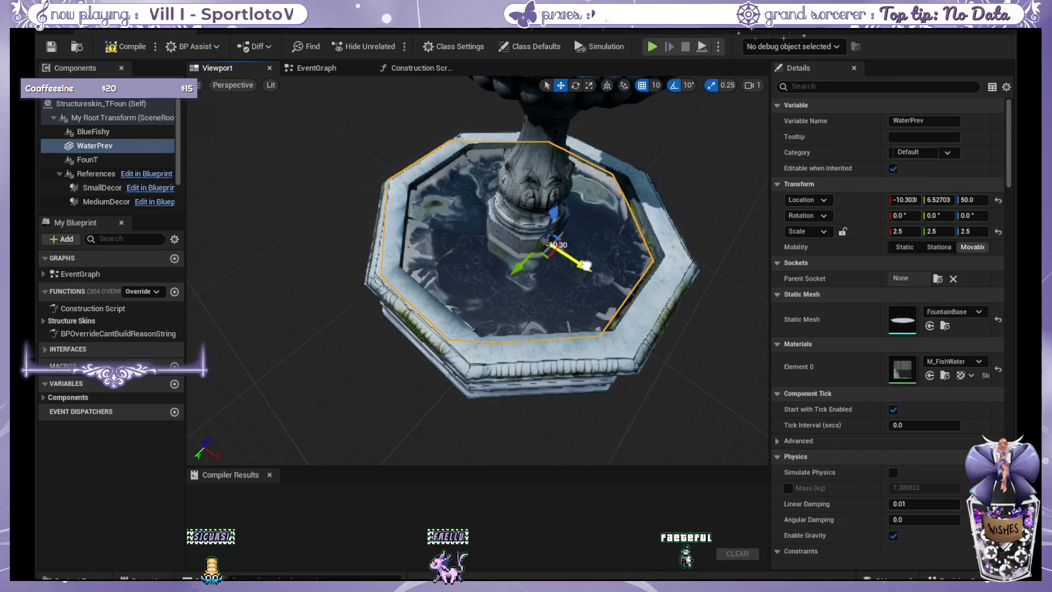
drag(594, 268, 572, 267)
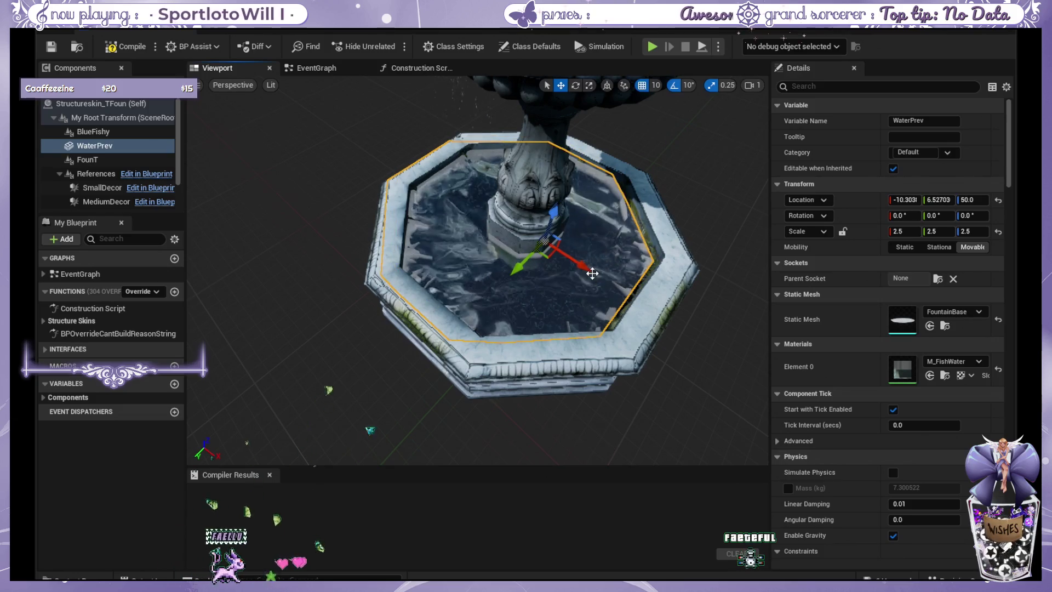
drag(594, 272, 609, 276)
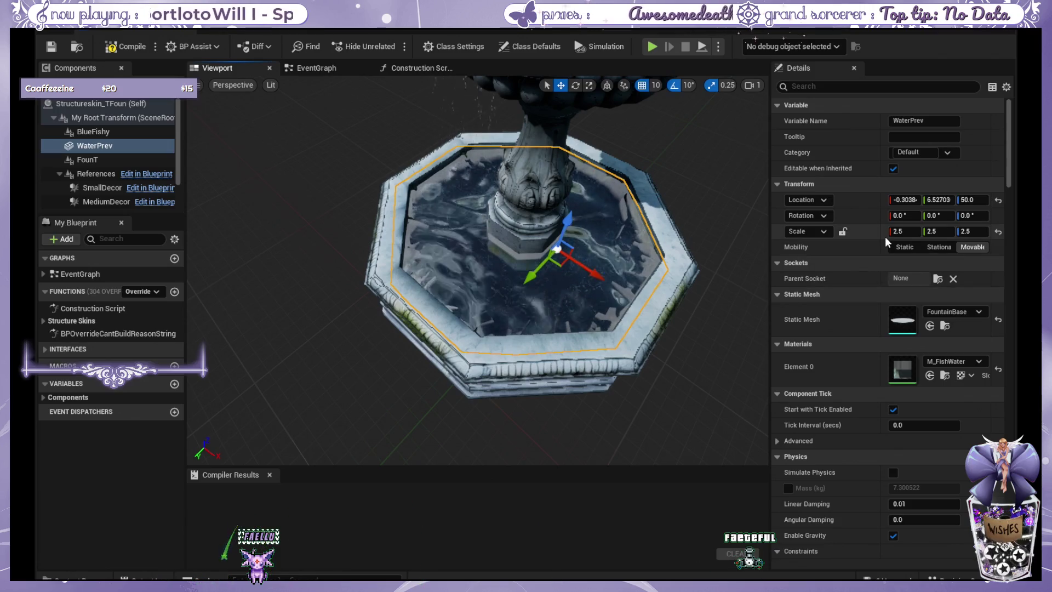
click(904, 199)
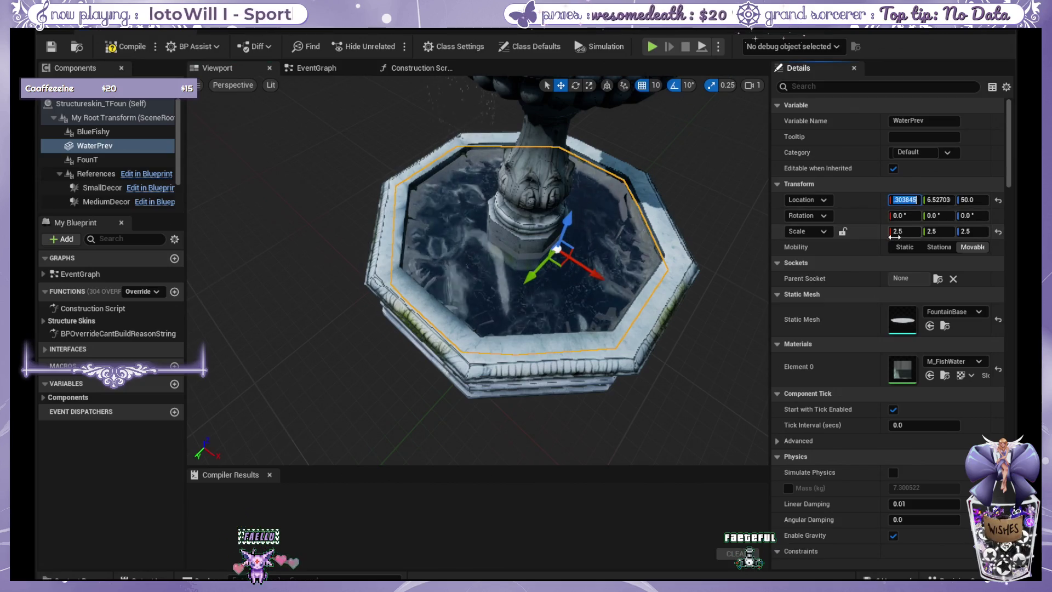
text(0)
key(Return)
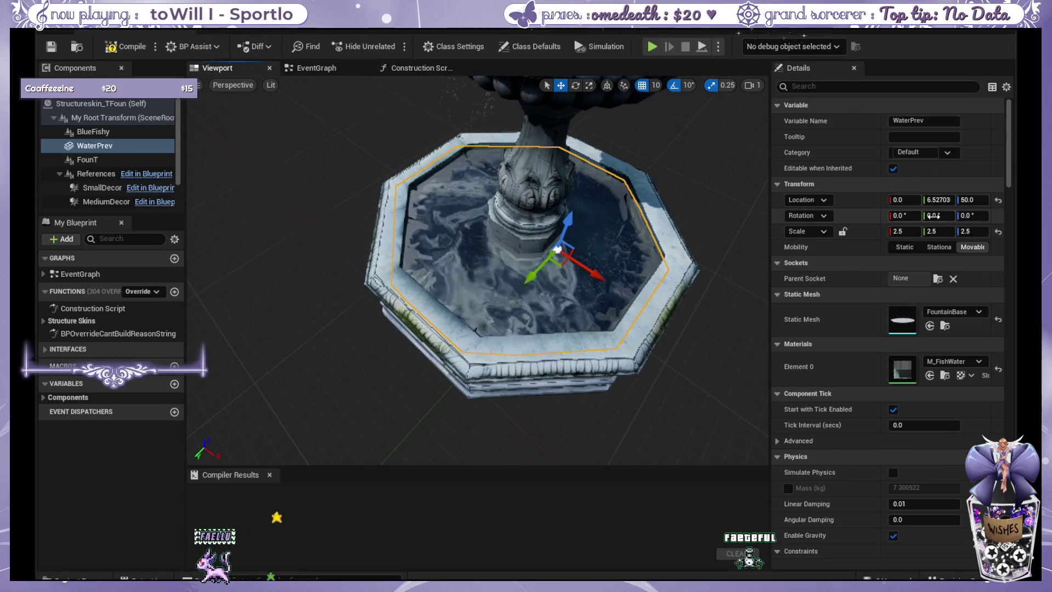
key(Tab)
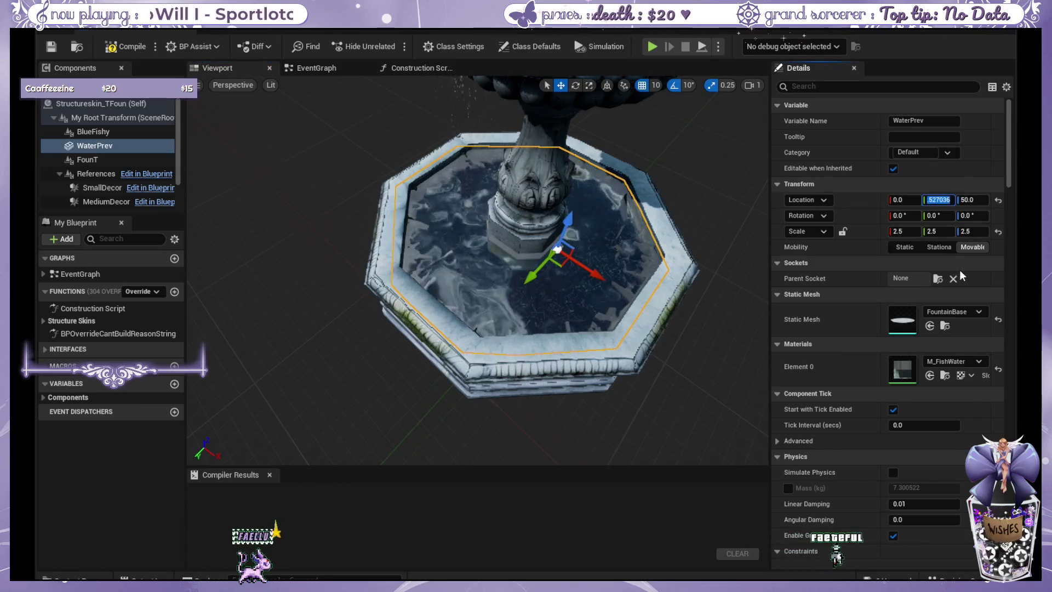
text(6.5)
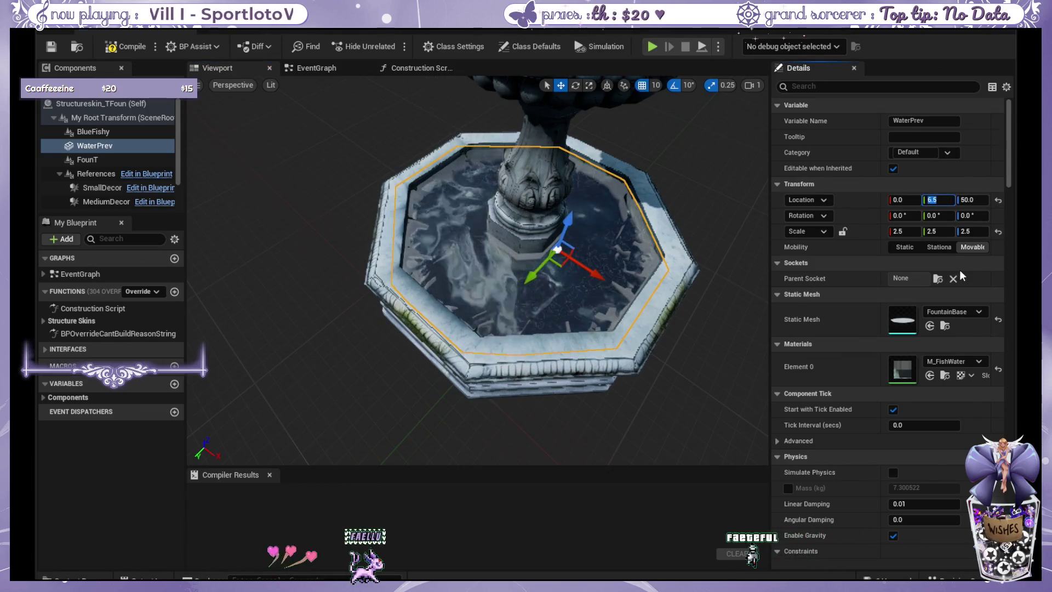
key(Return)
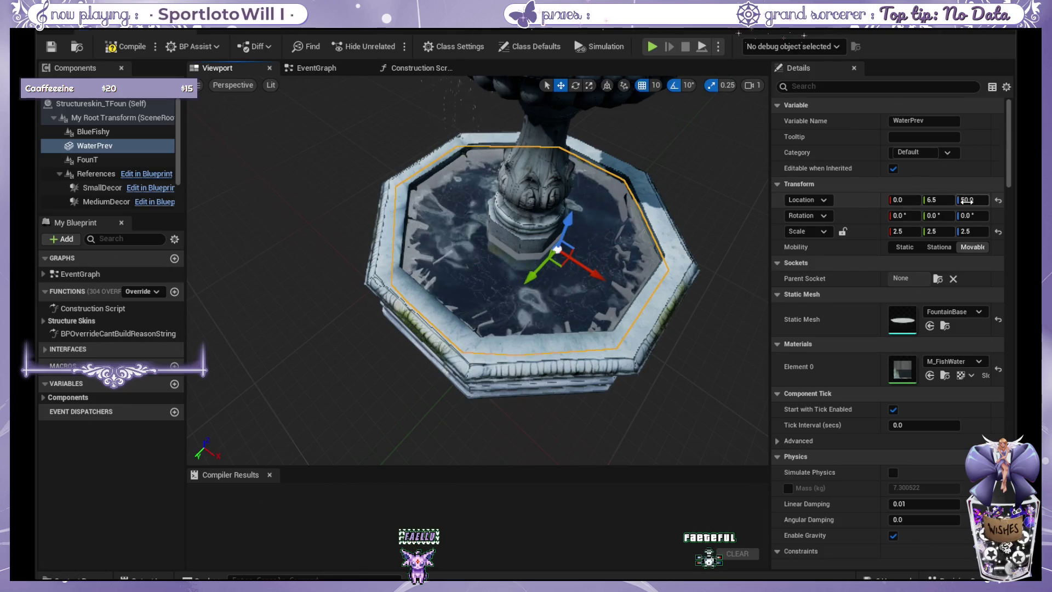
click(110, 104)
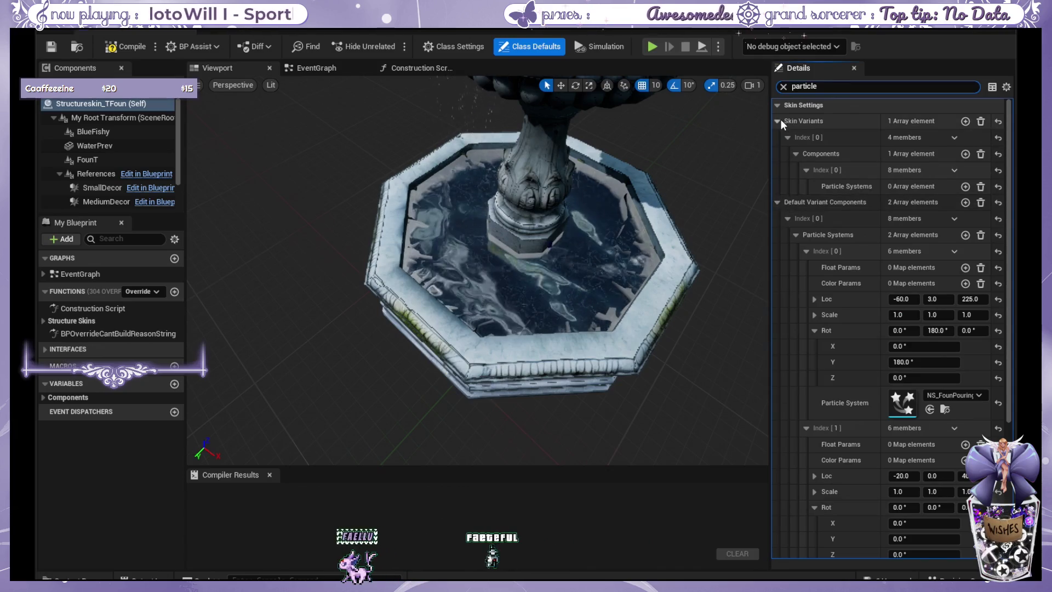
- Collapse both variant components' Index entries under Skin Variants and clear the 'particle' search filter
scroll(787, 147, down, 4)
scroll(794, 158, down, 2)
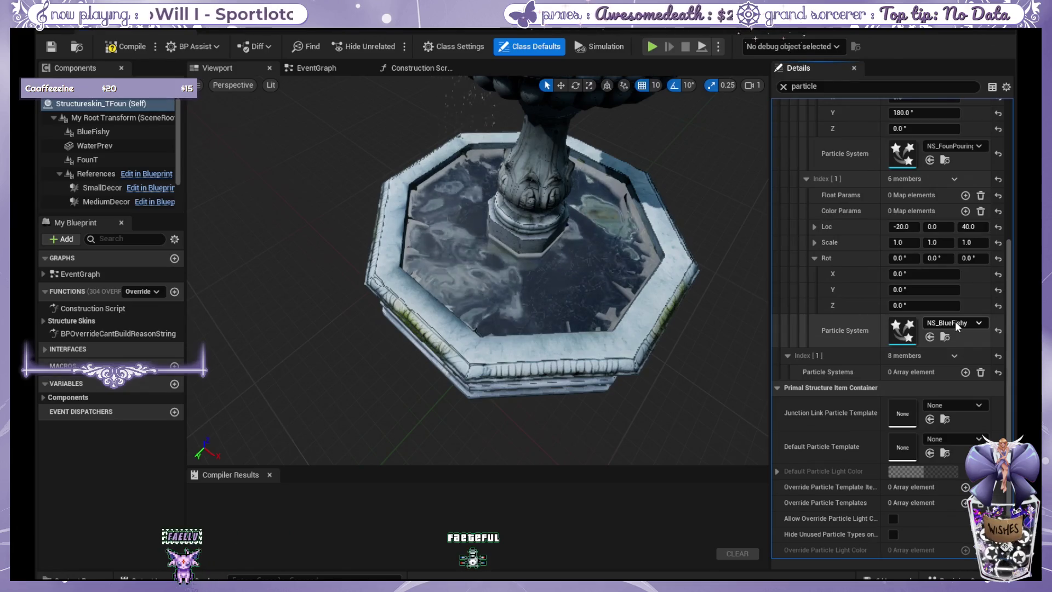
scroll(954, 324, up, 2)
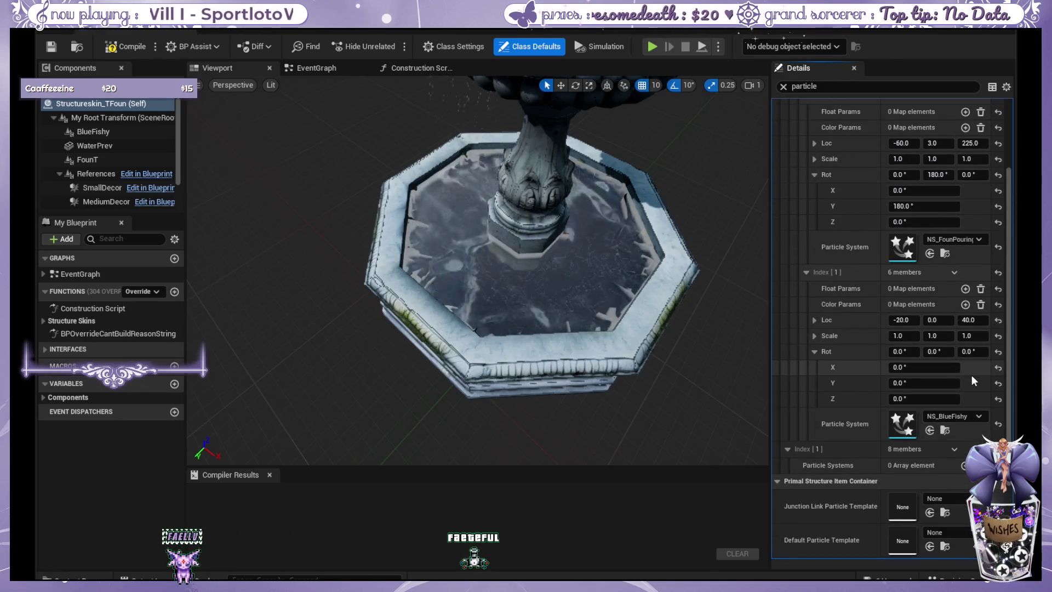
scroll(971, 375, up, 1)
scroll(969, 376, down, 1)
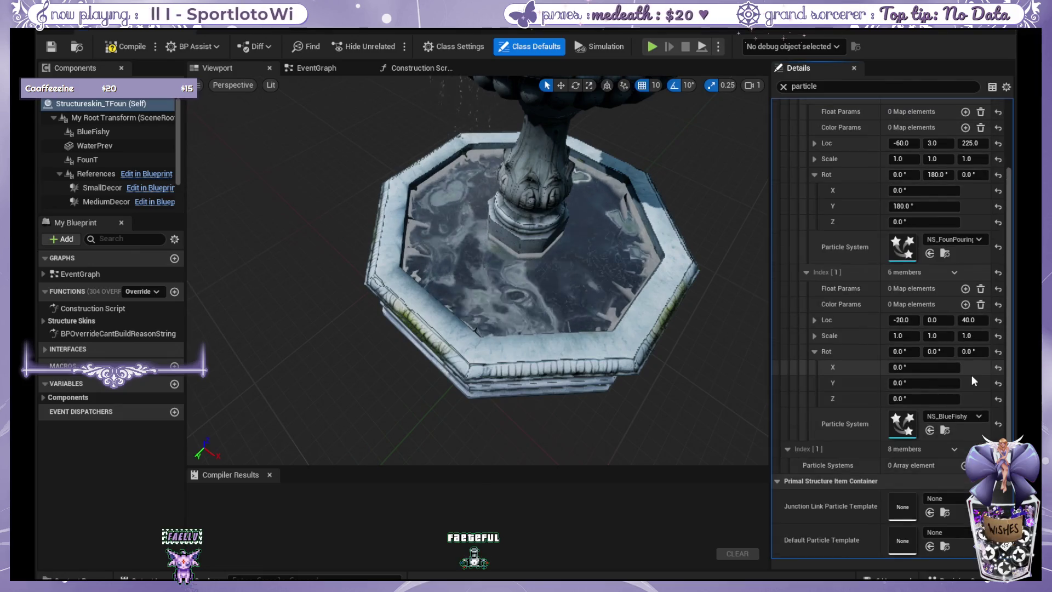
scroll(972, 375, up, 2)
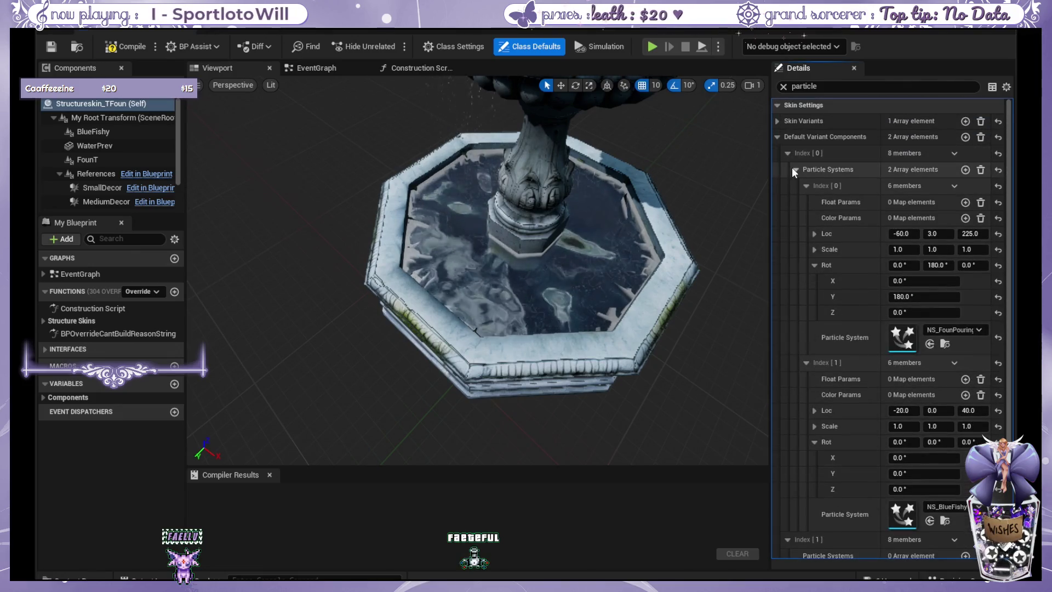
click(787, 153)
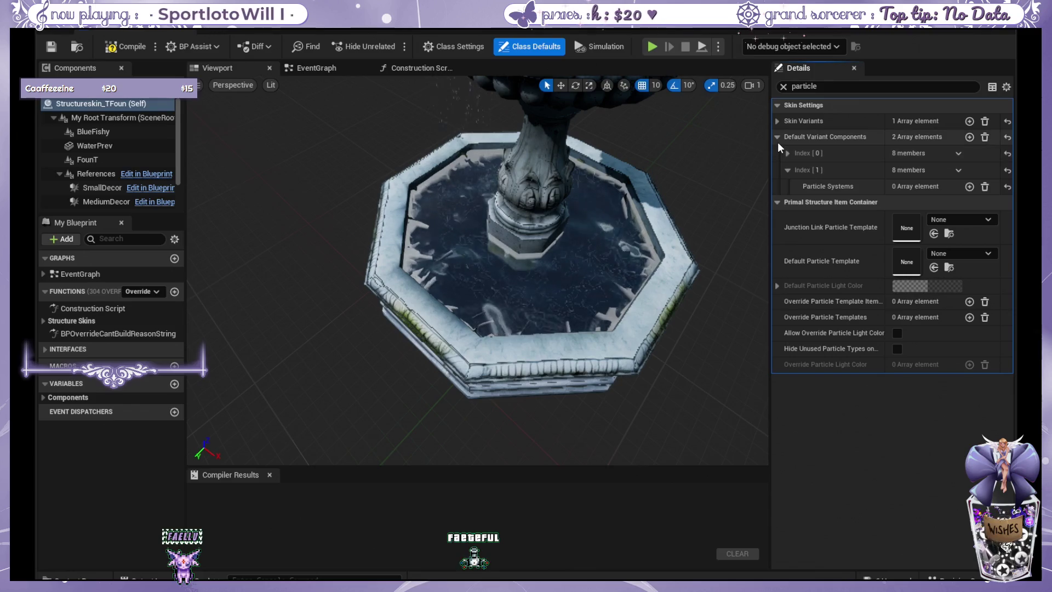
click(777, 123)
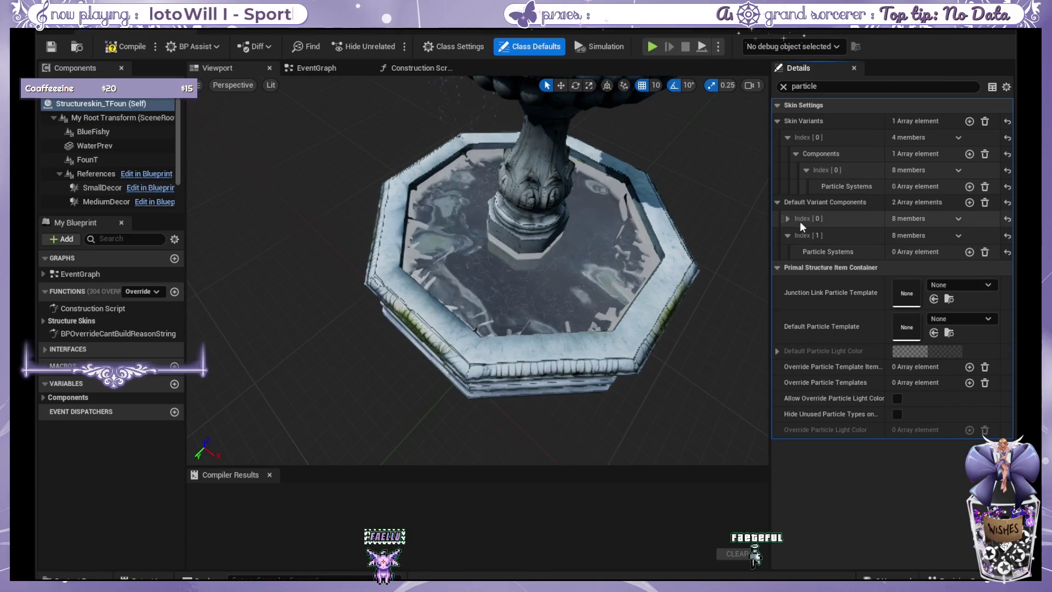
click(786, 236)
click(785, 87)
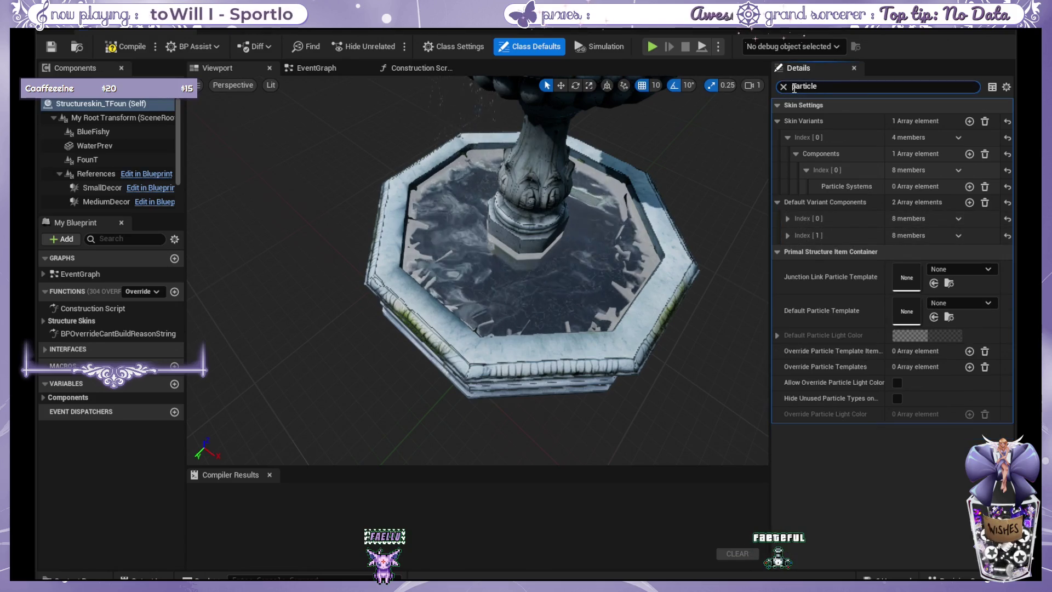
click(784, 87)
text(variantcomp)
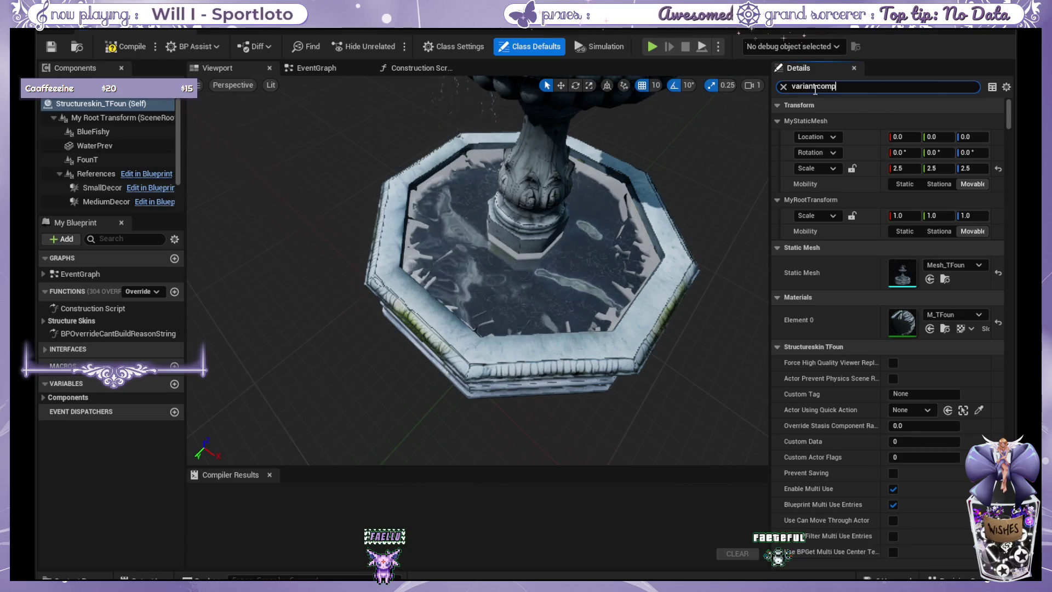
- Filter by 'variant compon' and set the Index[1] variant Mesh Loc to X 0, Y 6.5
text(on)
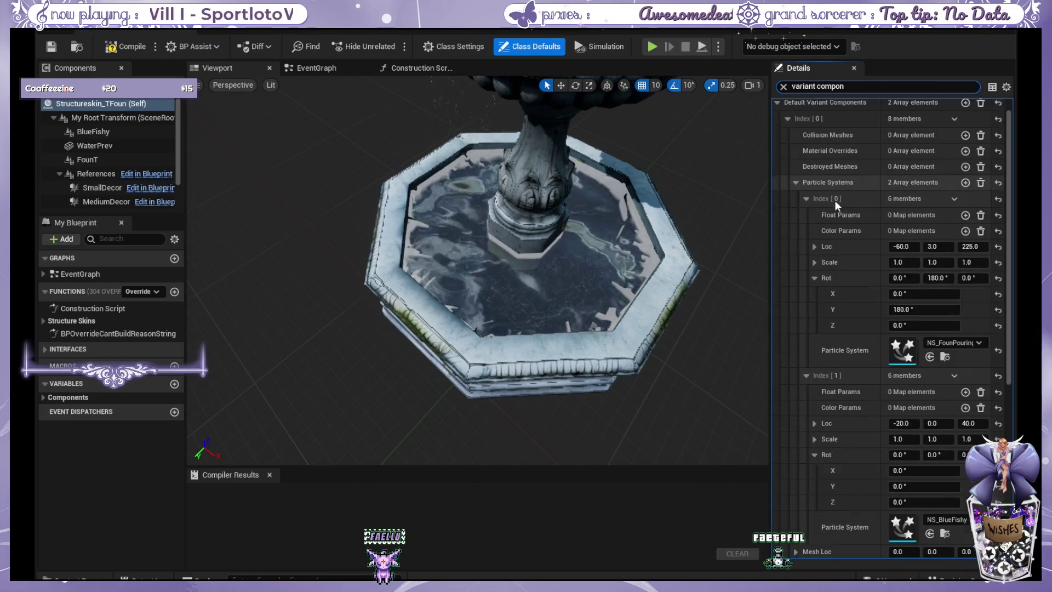
scroll(834, 200, down, 2)
scroll(833, 199, up, 2)
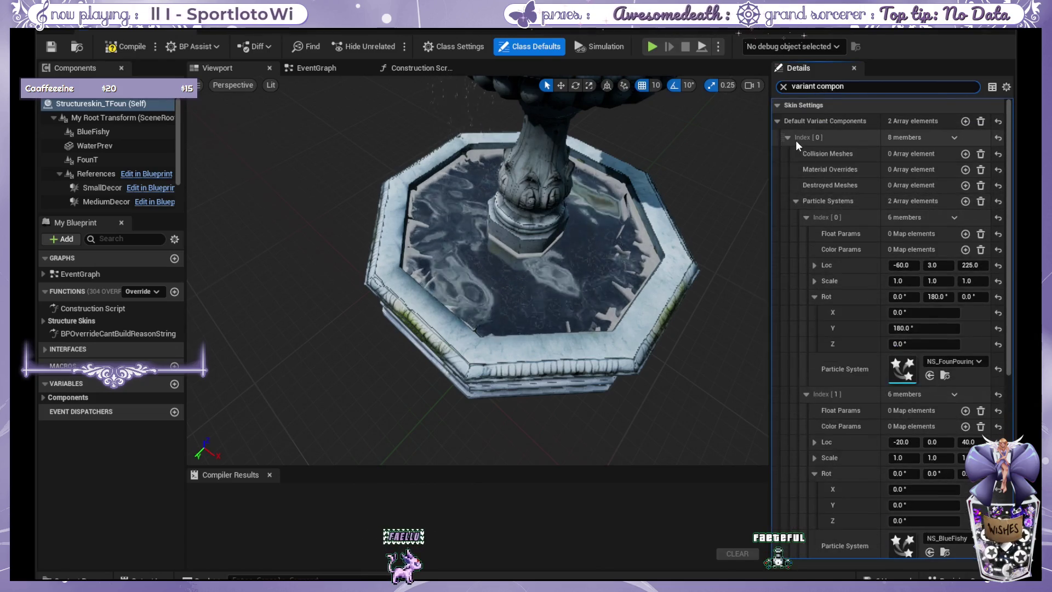
click(798, 200)
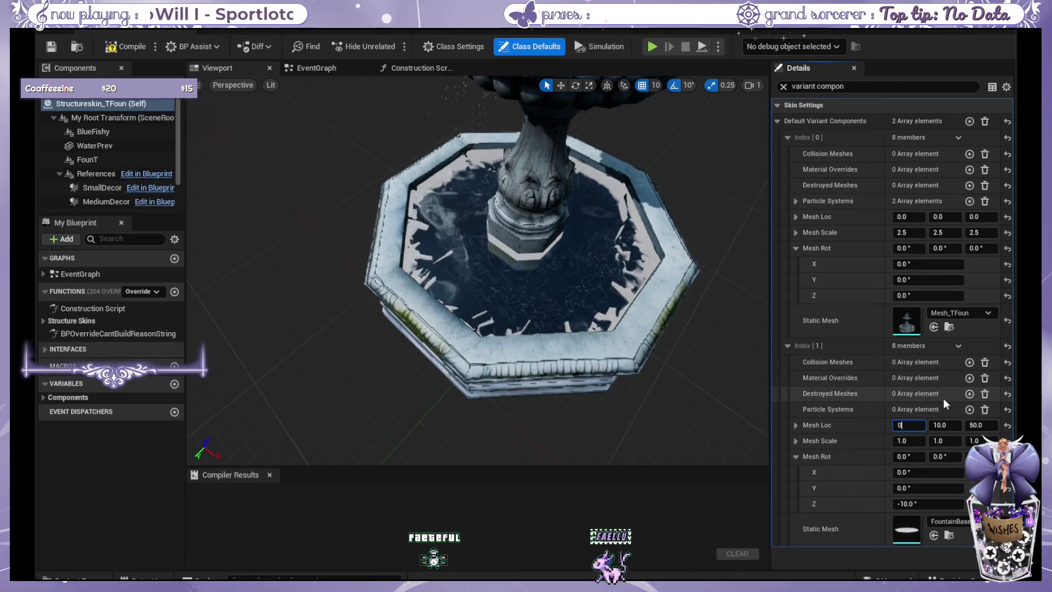
text(.0)
key(Tab)
text(6.5)
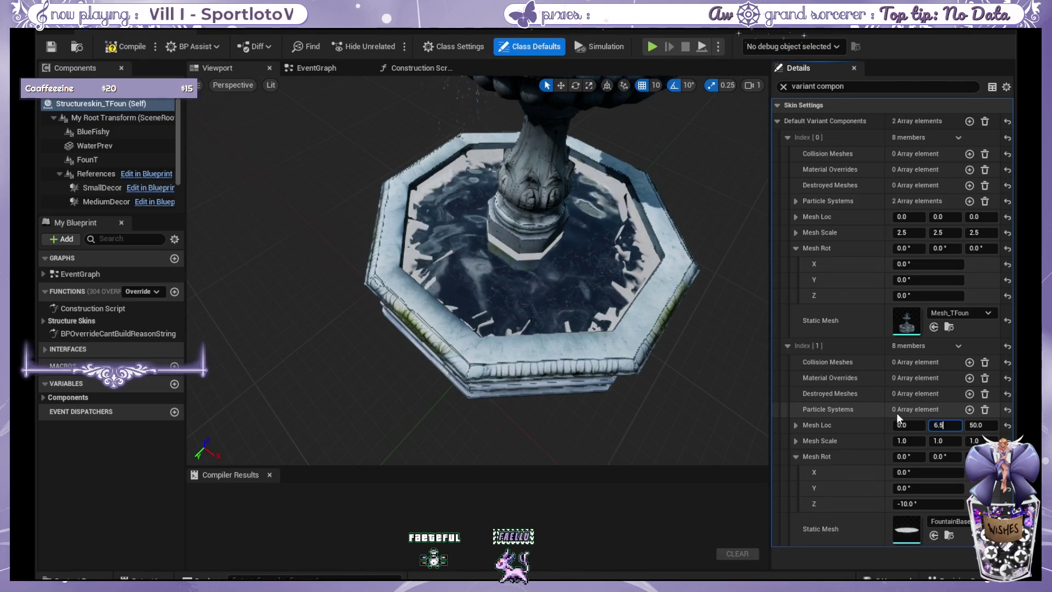
key(Tab)
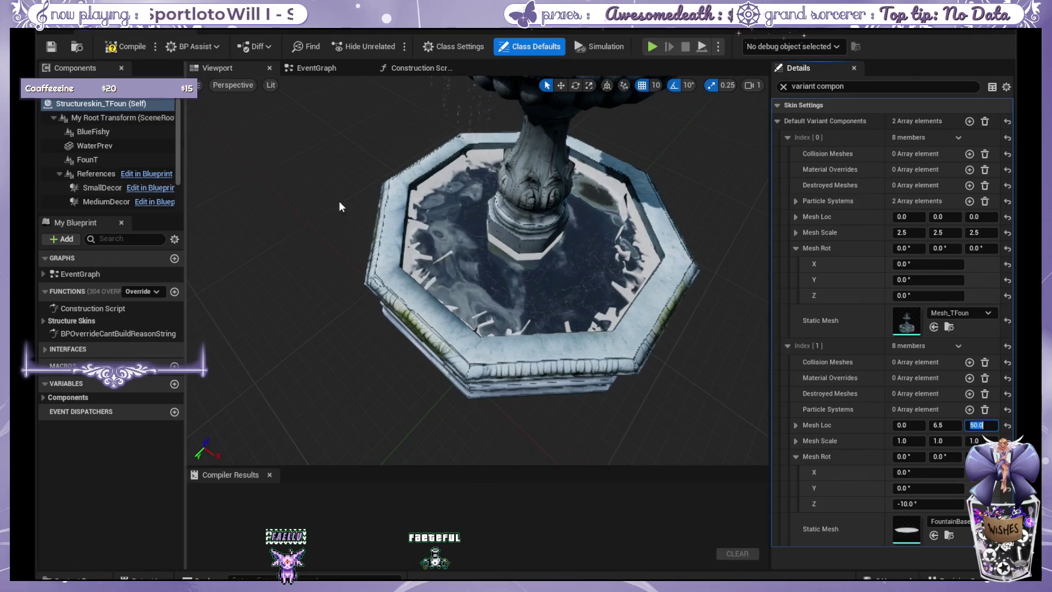
click(486, 268)
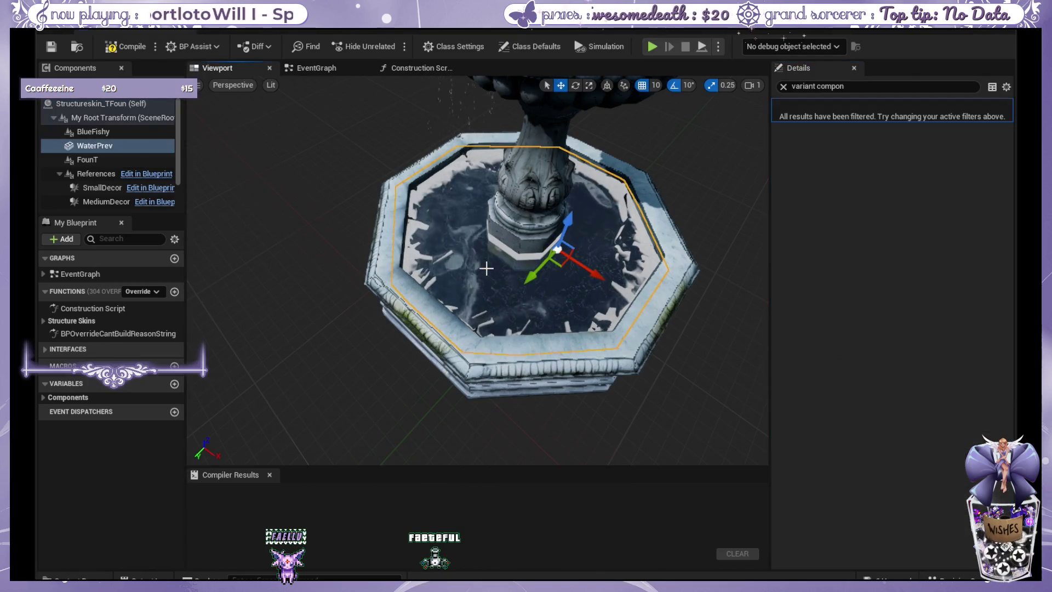
- Give the Index[1] variant mesh scale 3.0 on every axis and Z rotation 0, then compile
click(784, 87)
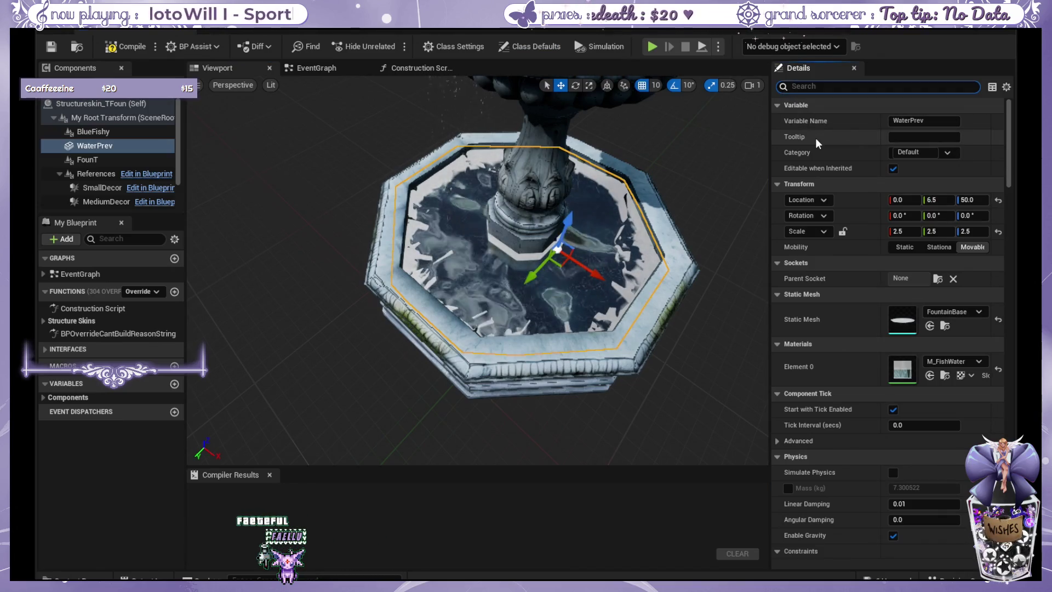
click(126, 108)
text(variant)
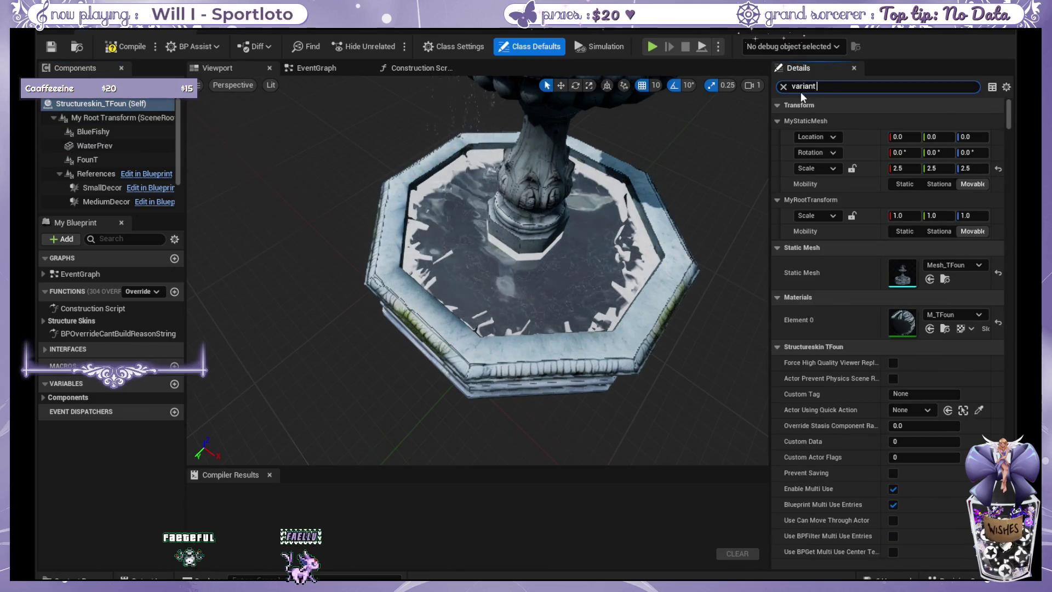
text(com)
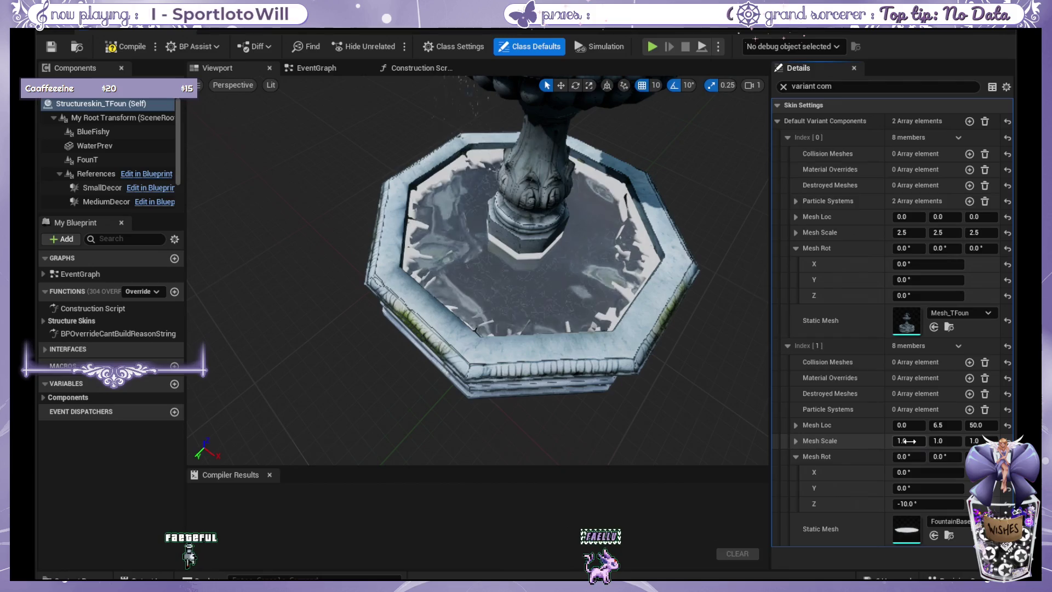
text(3)
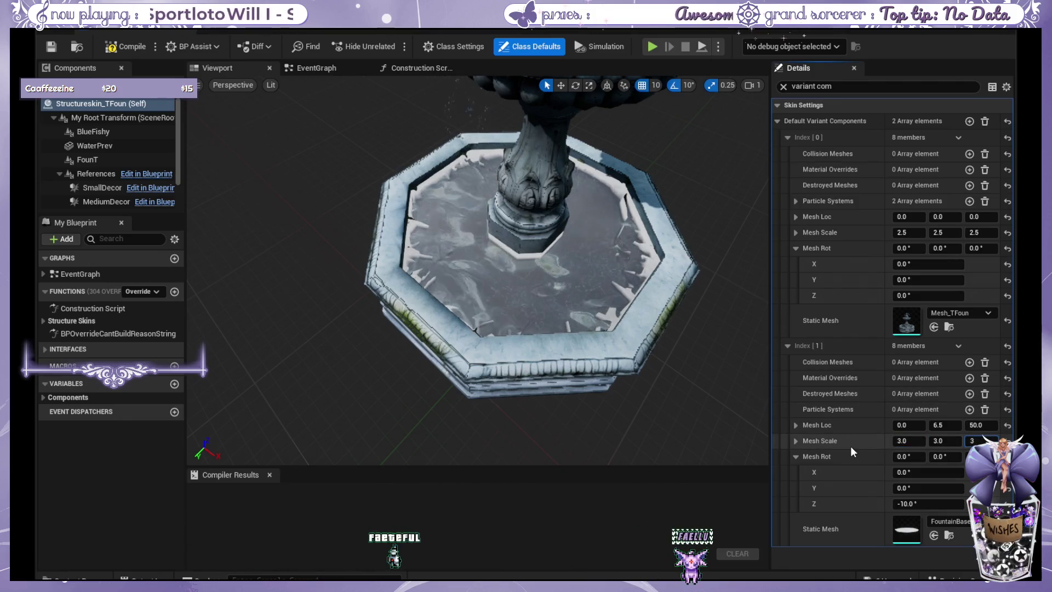
click(905, 503)
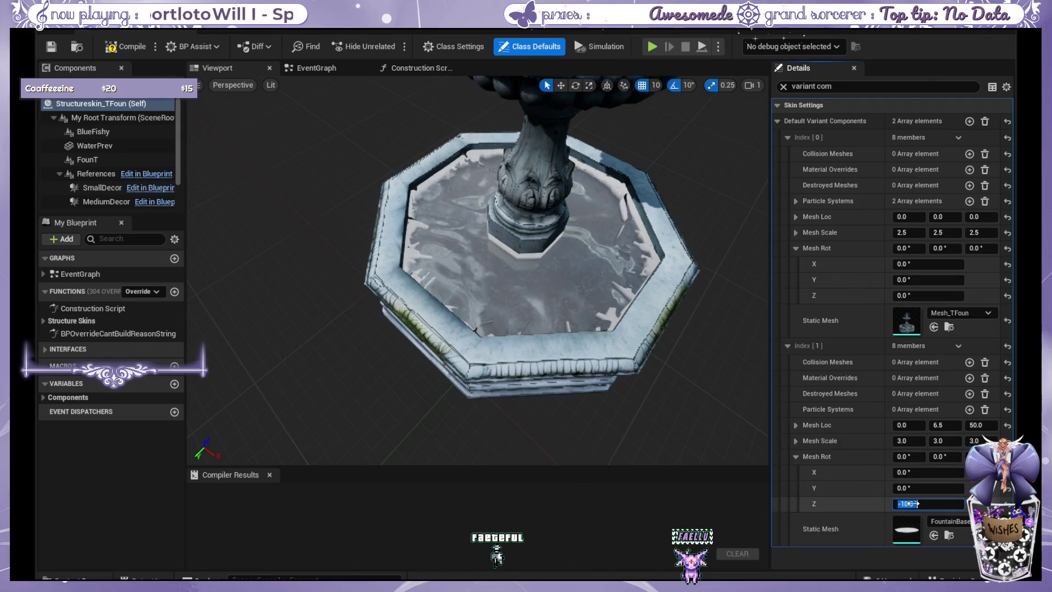
text(0)
click(799, 456)
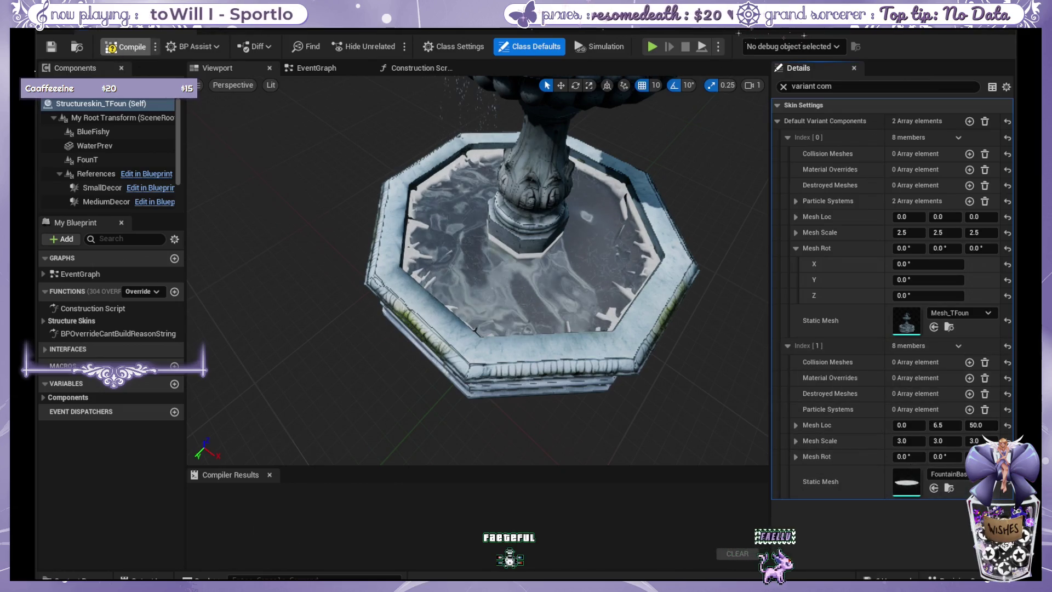
click(125, 46)
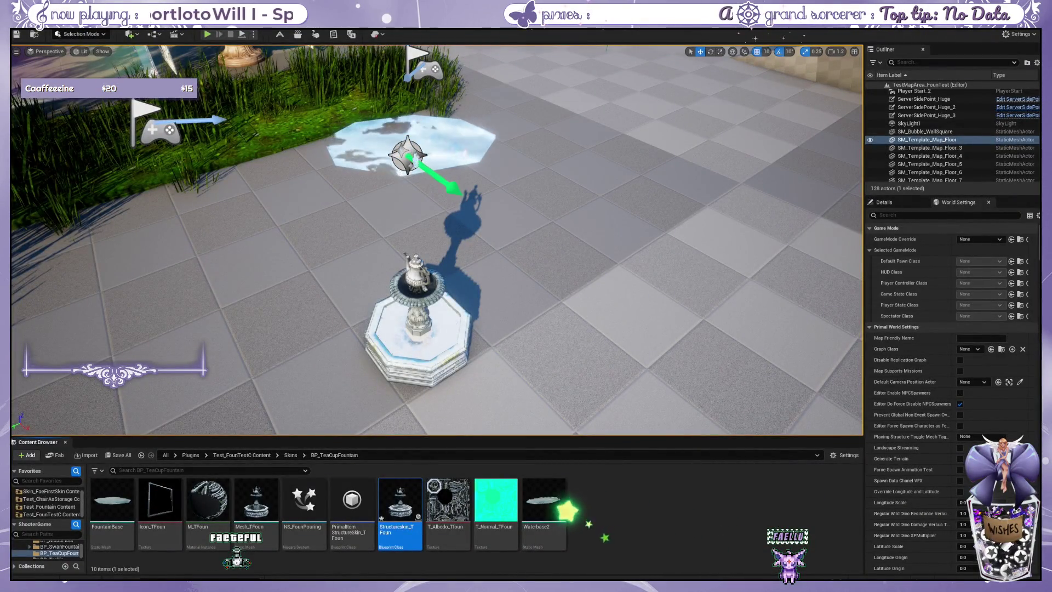
- Start Play-in-Editor and rerun 'cheat gfi DecorBox 1 0 0' in the console for a decor box
click(309, 97)
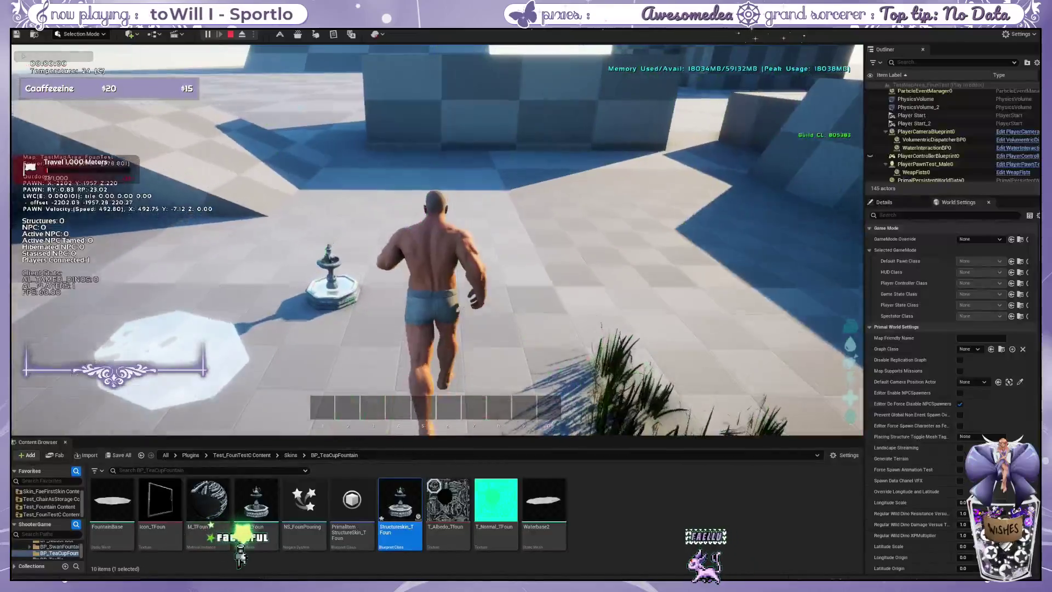
key(grave)
key(Up)
key(Return)
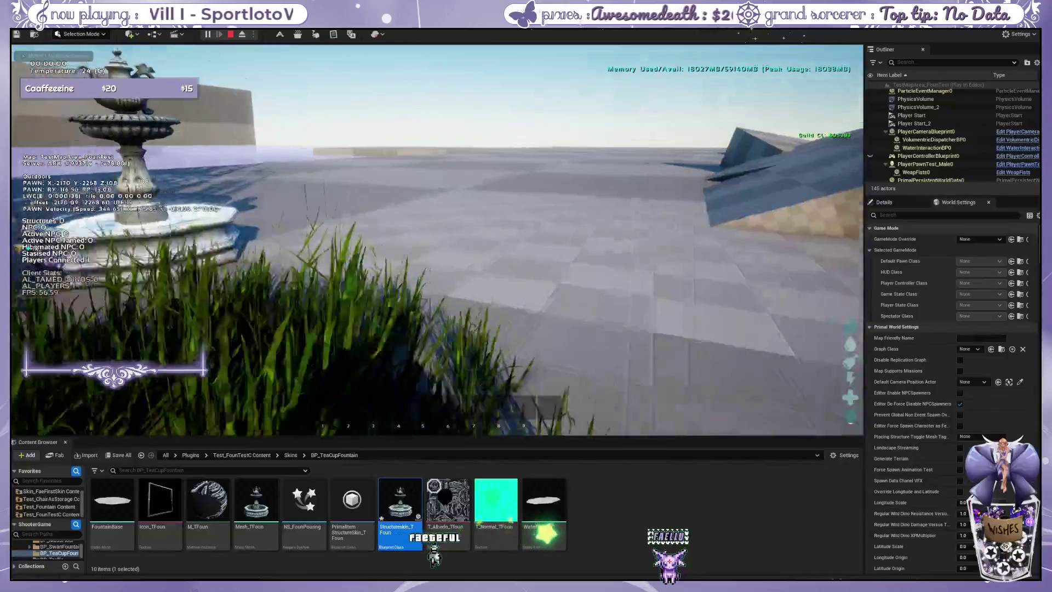
- Check the custom cosmetics in the inventory's Cosmetics tab, then close the inventory
key(i)
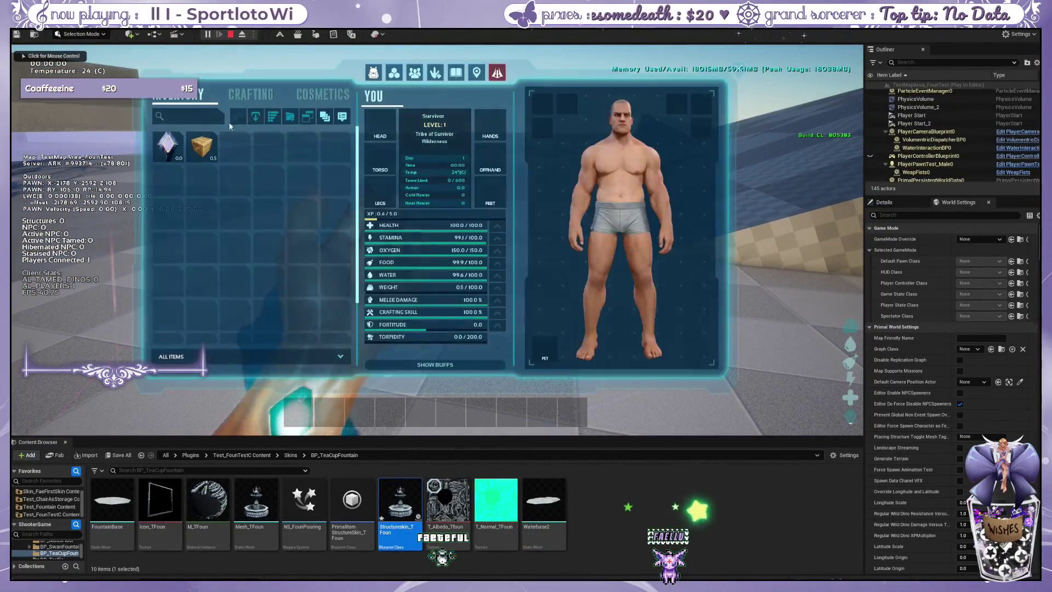
click(325, 97)
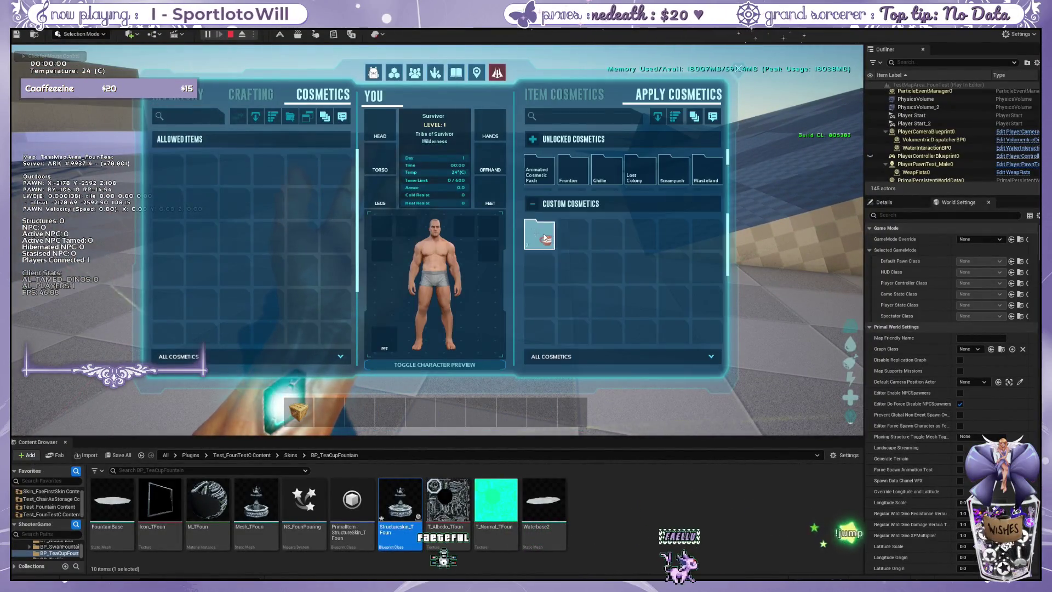
key(i)
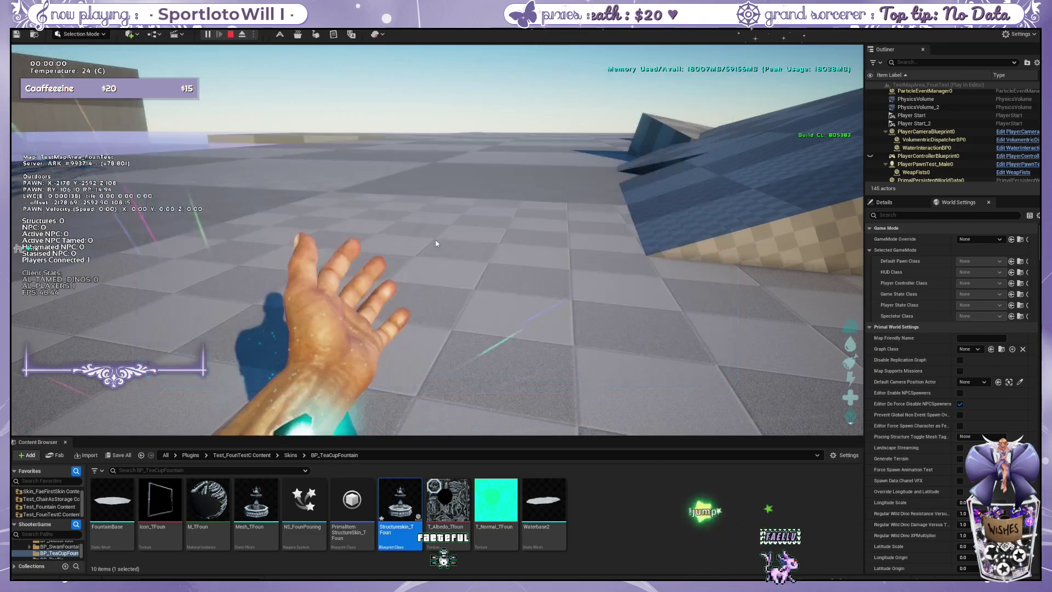
- Place the small decor box from slot 1 and the teacup fountain from slot 2 on it
key(1)
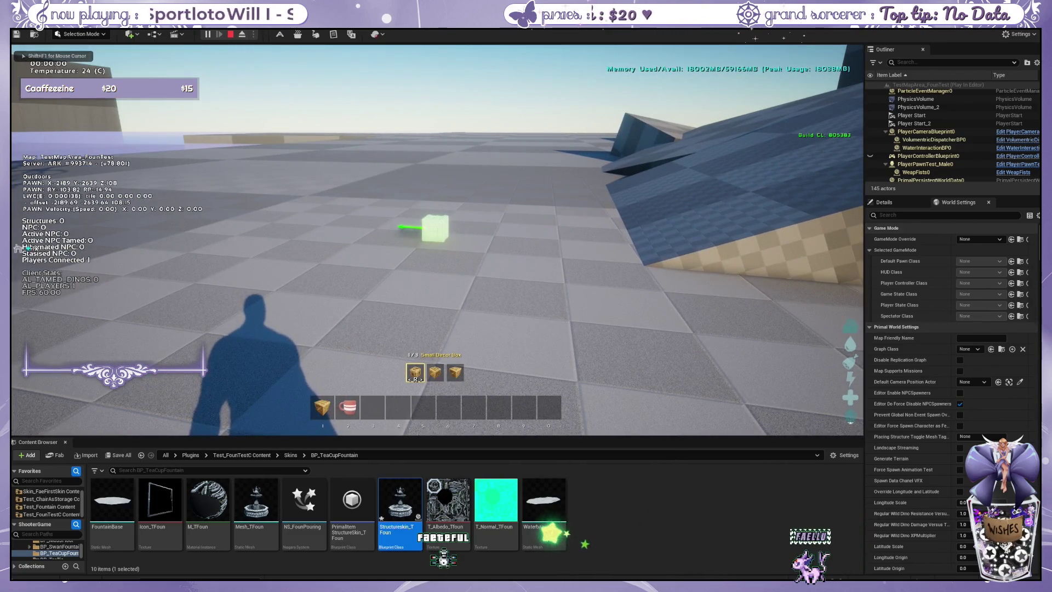
key(w)
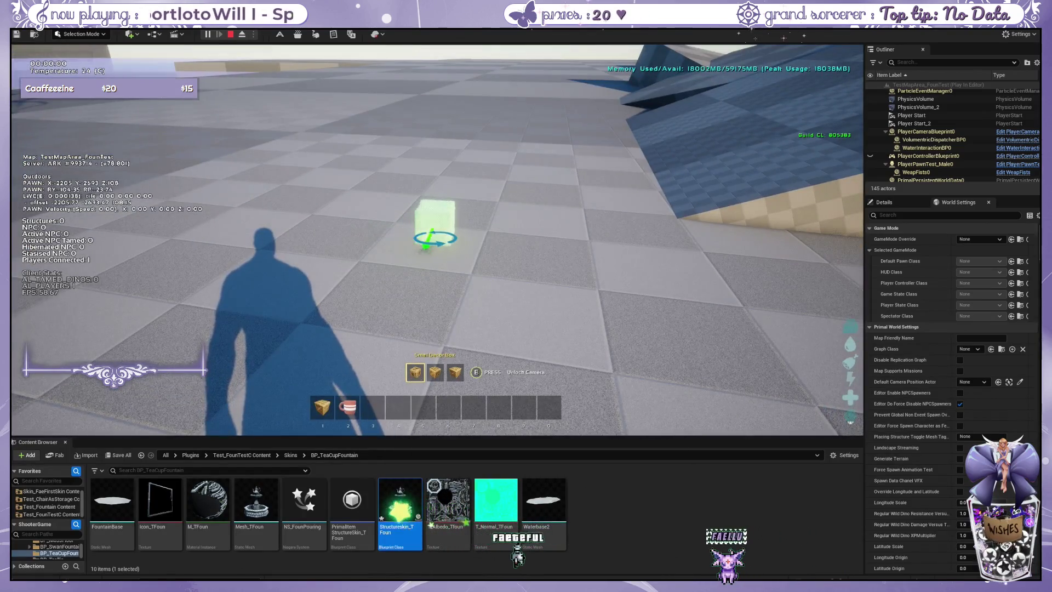
click(432, 222)
key(2)
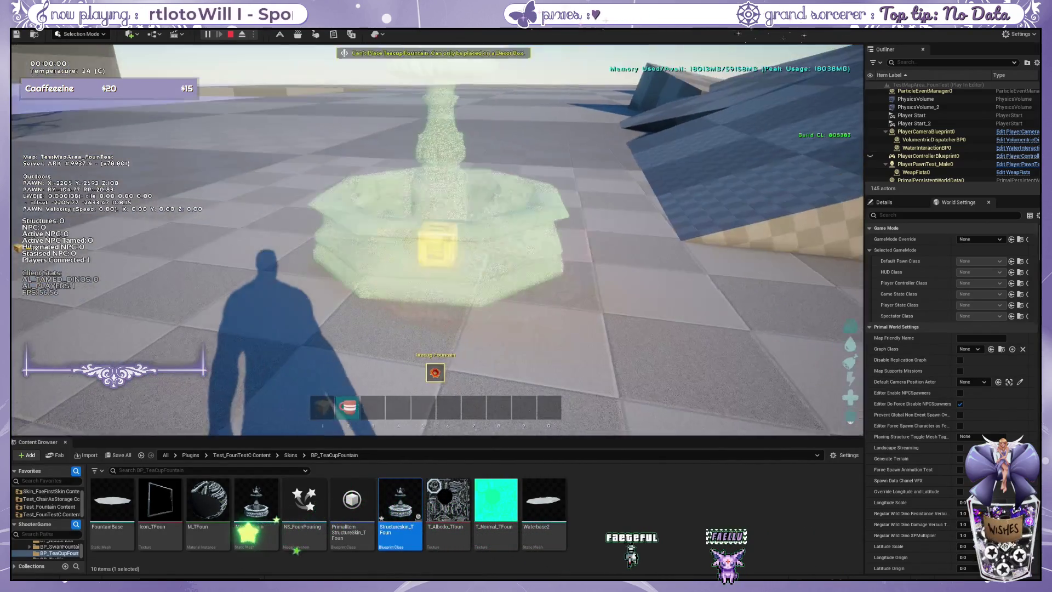
click(437, 239)
key(2)
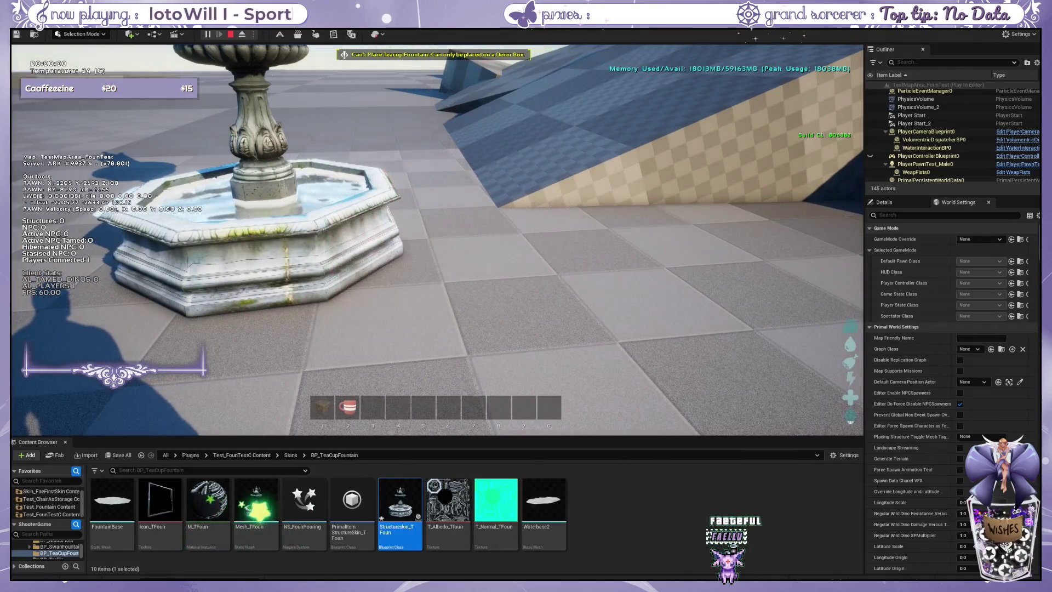
key(w)
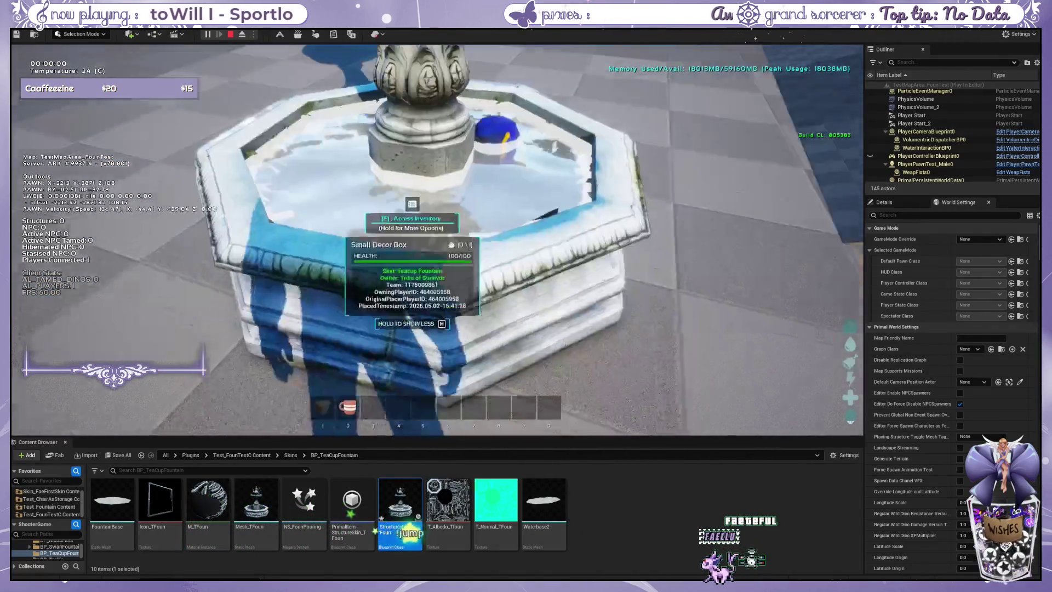
- Walk around the teacup fountain to watch the fish swimming in its basin
key(s)
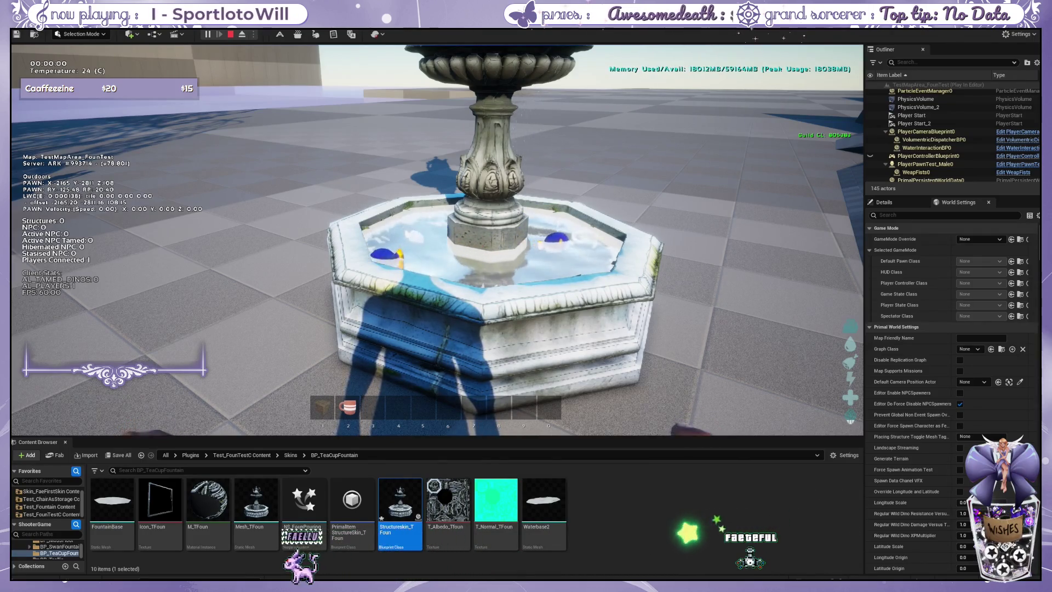
key(d)
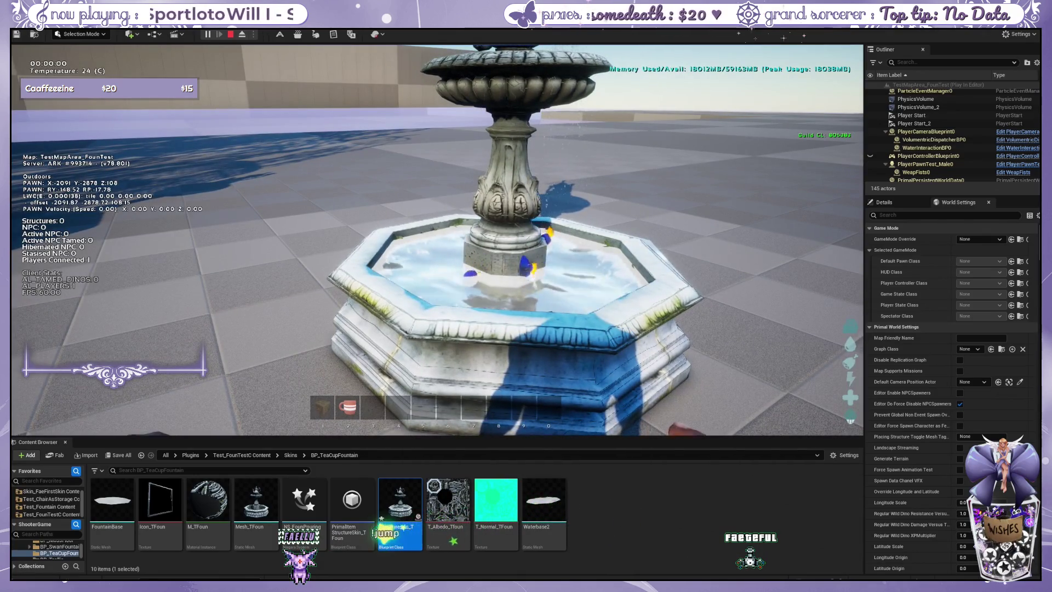
key(w)
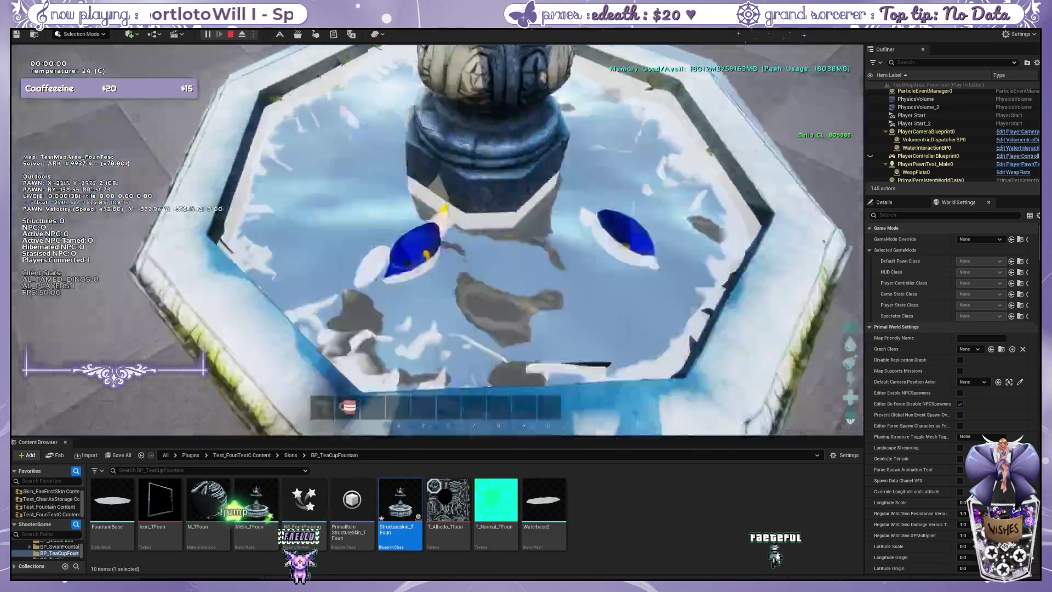
key(a)
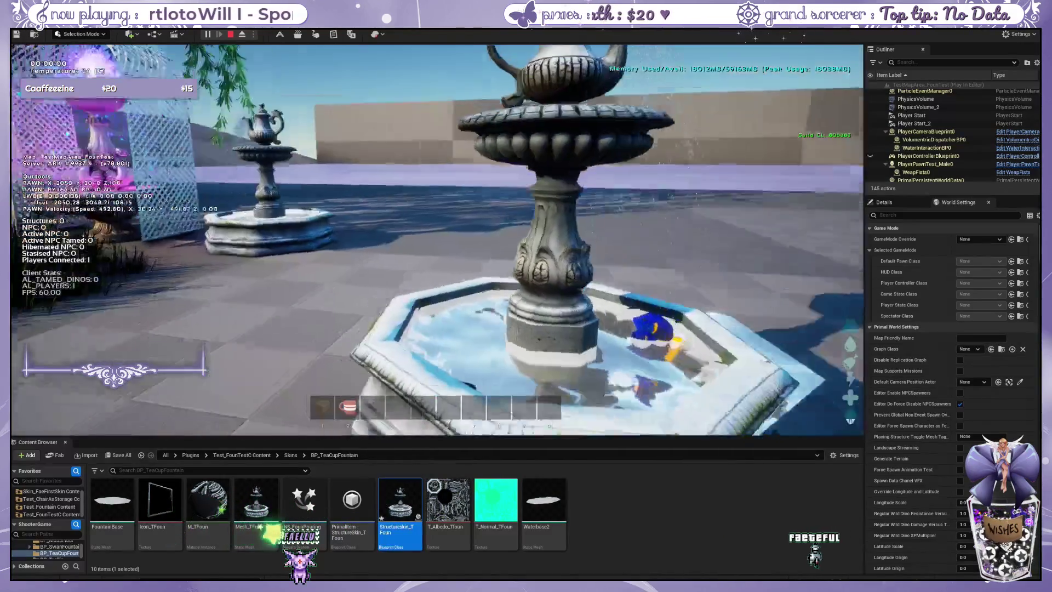
key(w)
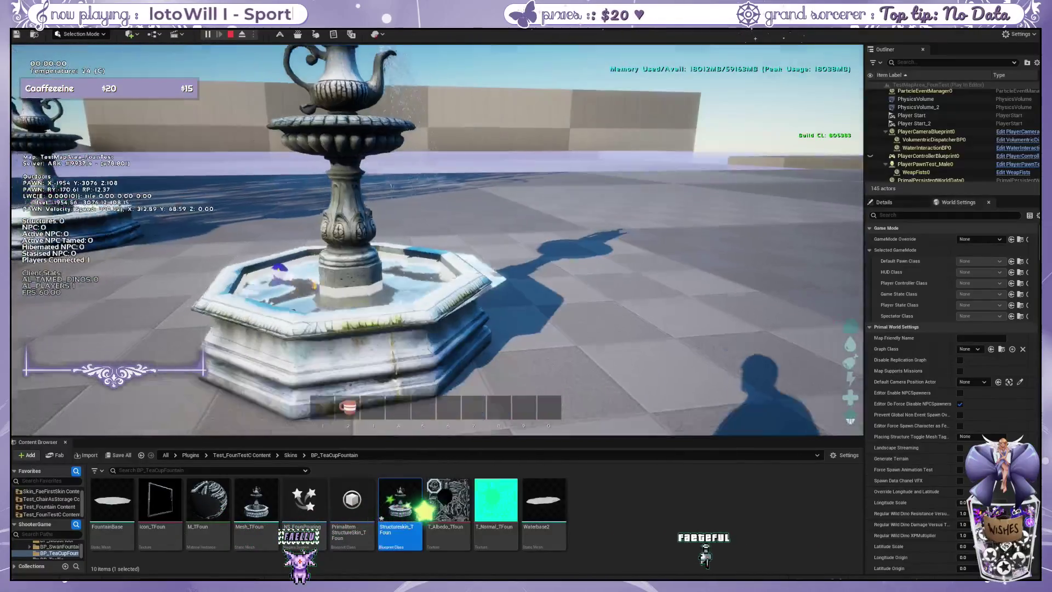
key(s)
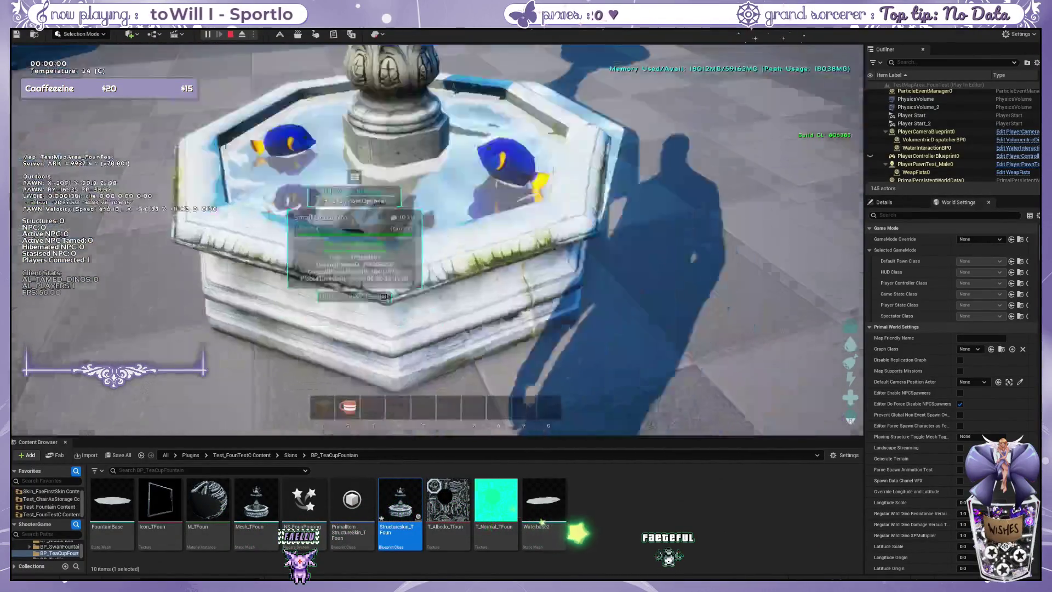
key(d)
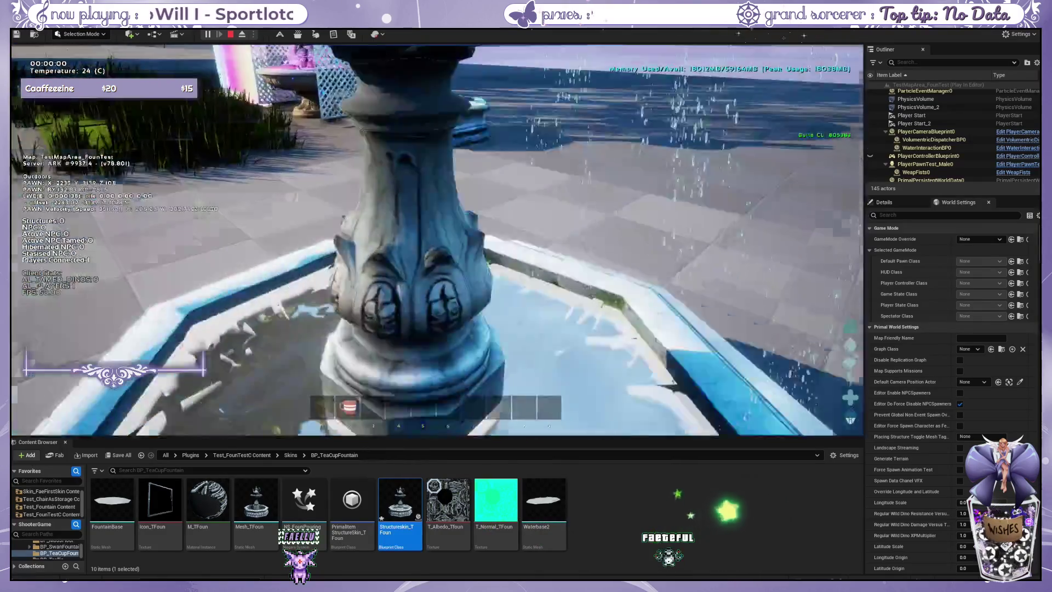
key(w)
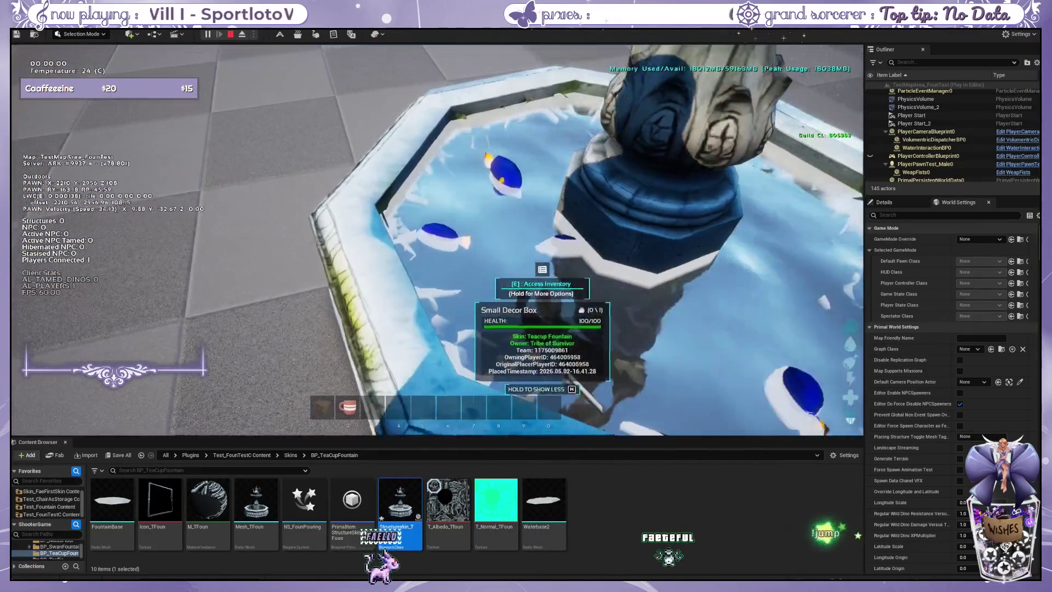
key(d)
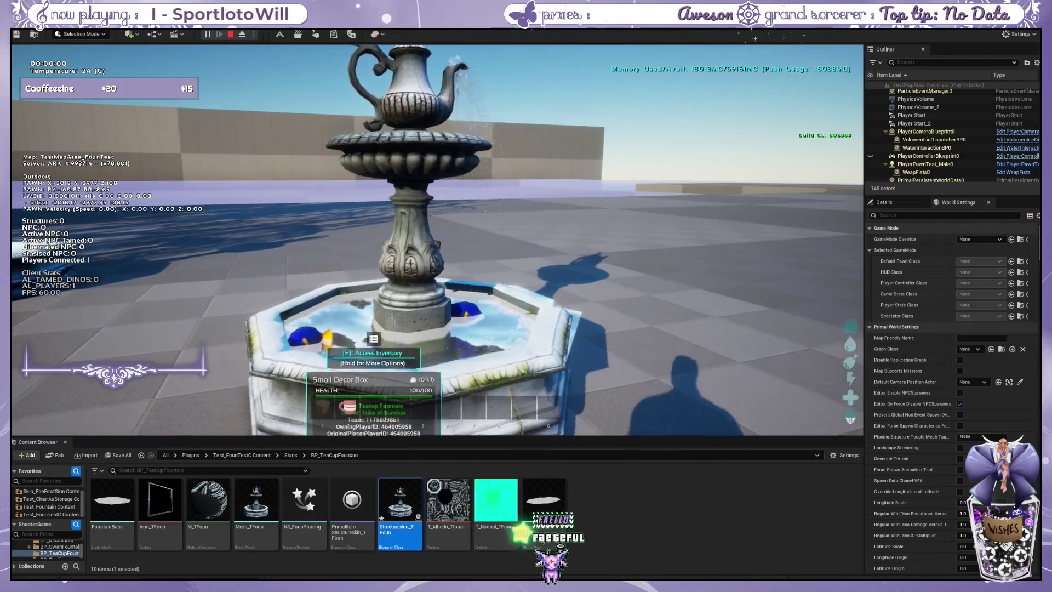
- Keep circling the fountain, then open its radial interaction wheel with E
key(w)
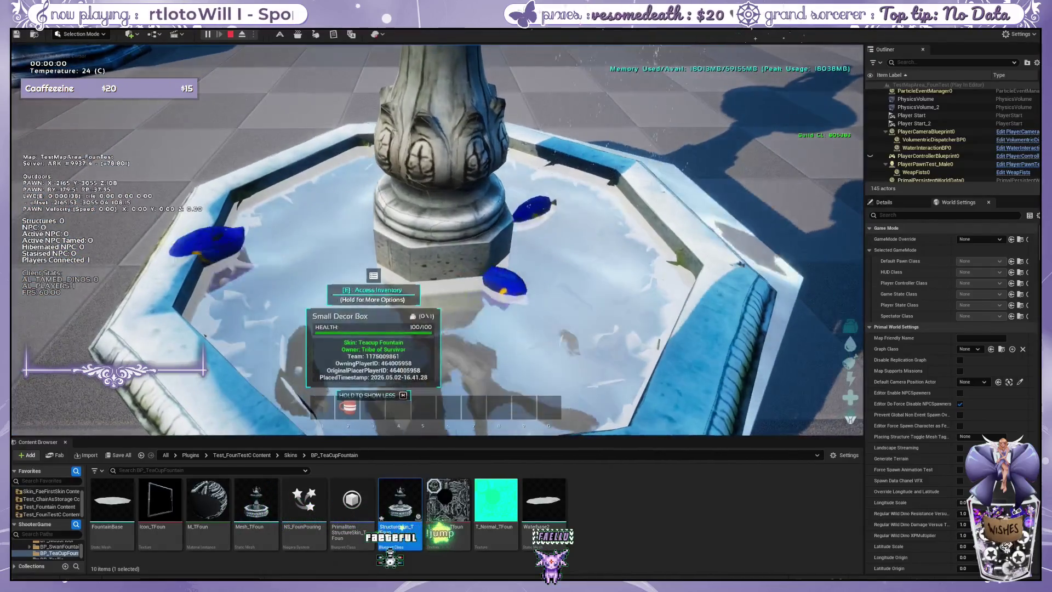
key(d)
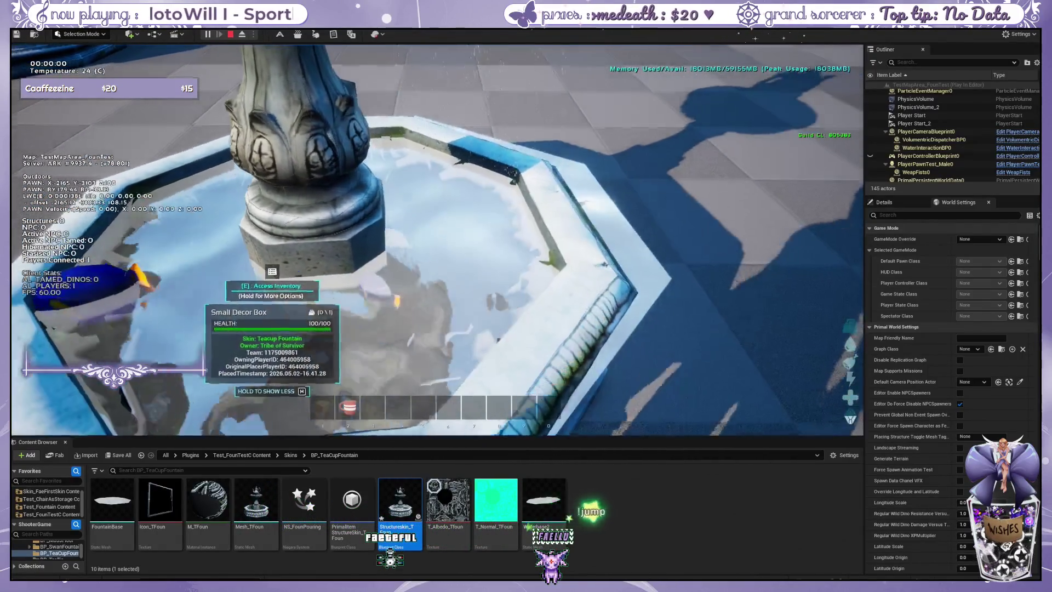
key(s)
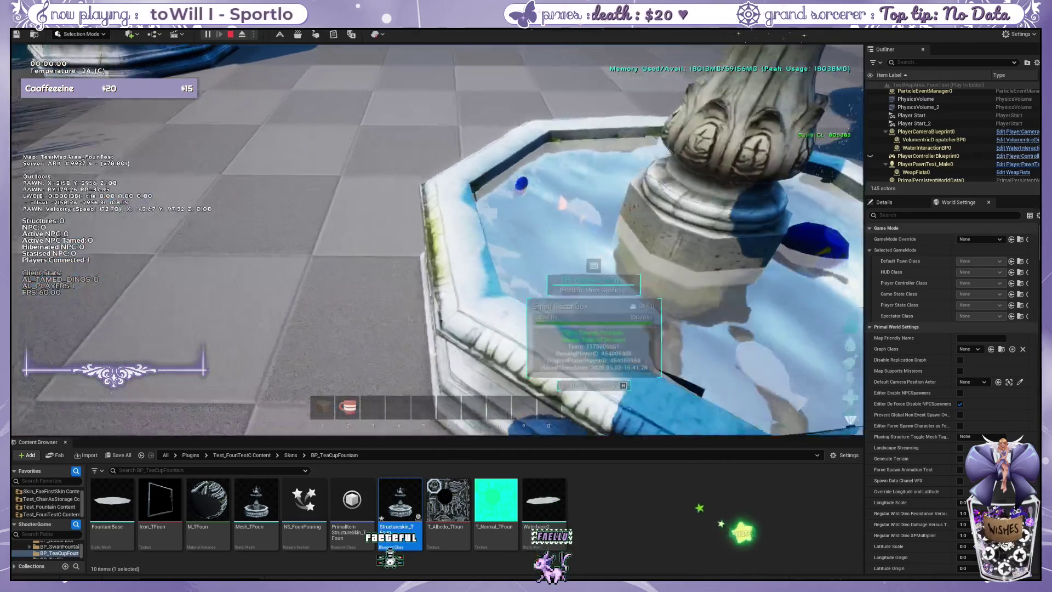
key(w)
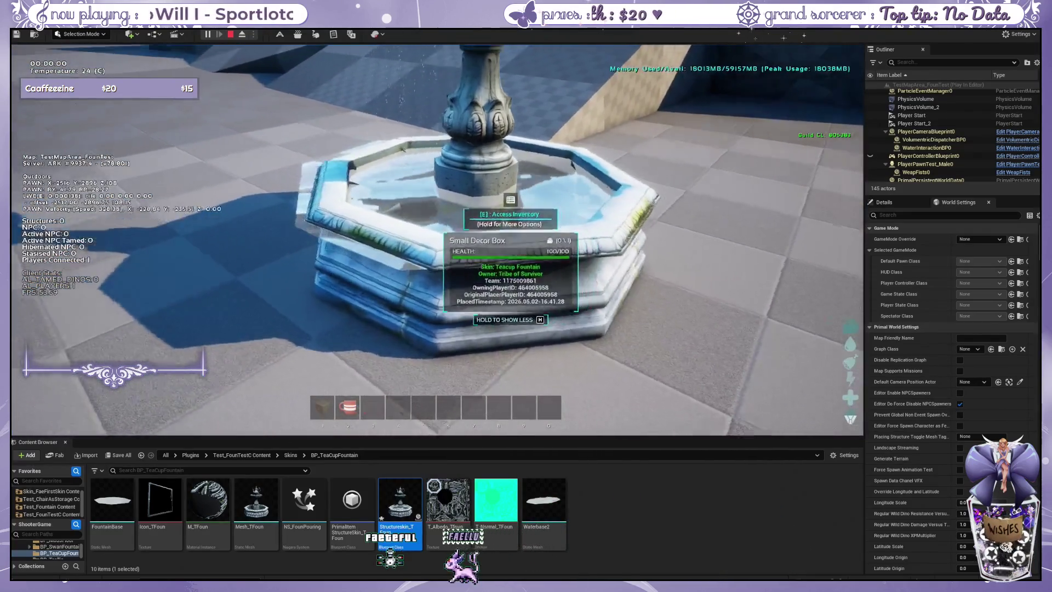
key(a)
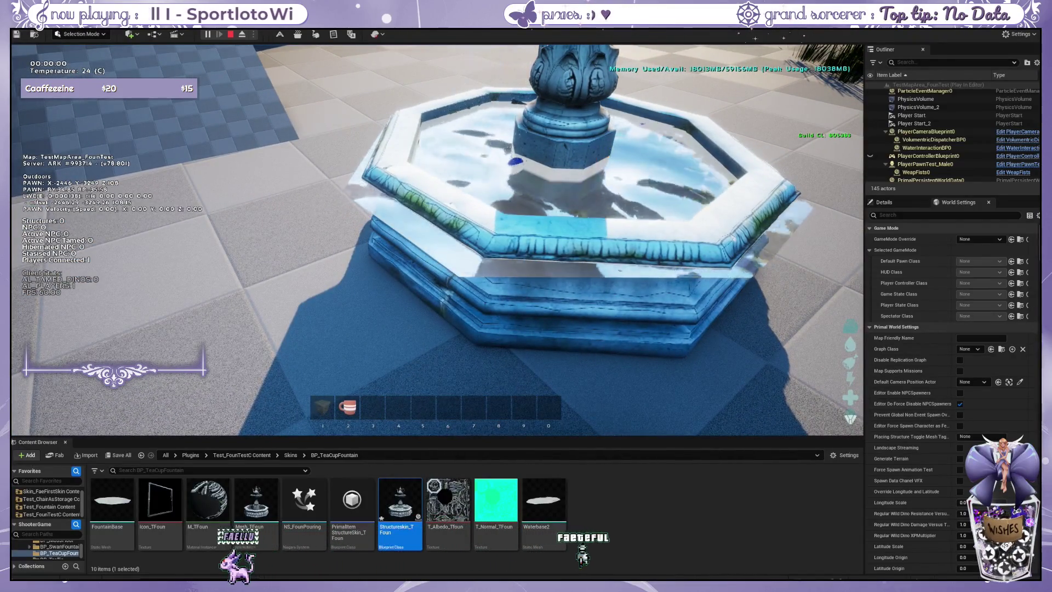
key(d)
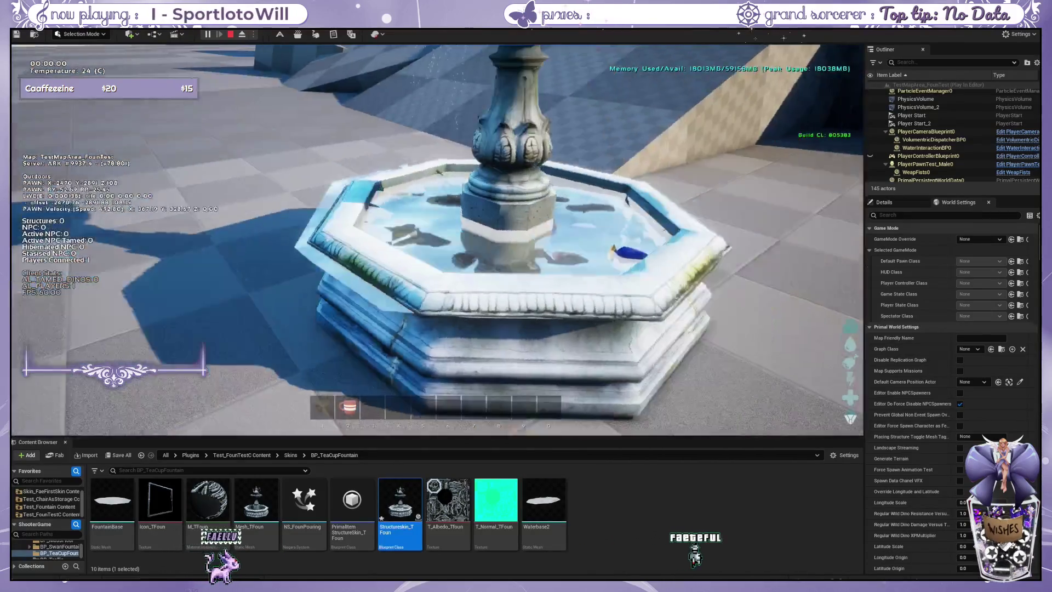
key(shift+F1)
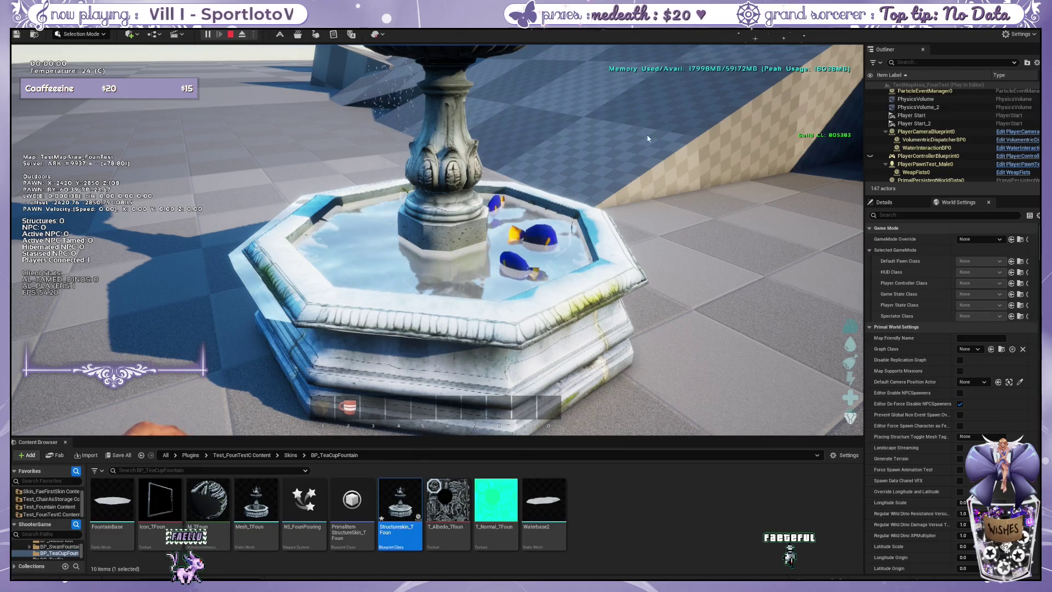
key(w)
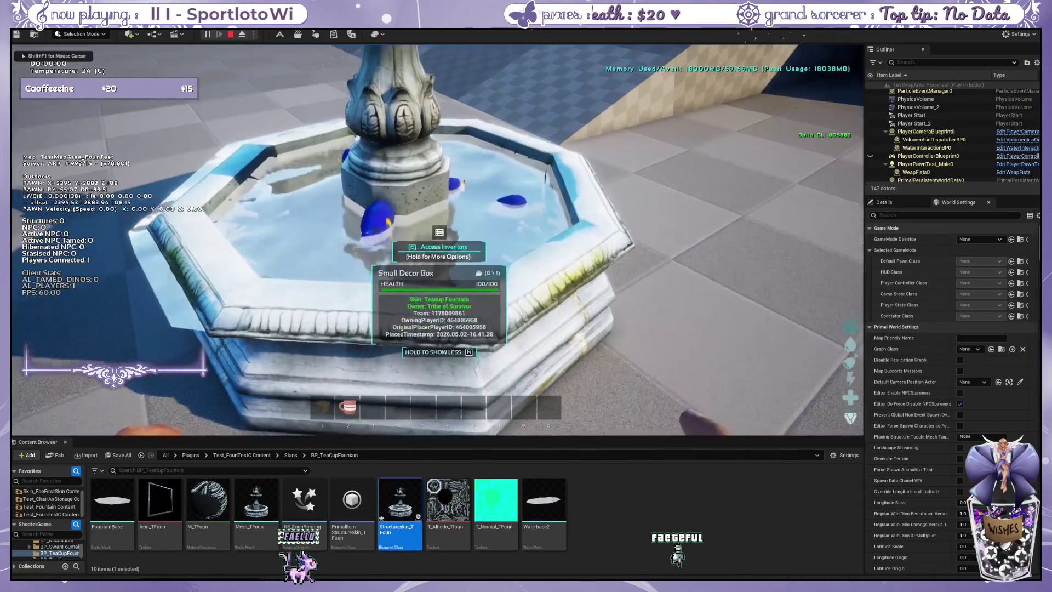
key(e)
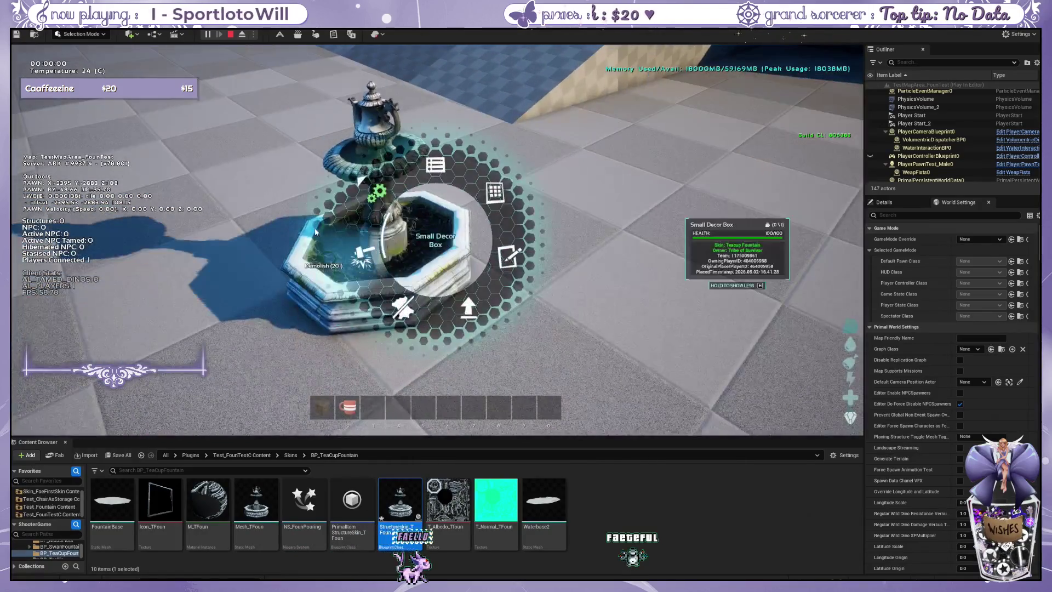
- Choose Skin Settings then Variant in the radial menu to fill the fountain's basin with water
click(376, 193)
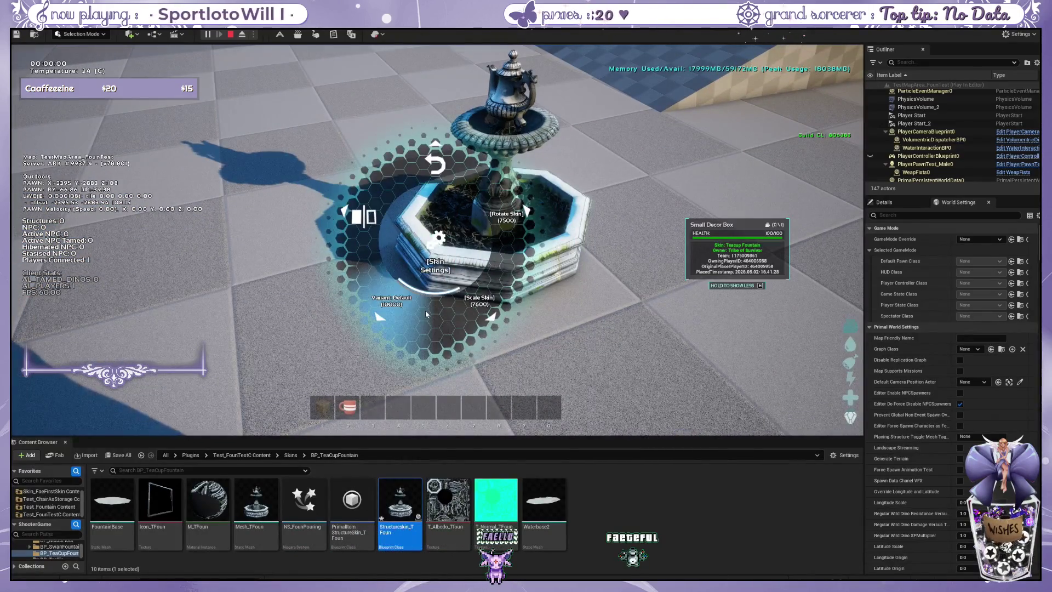
click(387, 305)
key(w)
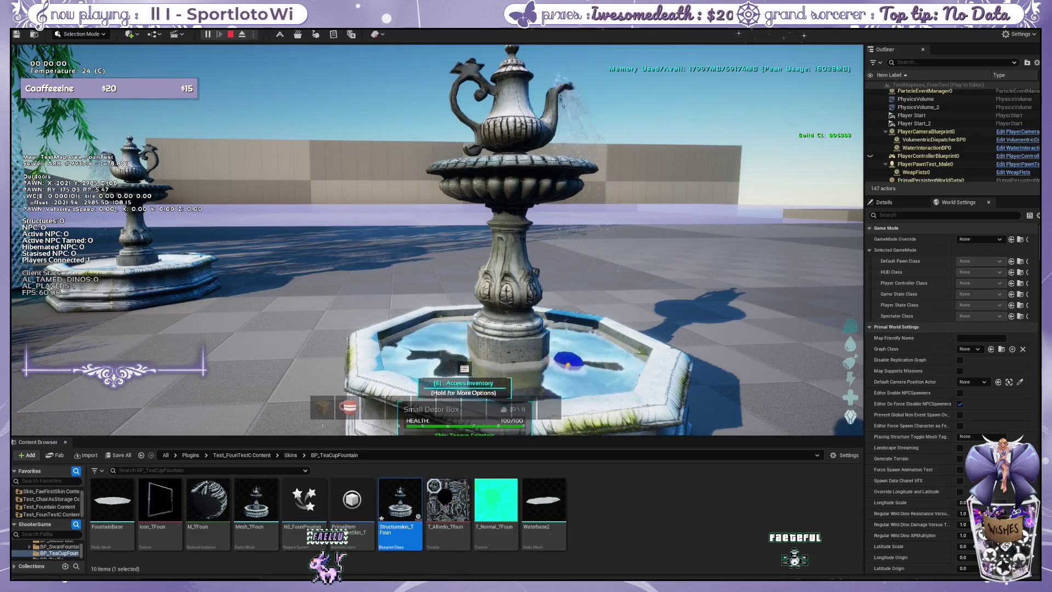
key(w)
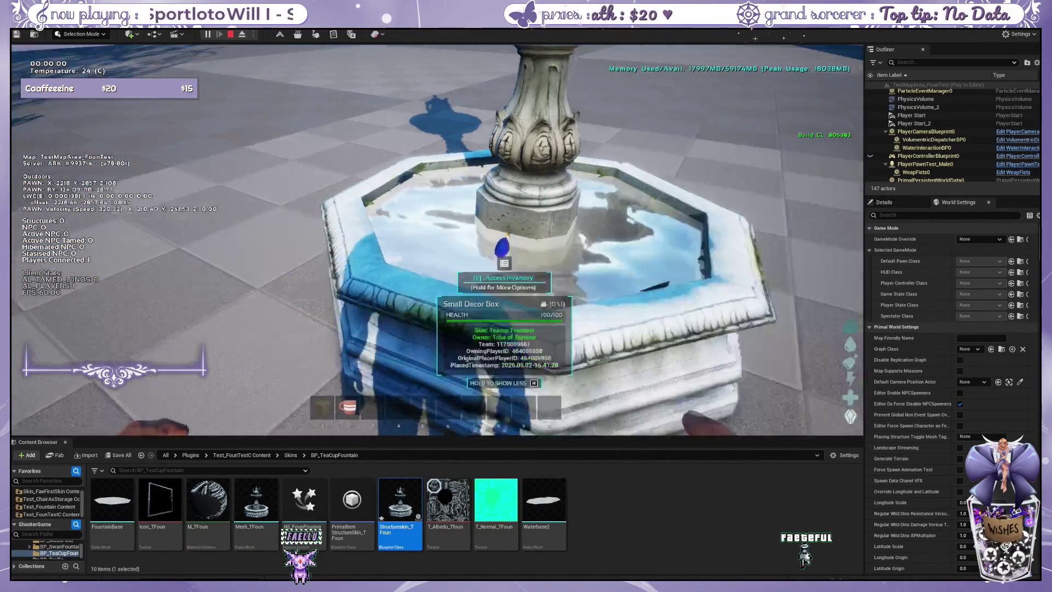
- Move around the teacup fountain, looking down into its basin at the fish
key(s)
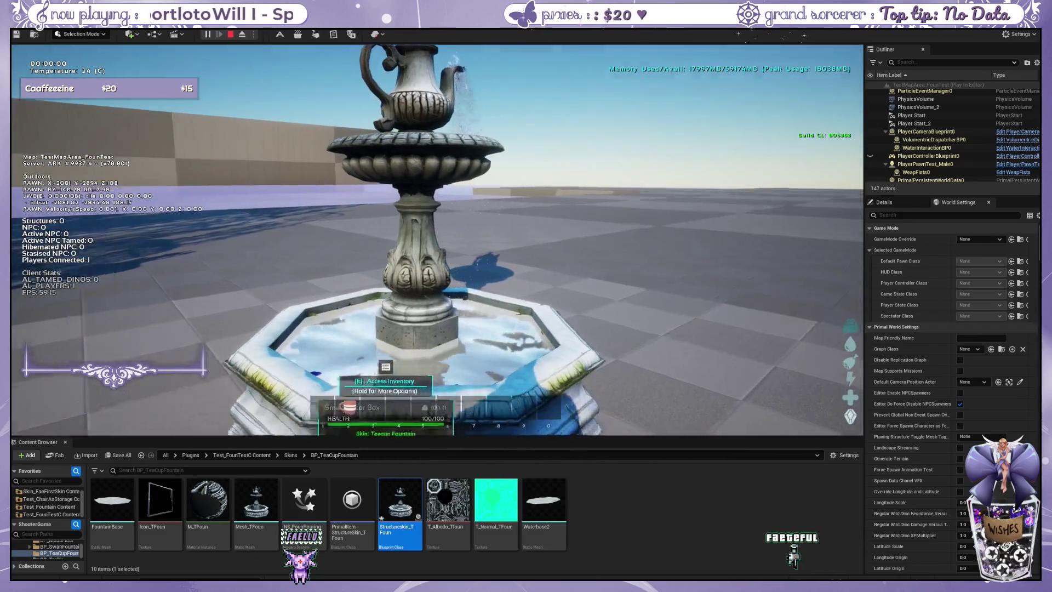
key(w)
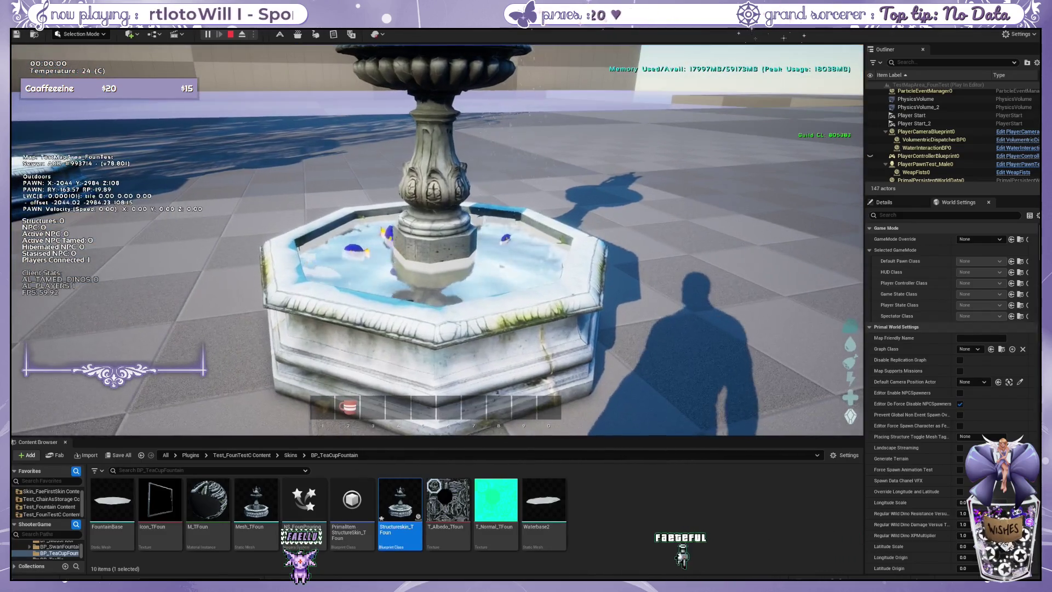
mouse_move(437, 240)
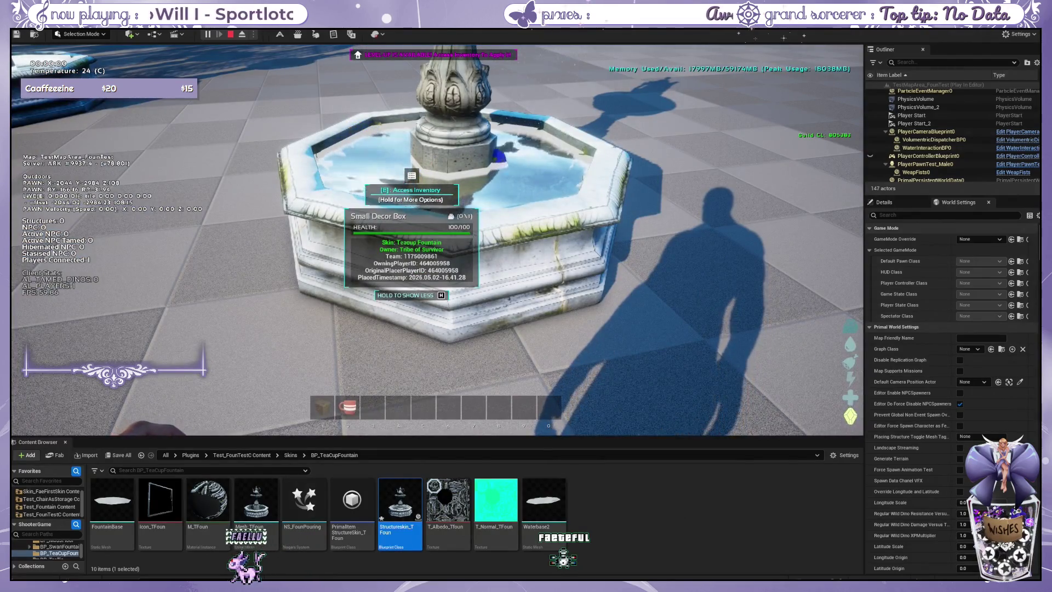
key(w)
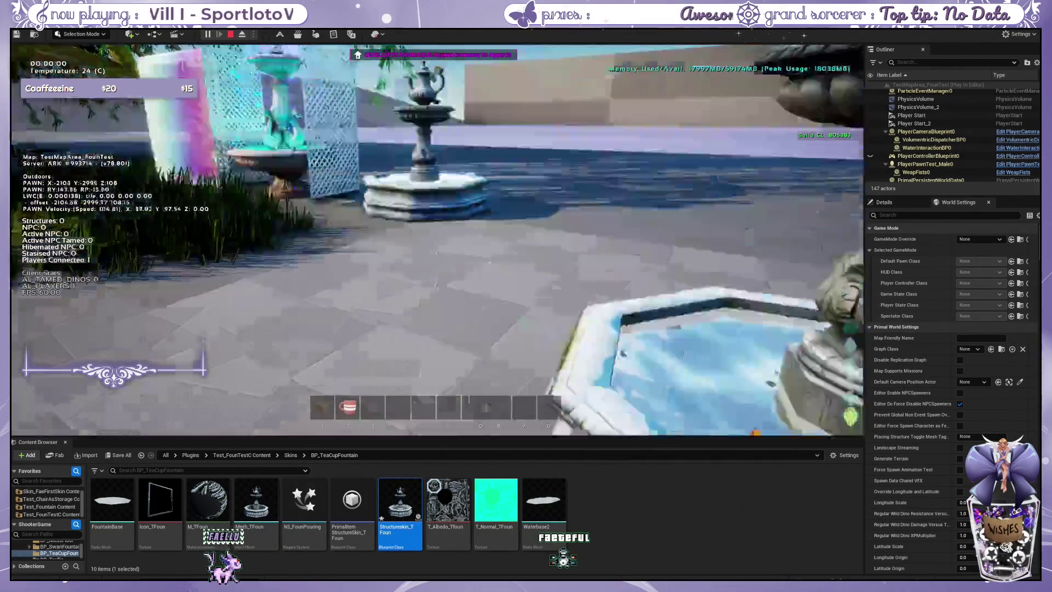
key(w)
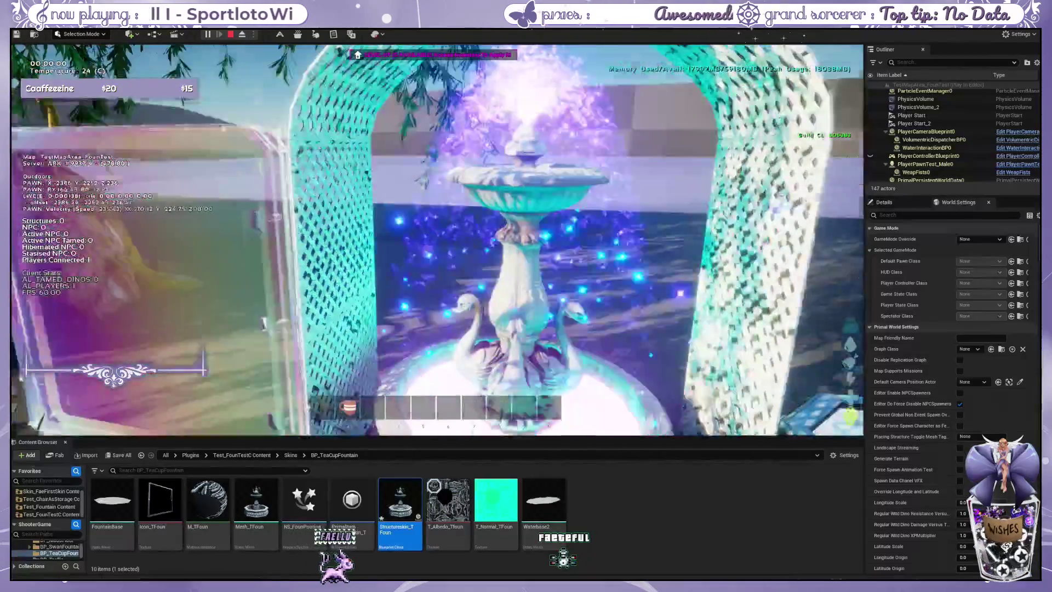
key(s)
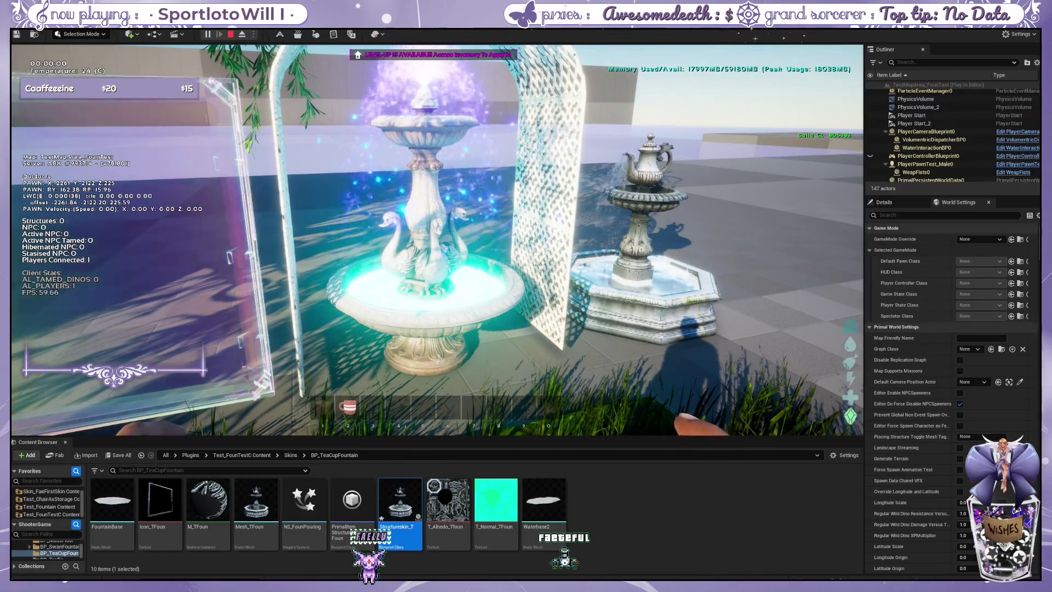
key(w)
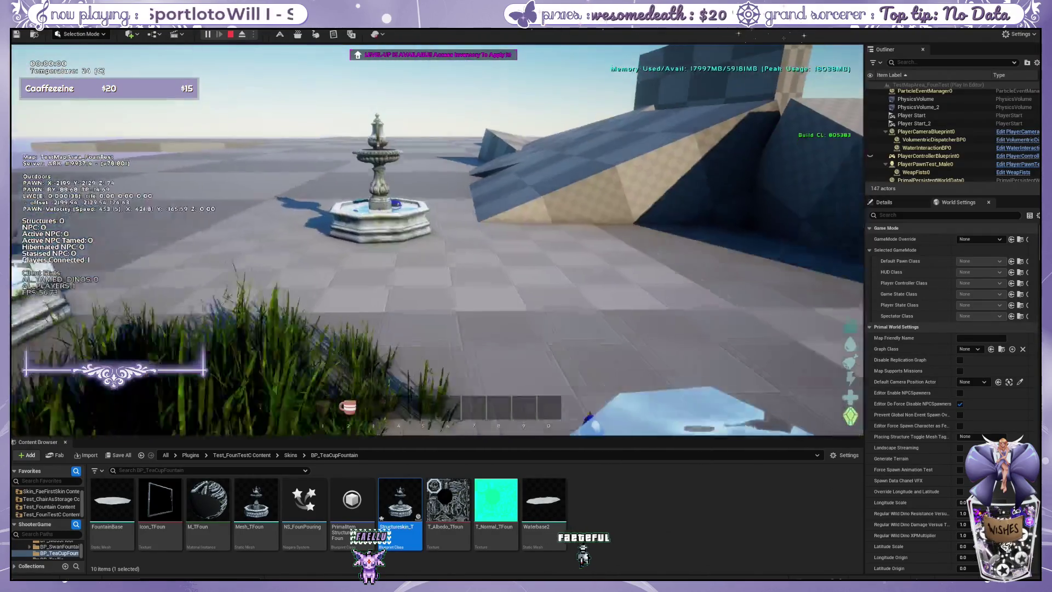
key(w)
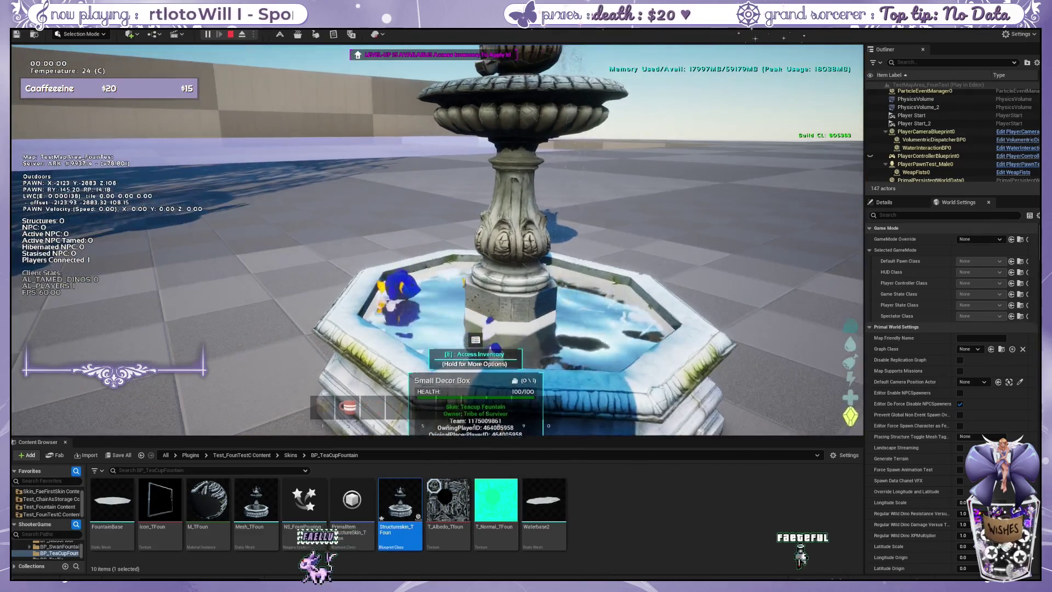
key(s)
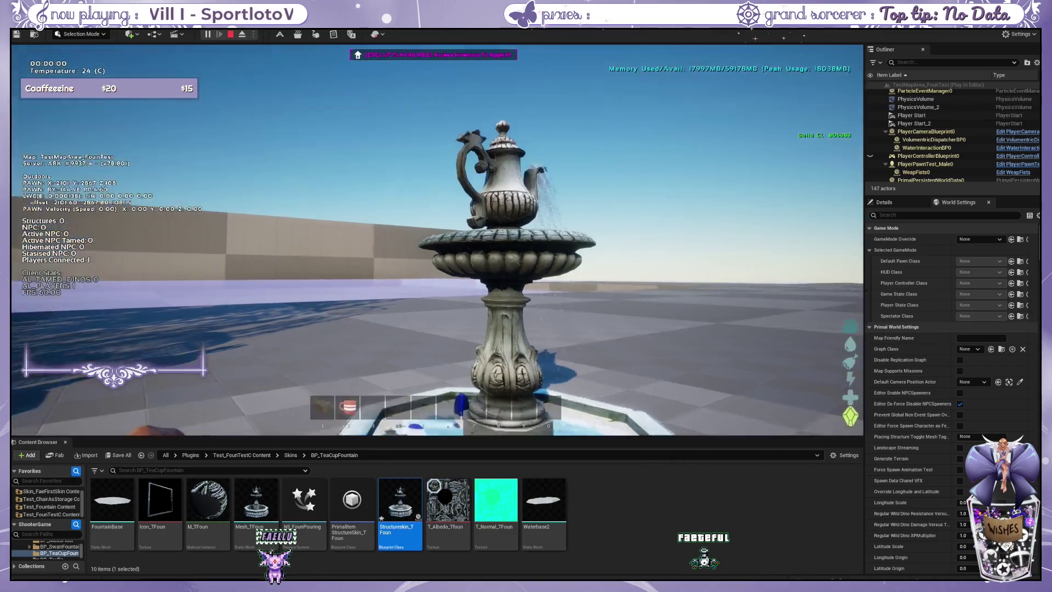
key(d)
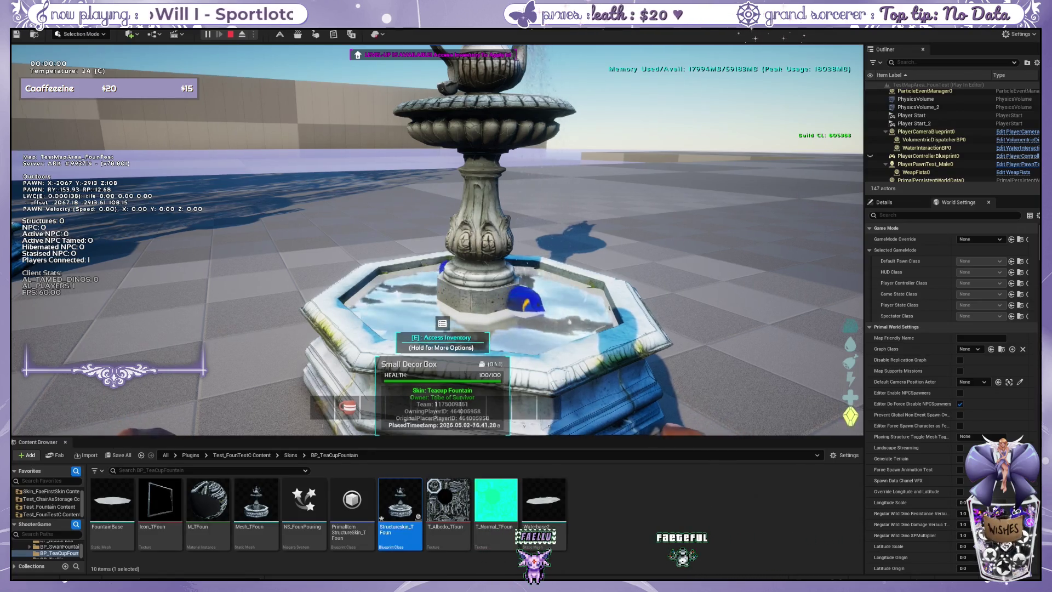
- Circle past the fountains and walk toward the octagonal test fish pool
key(s)
key(d)
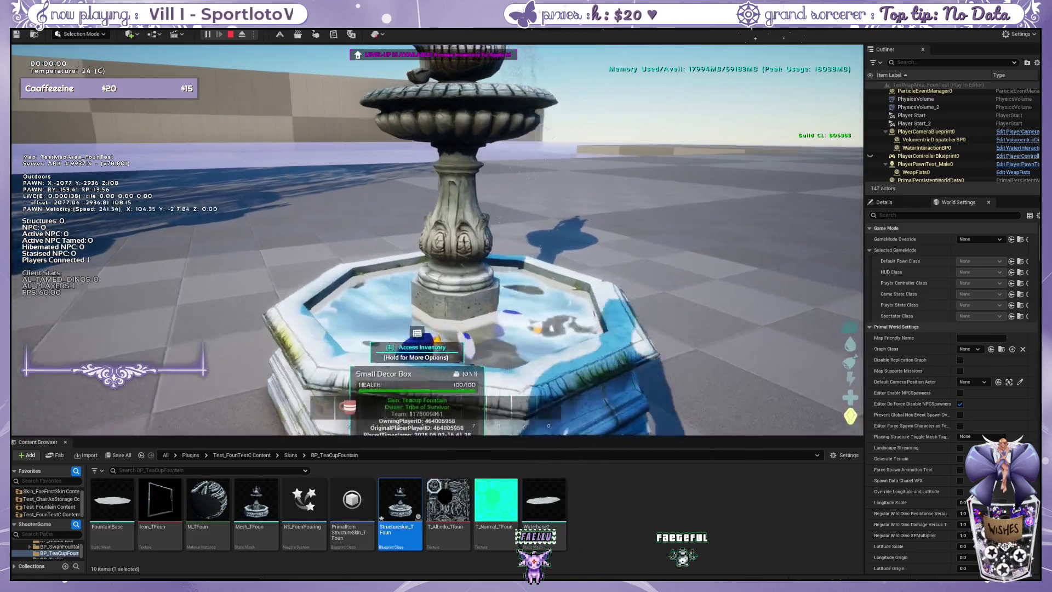
key(d)
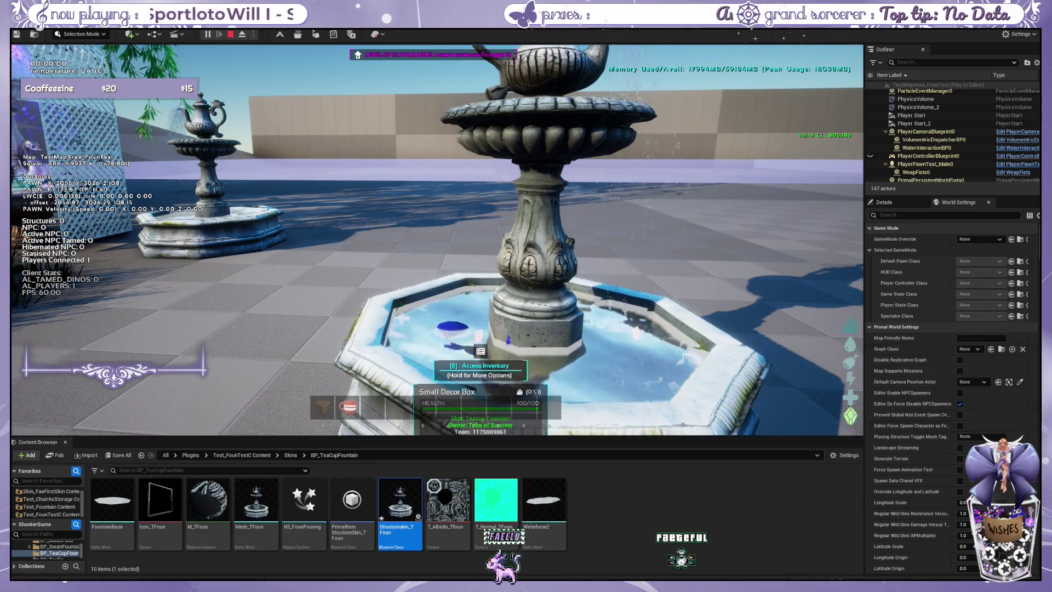
key(a)
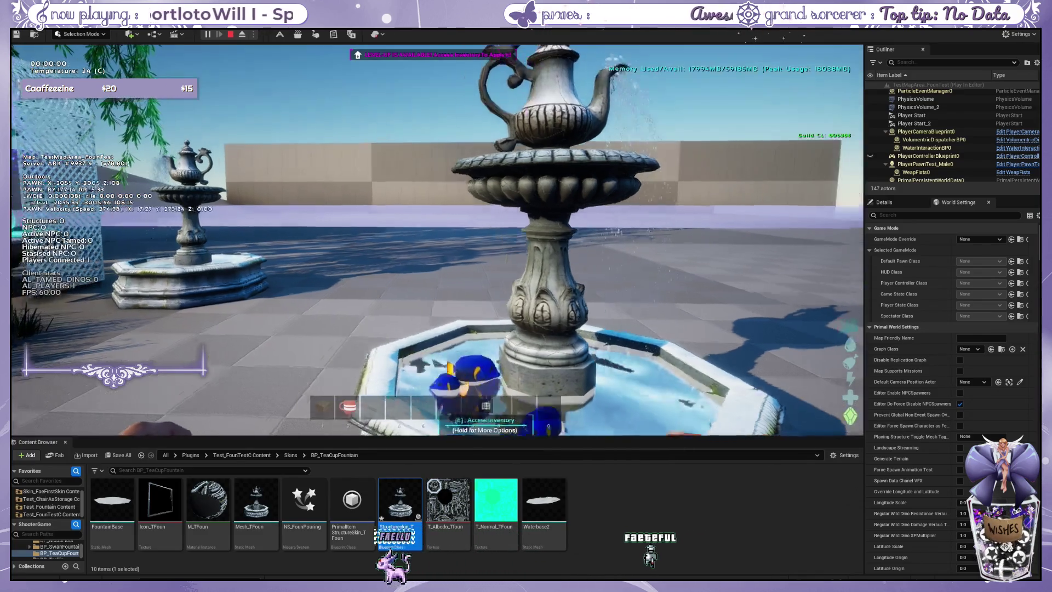
key(a)
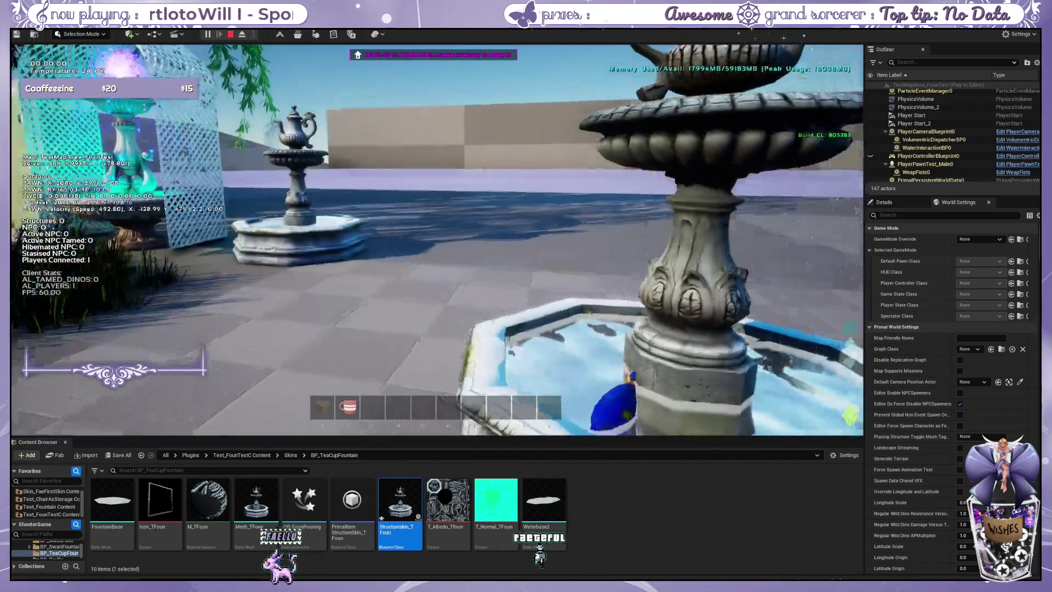
key(w)
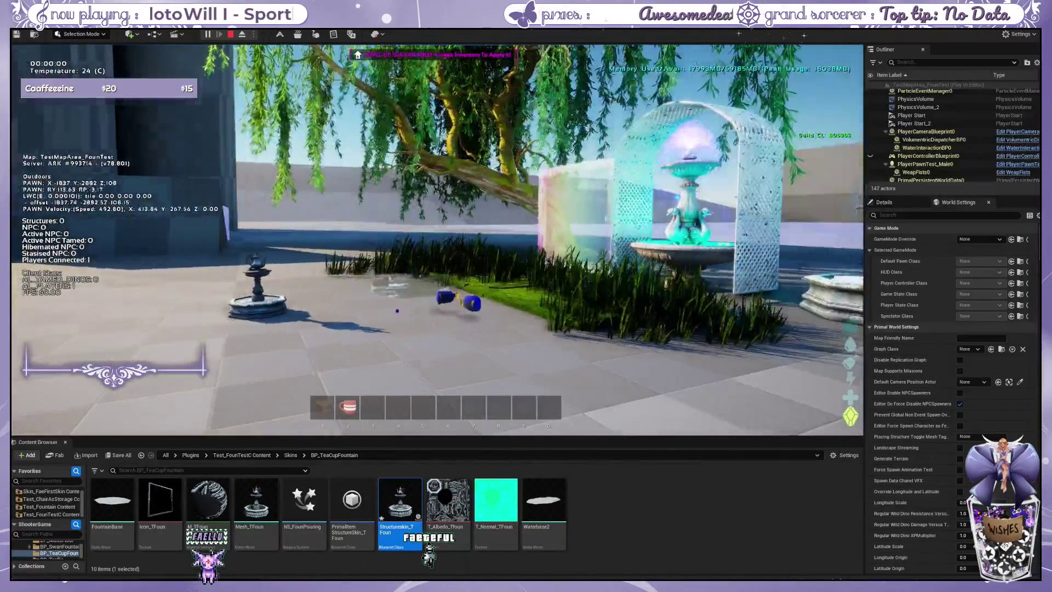
key(a)
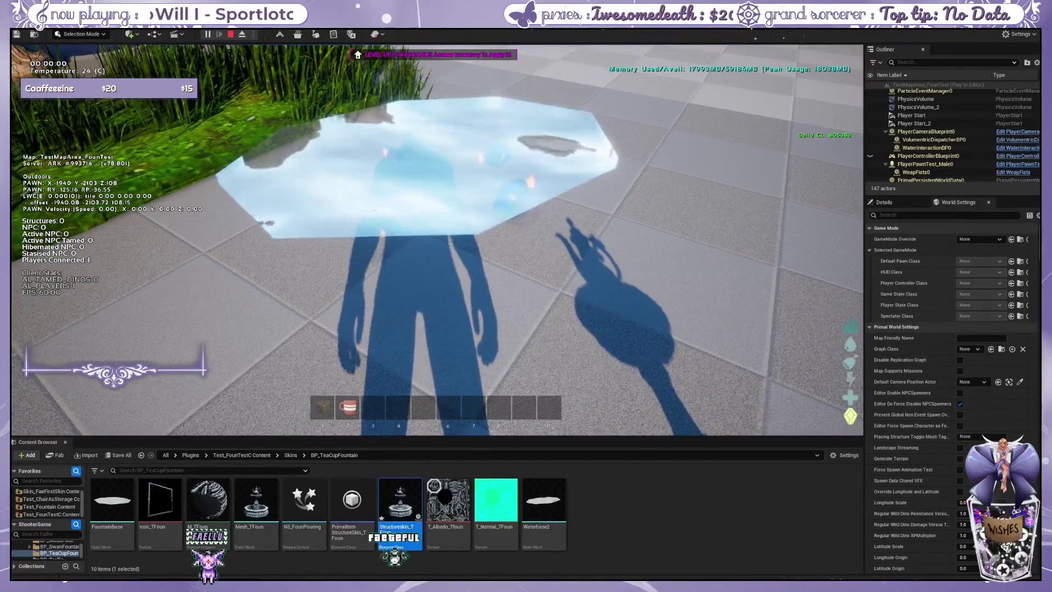
- Look over the octagonal test water patch, then go up to the Skins folder in the Content Browser
key(d)
key(shift+F1)
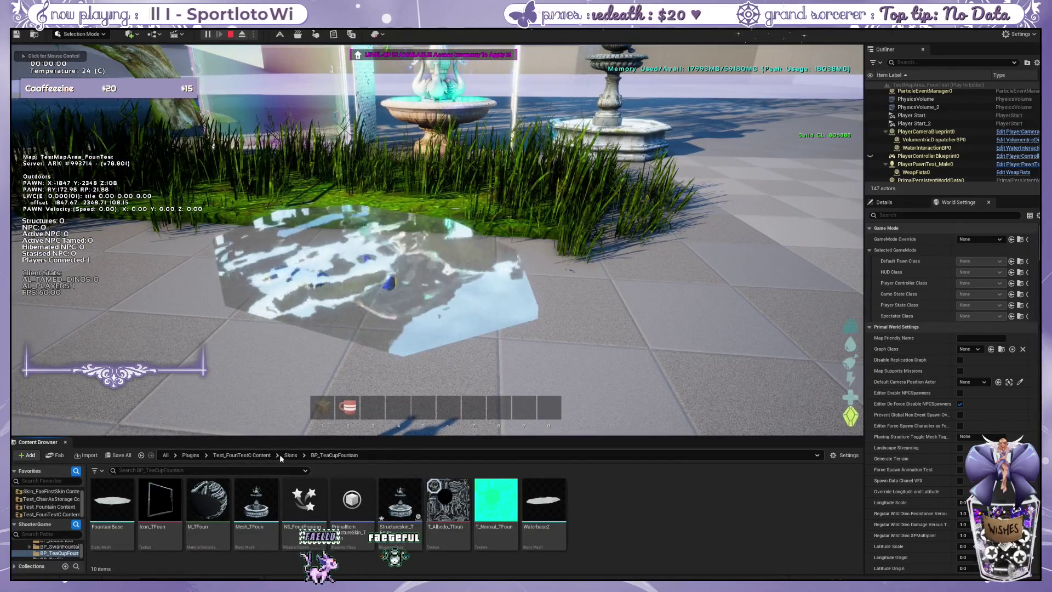
key(BackSpace)
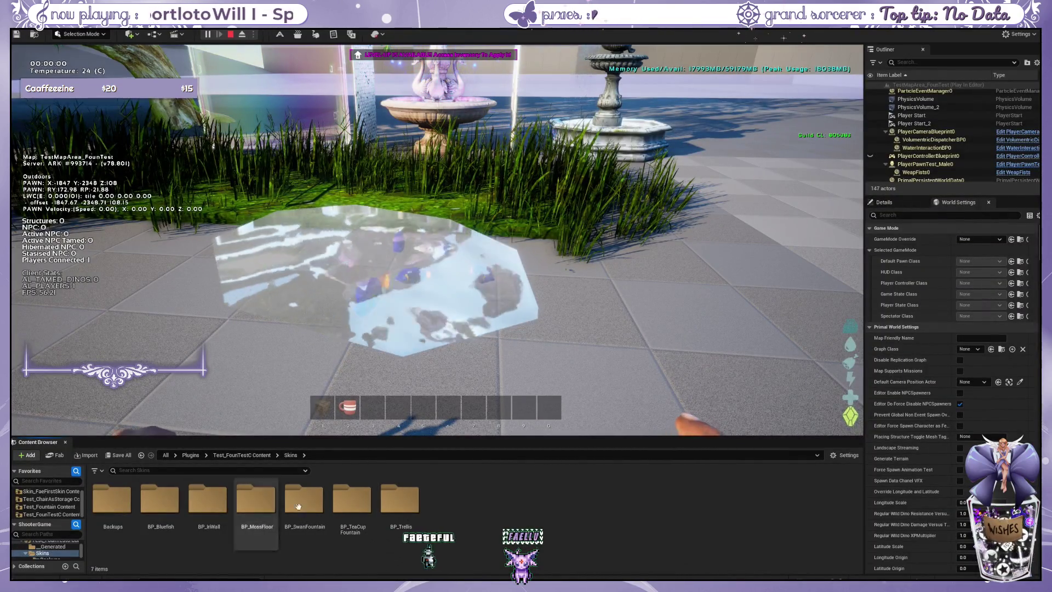
- Open the BP_Bluefish folder and select NS_BlueFishy and Mesh_BlueFishy
double_click(160, 500)
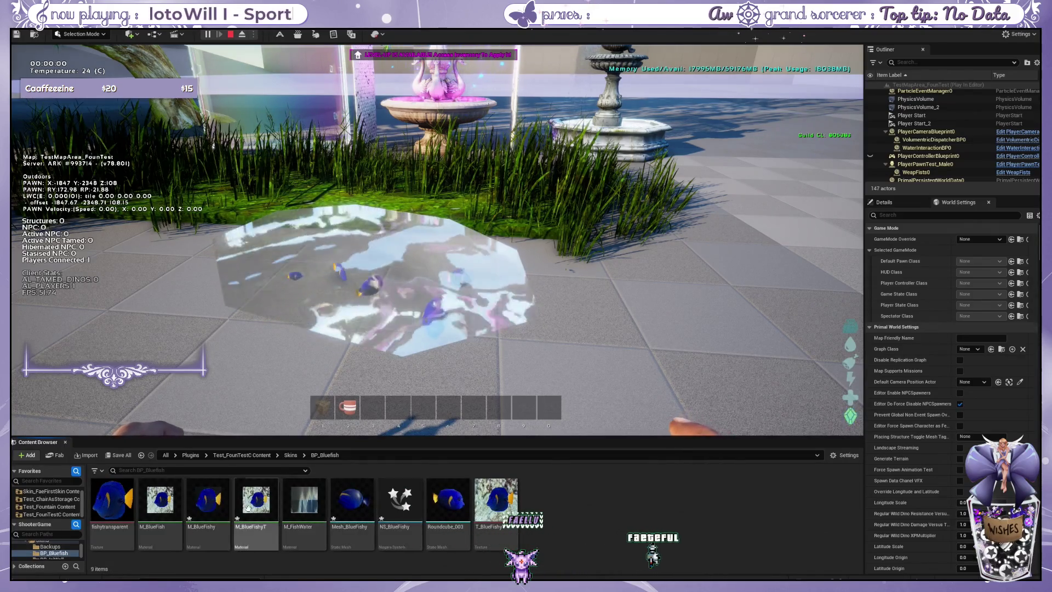
click(397, 493)
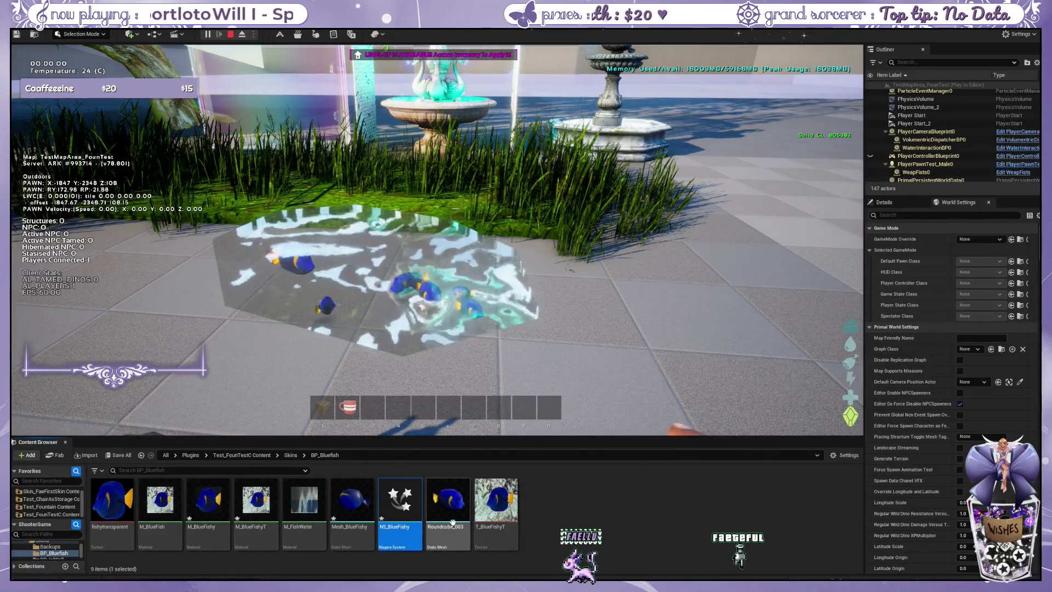
click(352, 500)
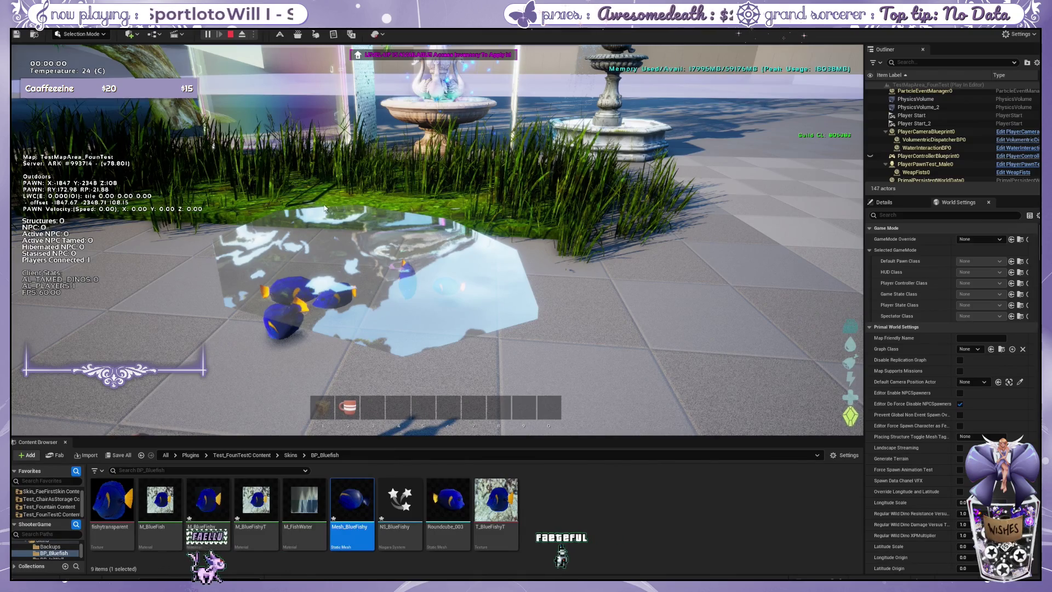
- Switch to third-person view to watch the fish, then end the Play-in-Editor session
key(k)
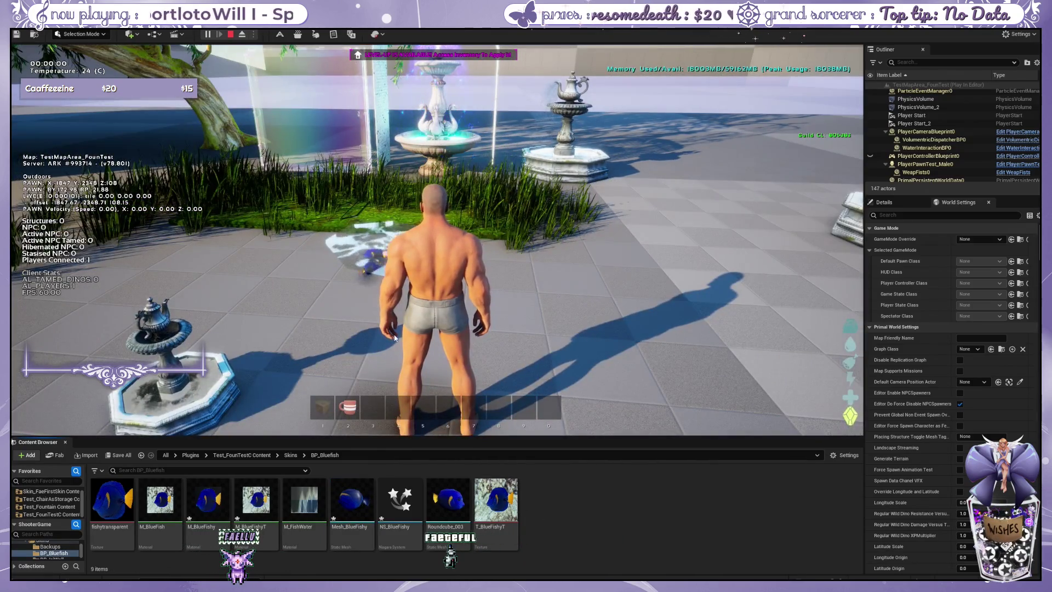
click(345, 398)
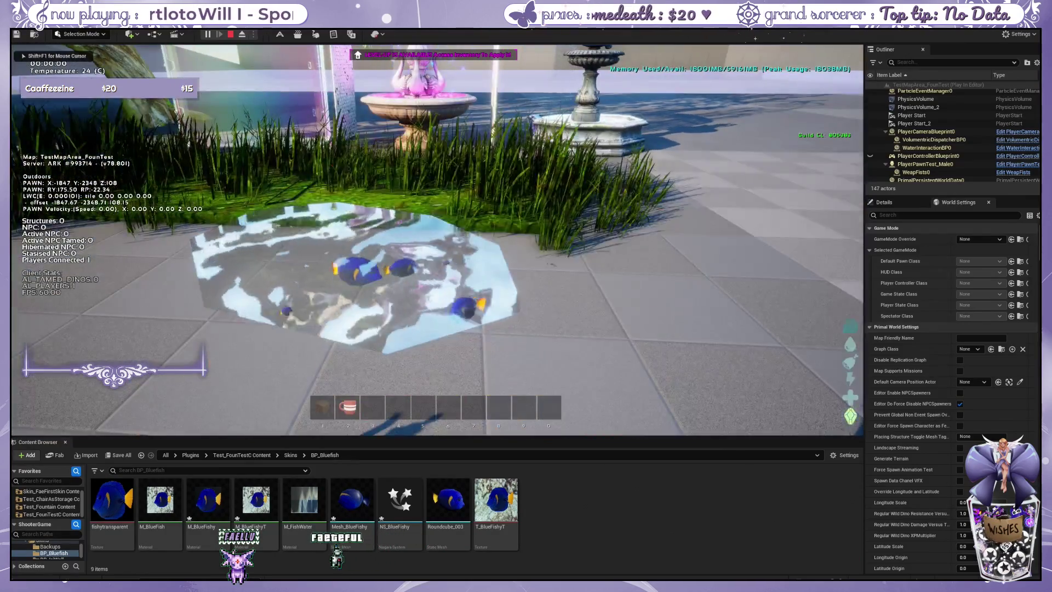
key(shift+F1)
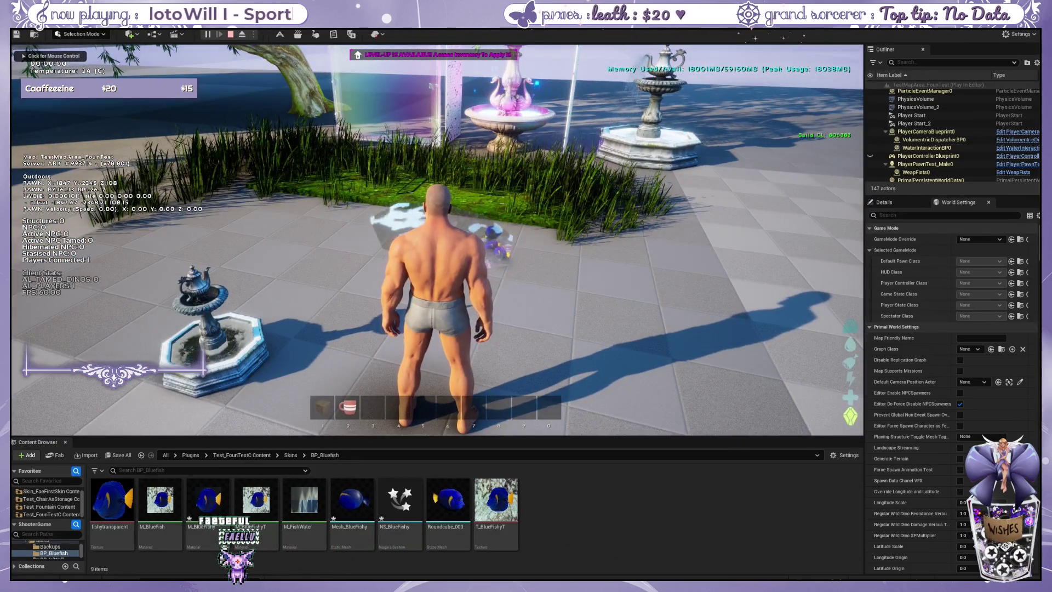
key(Escape)
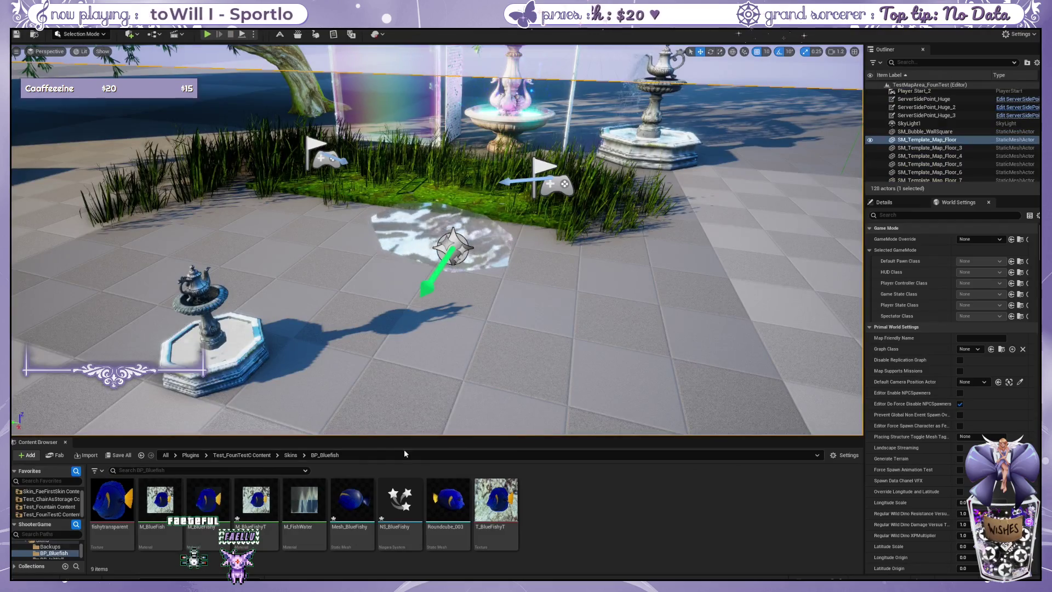
- Place a Mesh_BlueFishy fish near the pool and rotate it about -100° yaw to show its side
mouse_move(352, 498)
mouse_down()
mouse_move(356, 471)
mouse_move(482, 296)
mouse_move(483, 245)
mouse_up()
scroll(444, 272, up, 3)
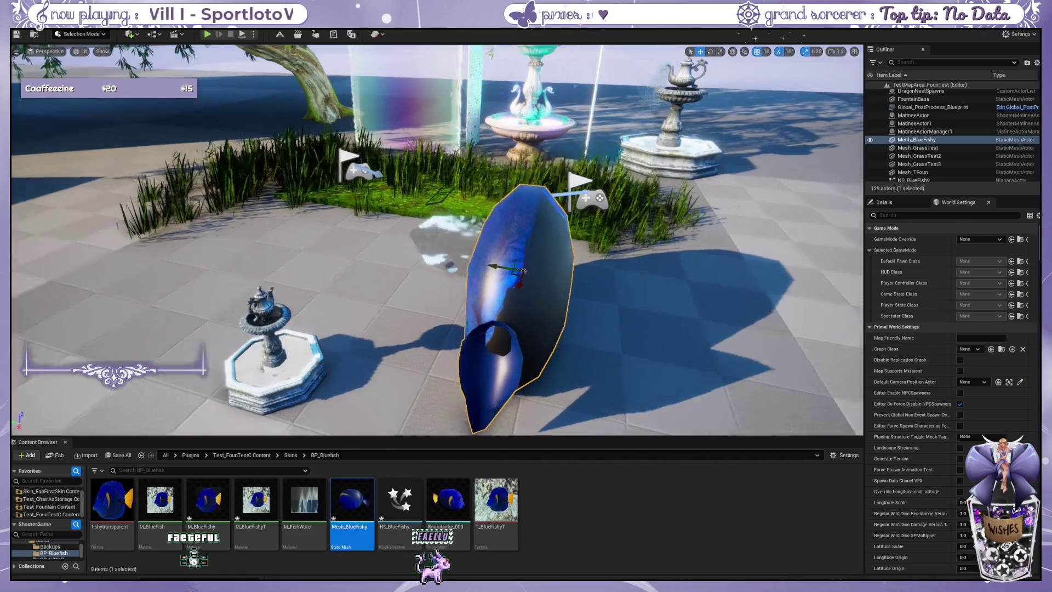
key(w)
key(d)
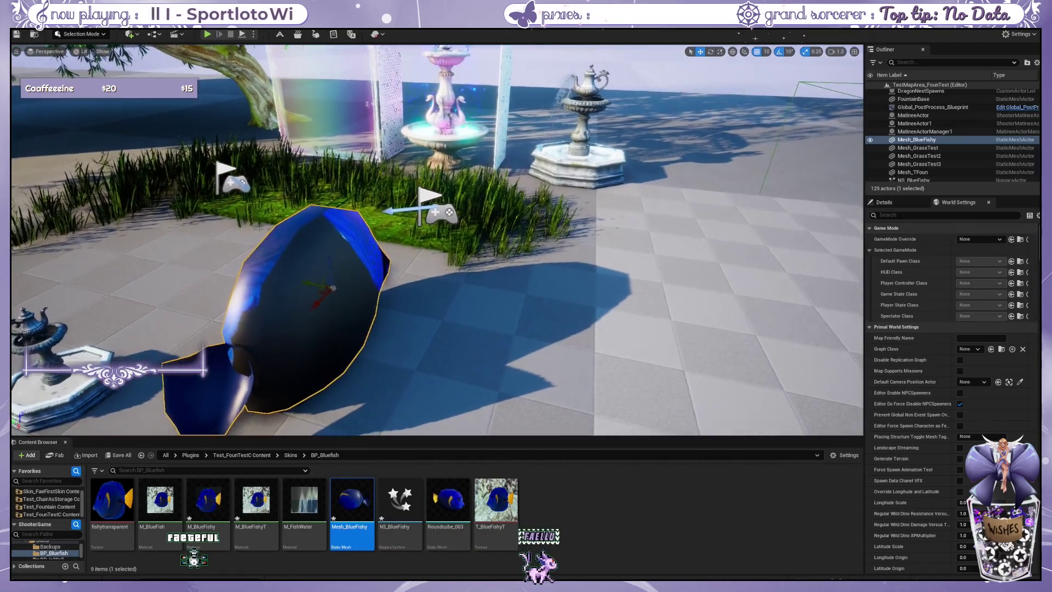
key(a)
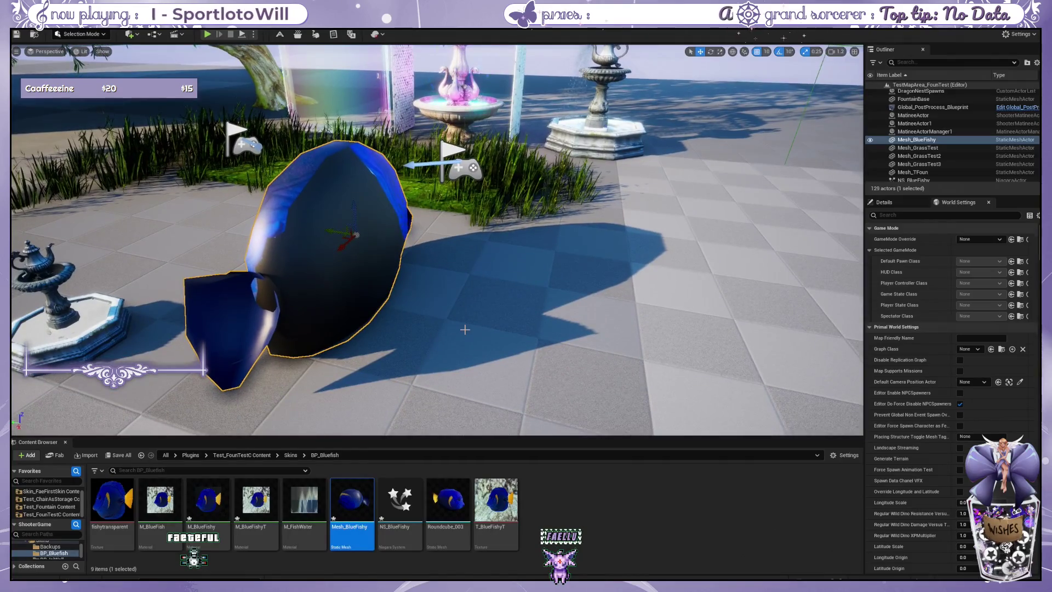
drag(445, 329, 475, 317)
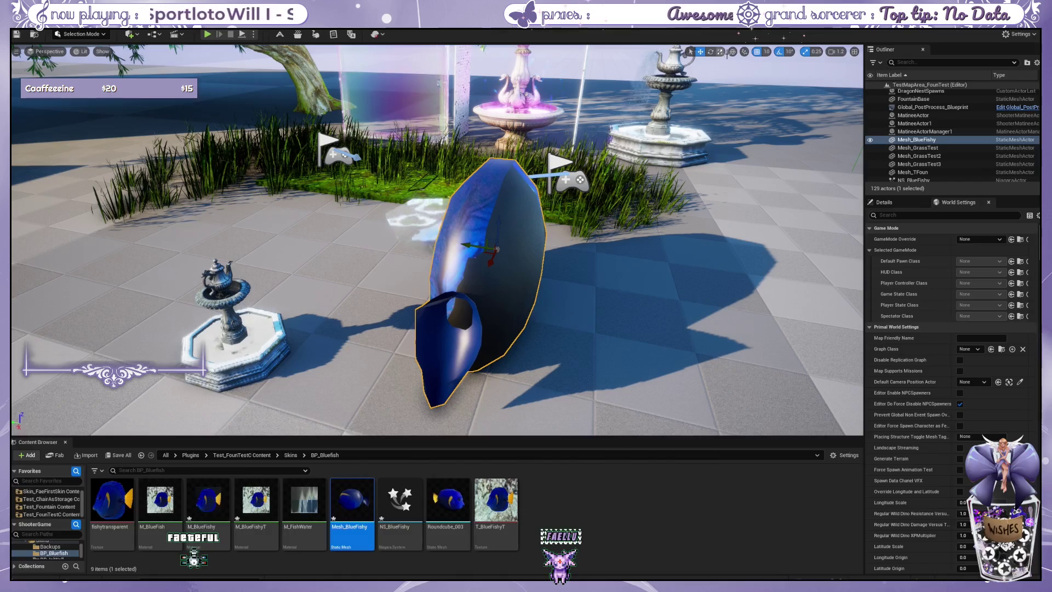
click(710, 51)
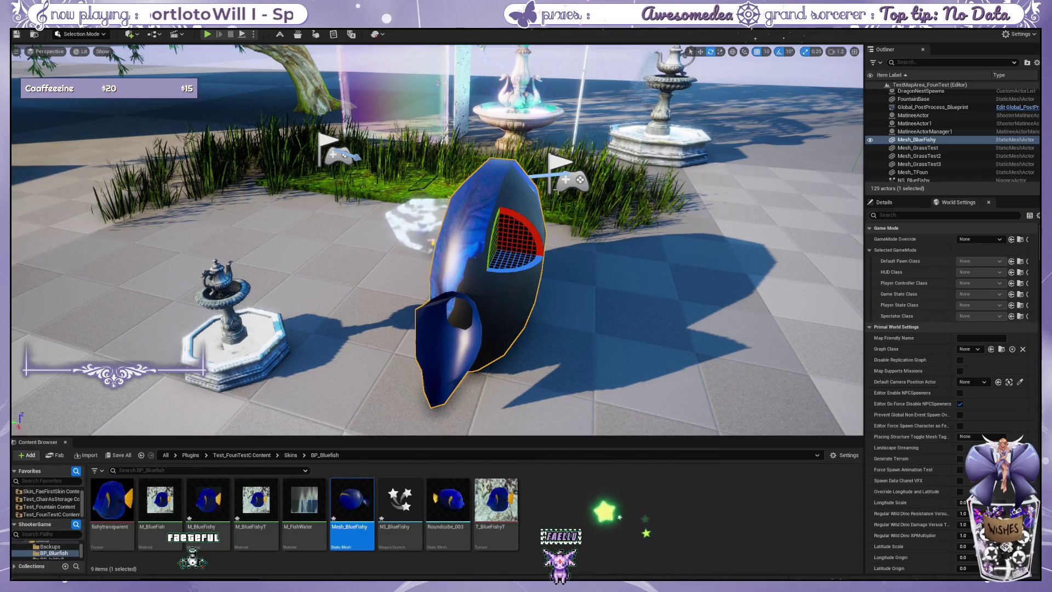
drag(500, 265, 486, 271)
- Add a small Roundcube_003 fish beside the big one
click(386, 360)
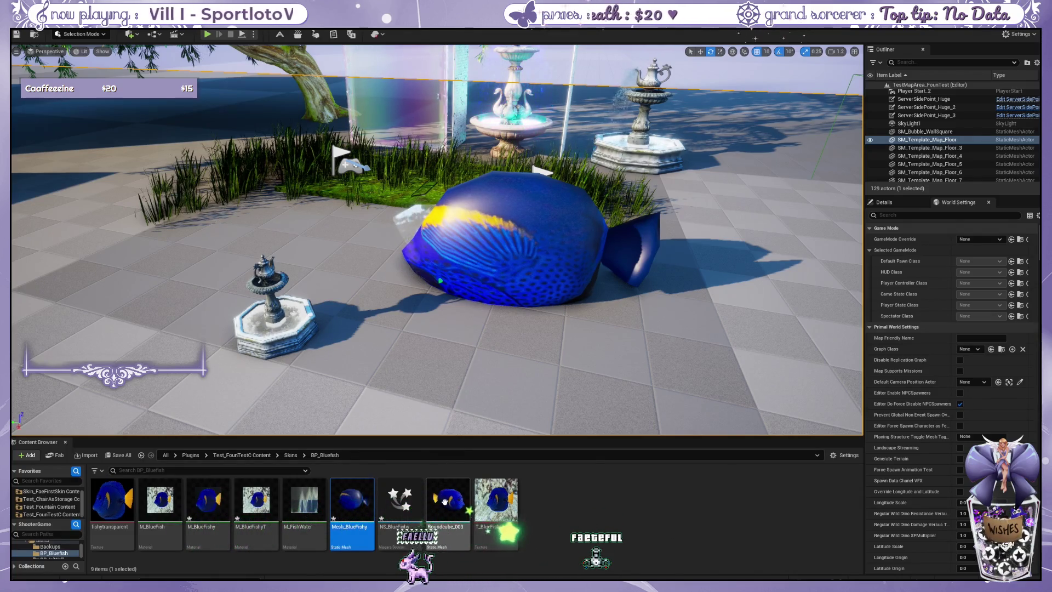
mouse_move(444, 502)
mouse_down()
mouse_move(432, 359)
mouse_move(413, 338)
mouse_move(458, 356)
mouse_move(427, 364)
mouse_up()
click(562, 336)
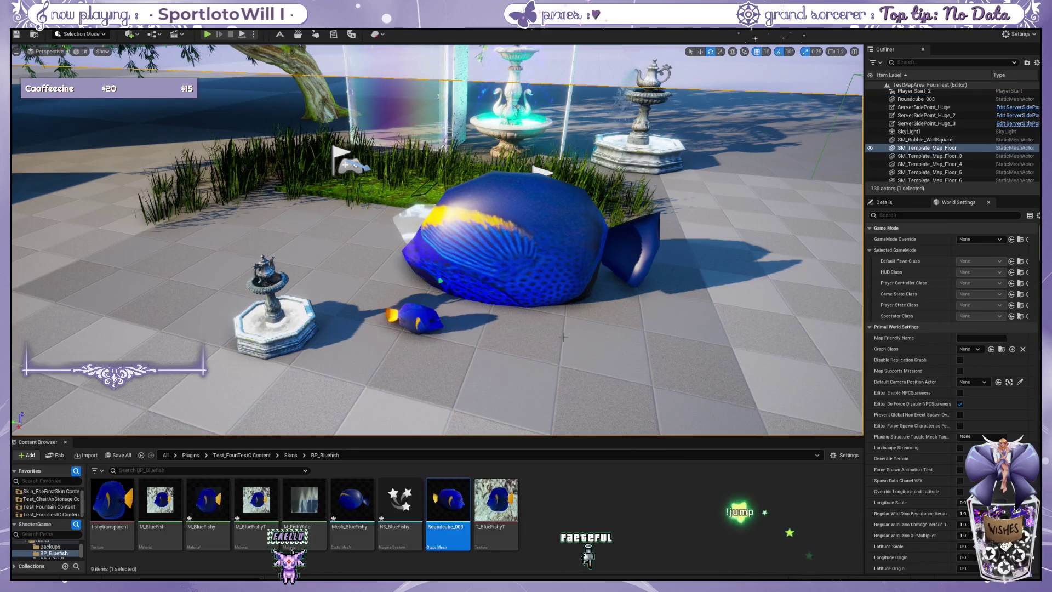